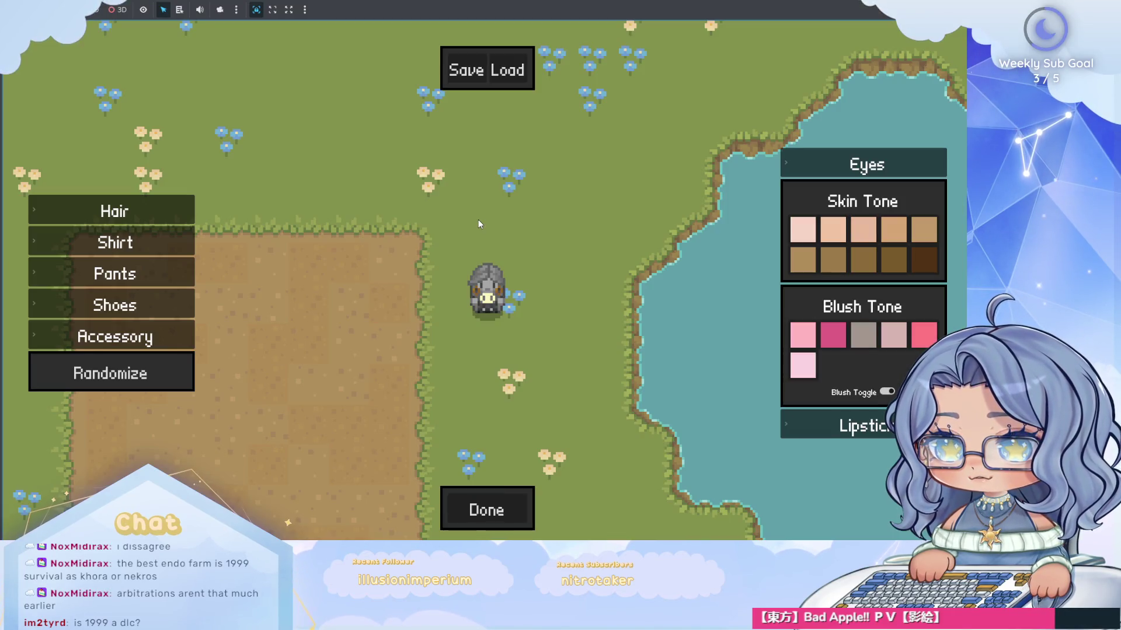
Walk the character, randomize its outfit several times, and finish character creation.
{"action": "key", "text": "w"}
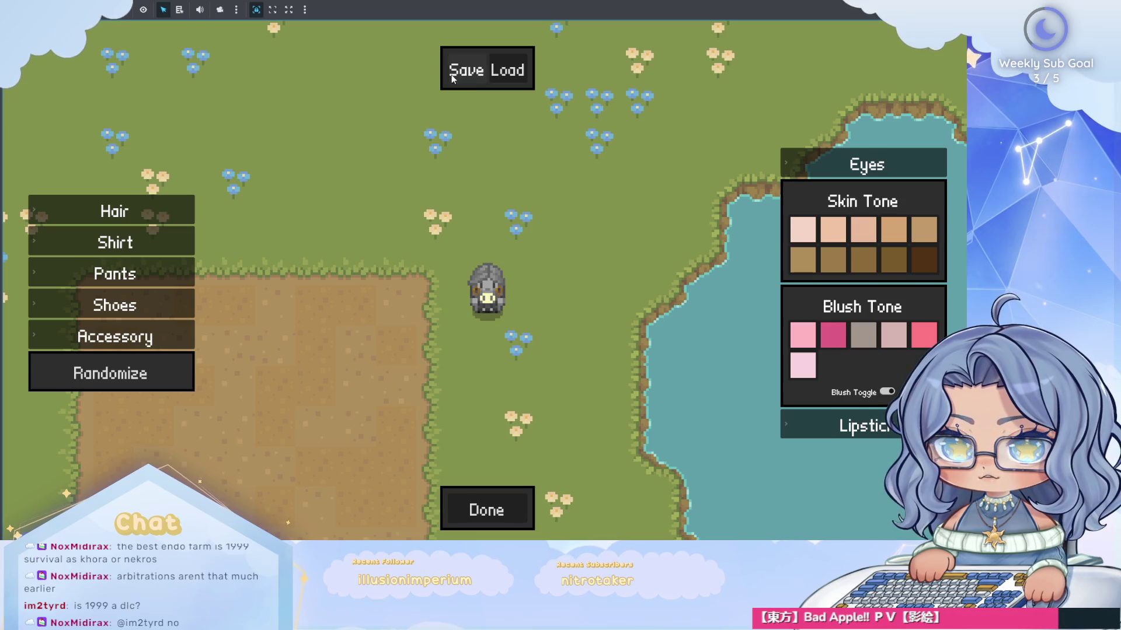
{"action": "key", "text": "w+d"}
{"action": "left_click", "coordinate": [138, 382]}
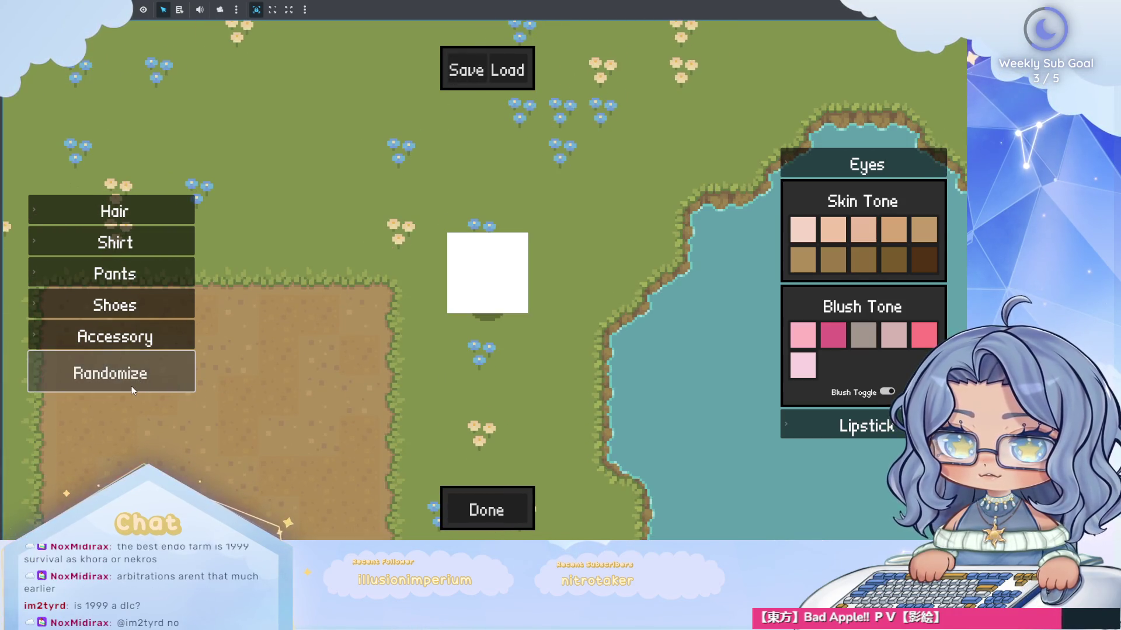
{"action": "key", "text": "w"}
{"action": "left_click", "coordinate": [131, 387]}
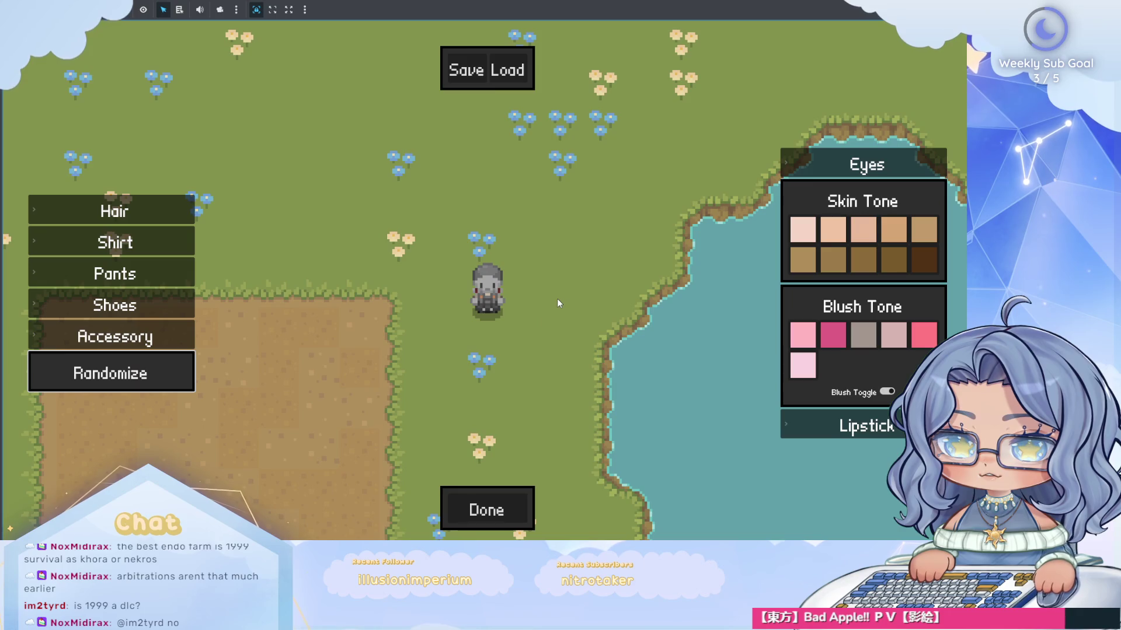
{"action": "left_click", "coordinate": [486, 510]}
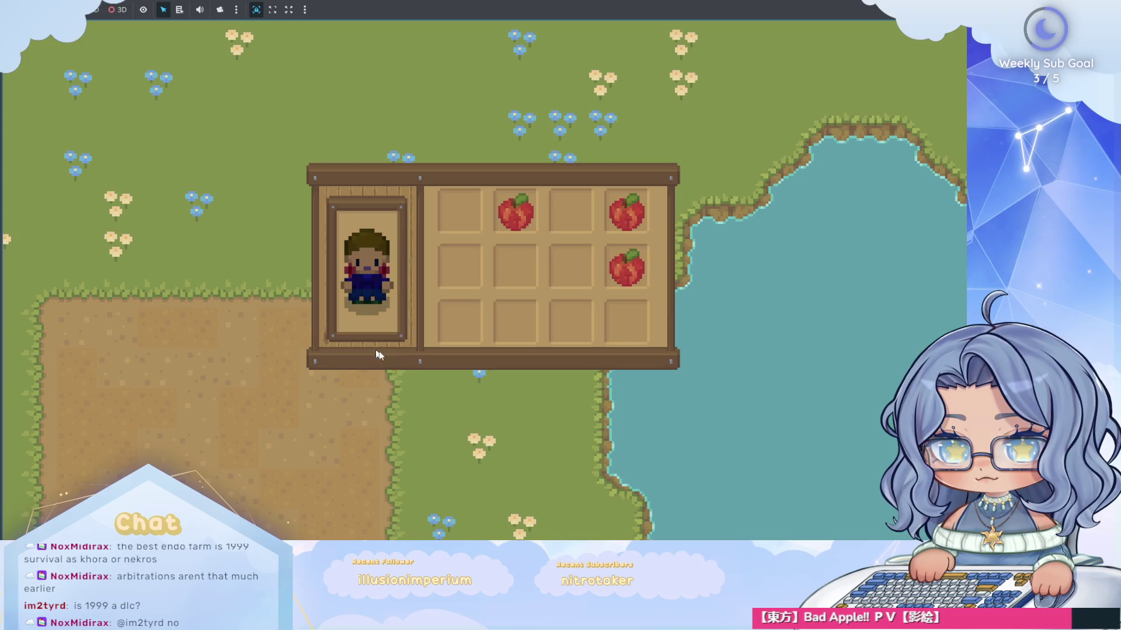
Walk around the field and toggle the inventory to check the apples.
{"action": "key", "text": "Escape"}
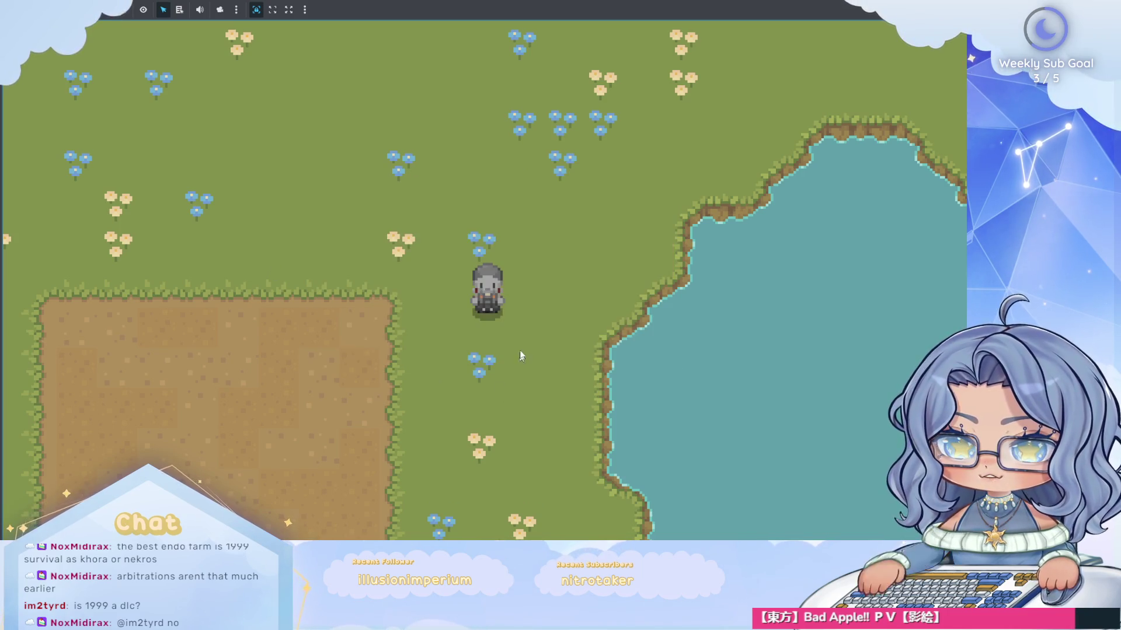
{"action": "key", "text": "s"}
{"action": "key", "text": "a"}
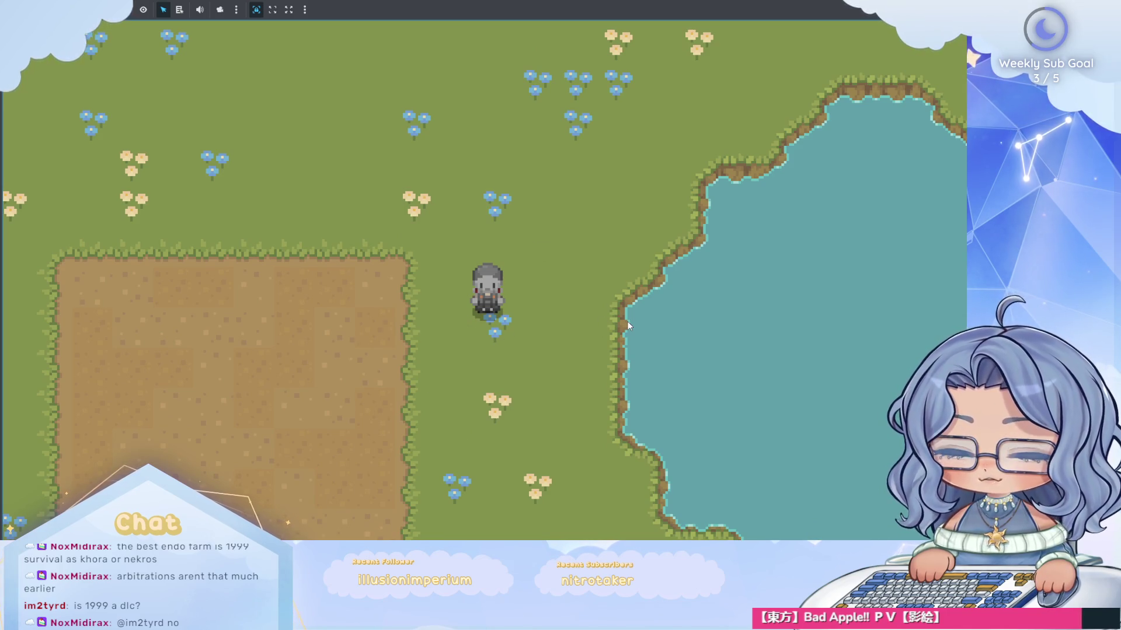
{"action": "key", "text": "i"}
{"action": "key", "text": "i"}
{"action": "key", "text": "i"}
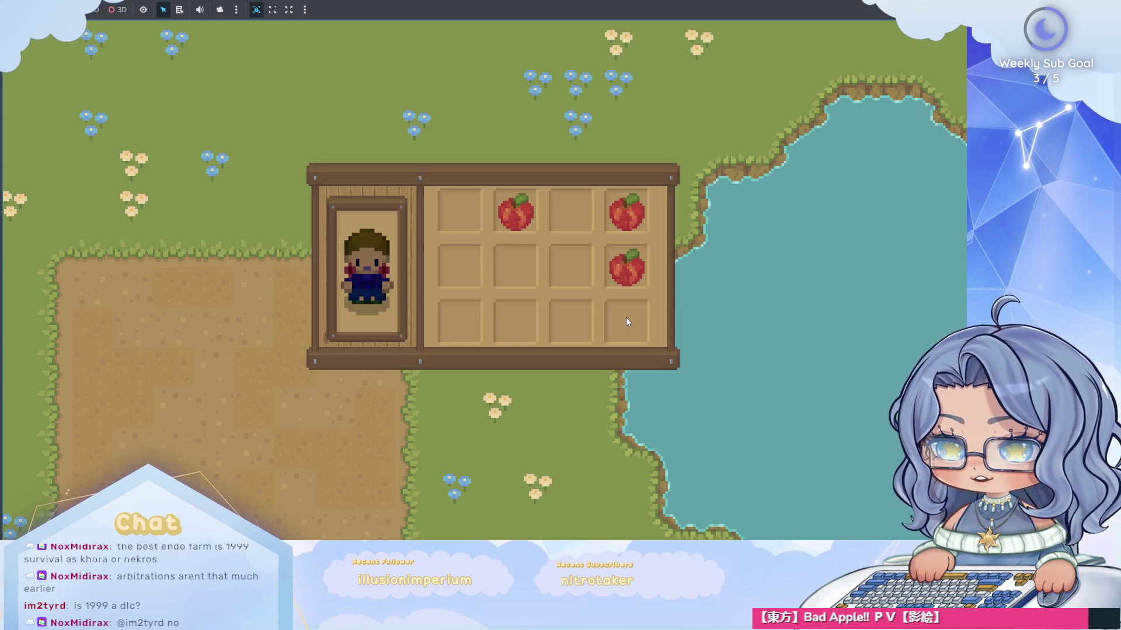
{"action": "key", "text": "i"}
{"action": "key", "text": "i"}
{"action": "key", "text": "i"}
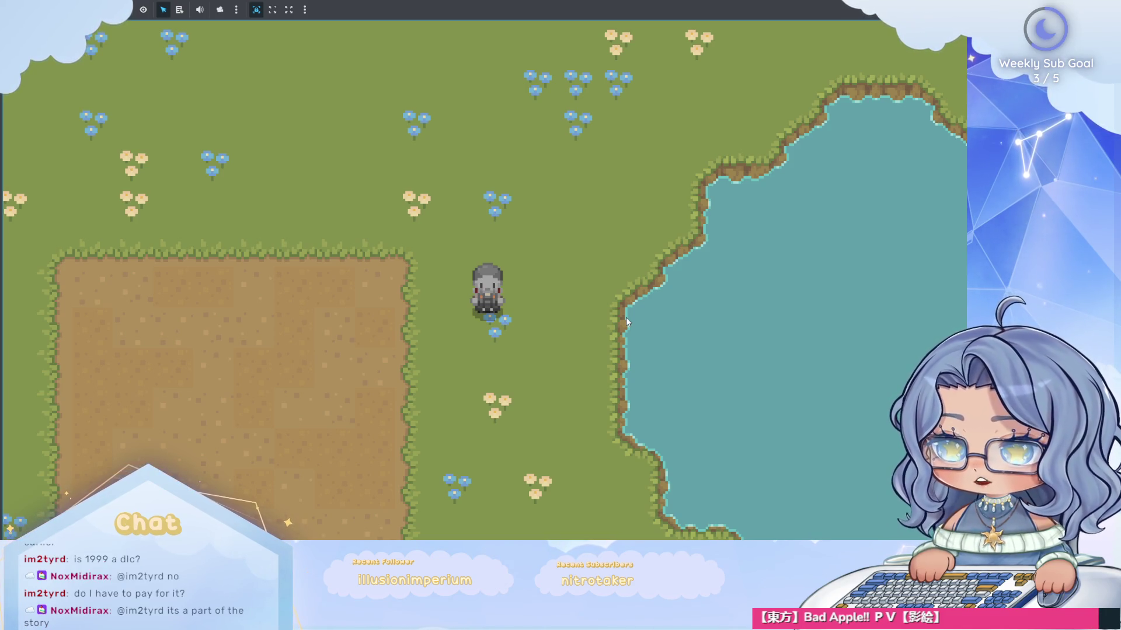
{"action": "key", "text": "i"}
{"action": "key", "text": "i"}
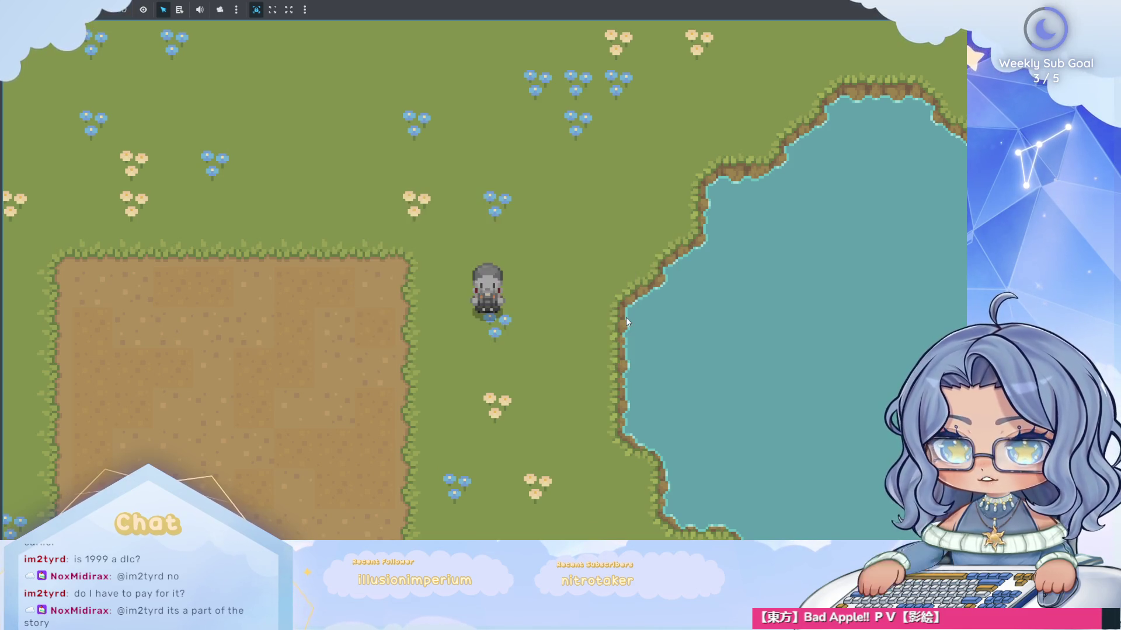
Walk a bit more, check the inventory once more, then stop the game with F8.
{"action": "key", "text": "Up"}
{"action": "key", "text": "Right"}
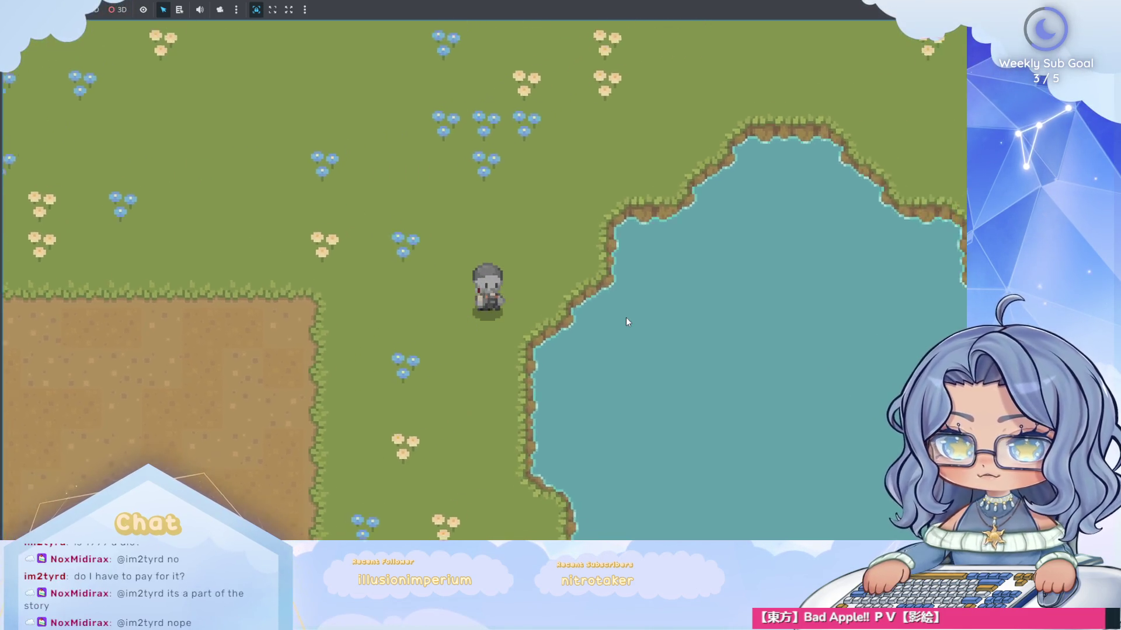
{"action": "key", "text": "Down"}
{"action": "key", "text": "Left"}
{"action": "key", "text": "i"}
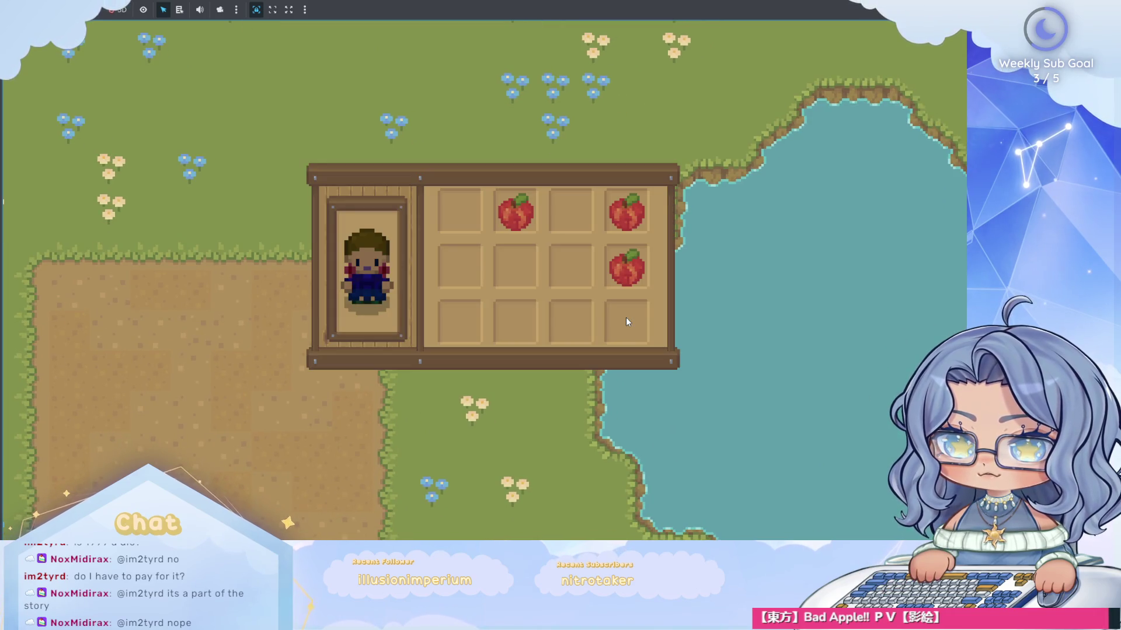
{"action": "key", "text": "i"}
{"action": "key", "text": "Left"}
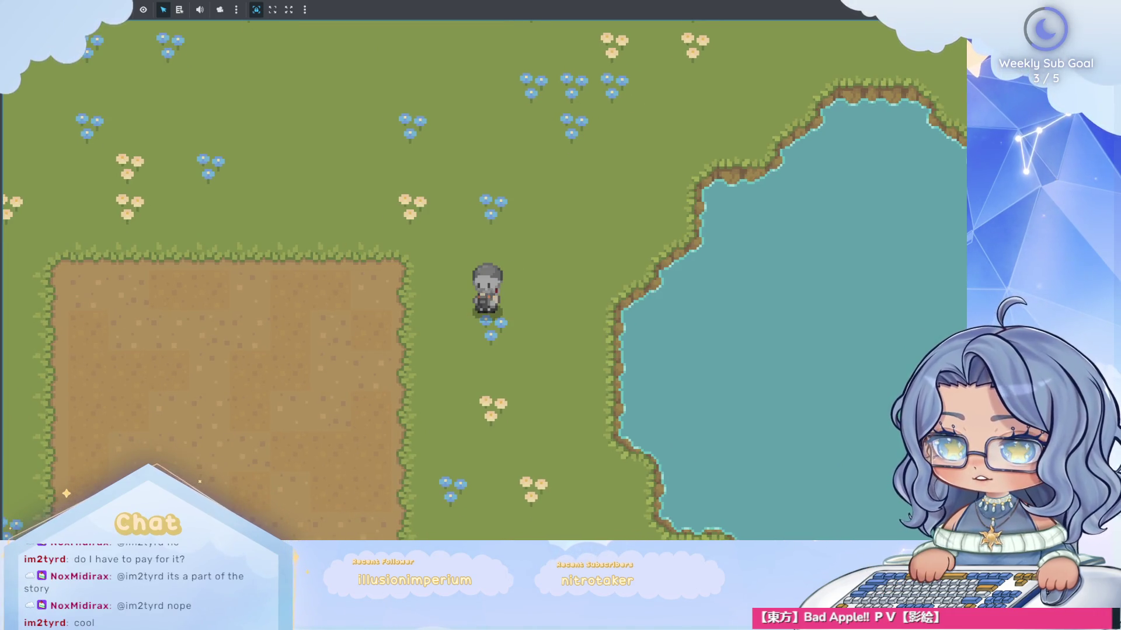
{"action": "key", "text": "F8"}
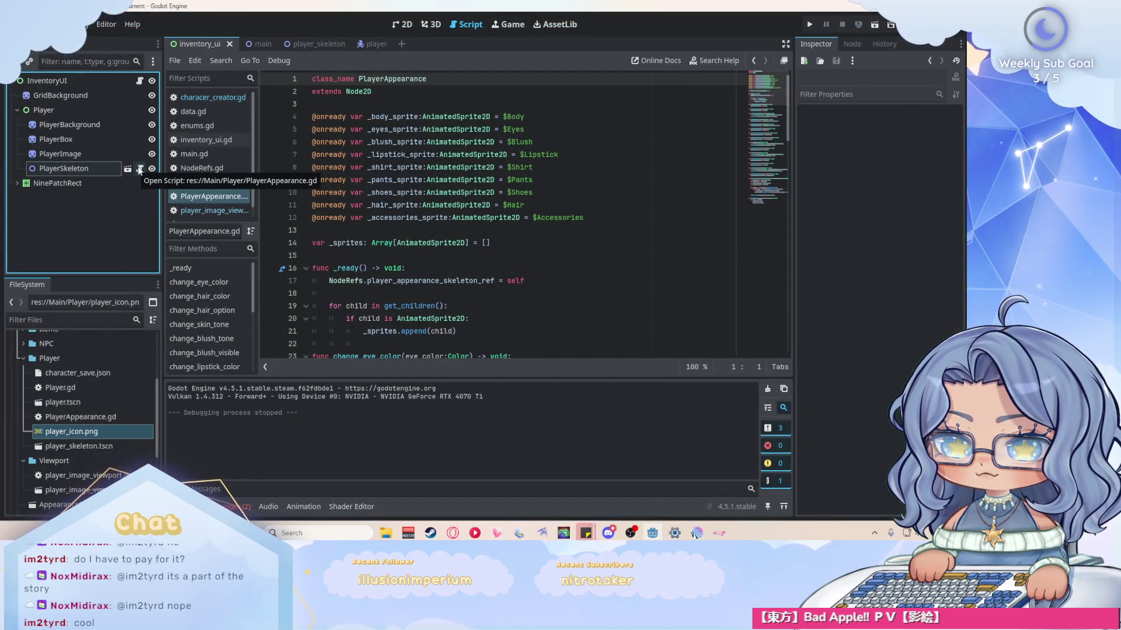
Look over PlayerAppearance.gd, then detach the script from the PlayerSkeleton node.
{"action": "scroll", "coordinate": [593, 217], "scroll_direction": "down", "scroll_amount": 12}
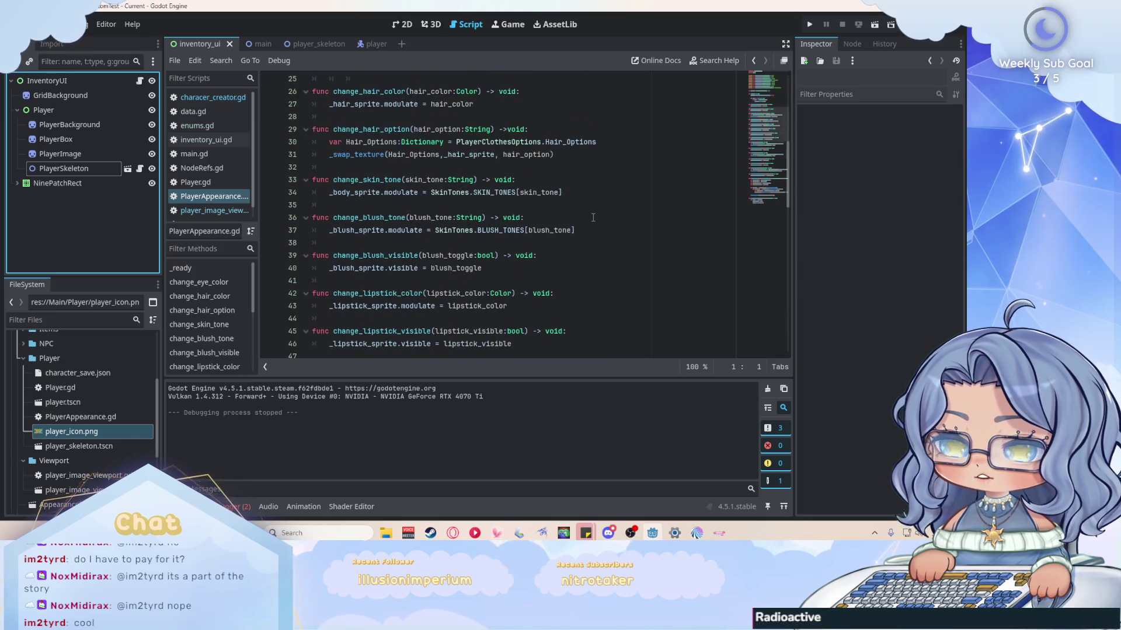
{"action": "scroll", "coordinate": [593, 217], "scroll_direction": "down", "scroll_amount": 11}
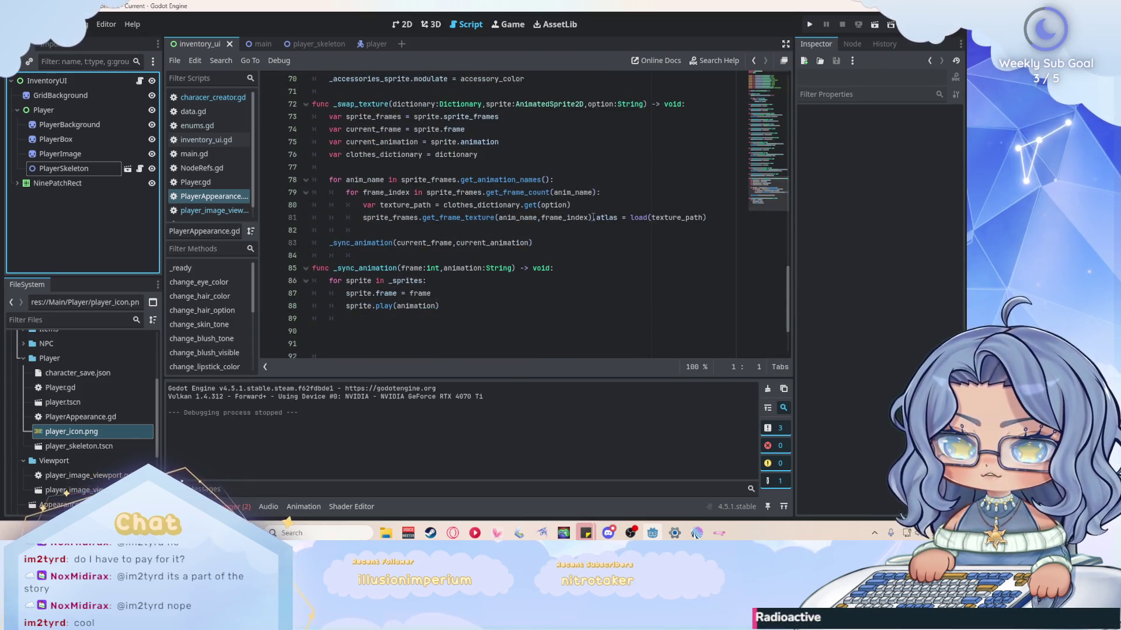
{"action": "scroll", "coordinate": [593, 217], "scroll_direction": "up", "scroll_amount": 20}
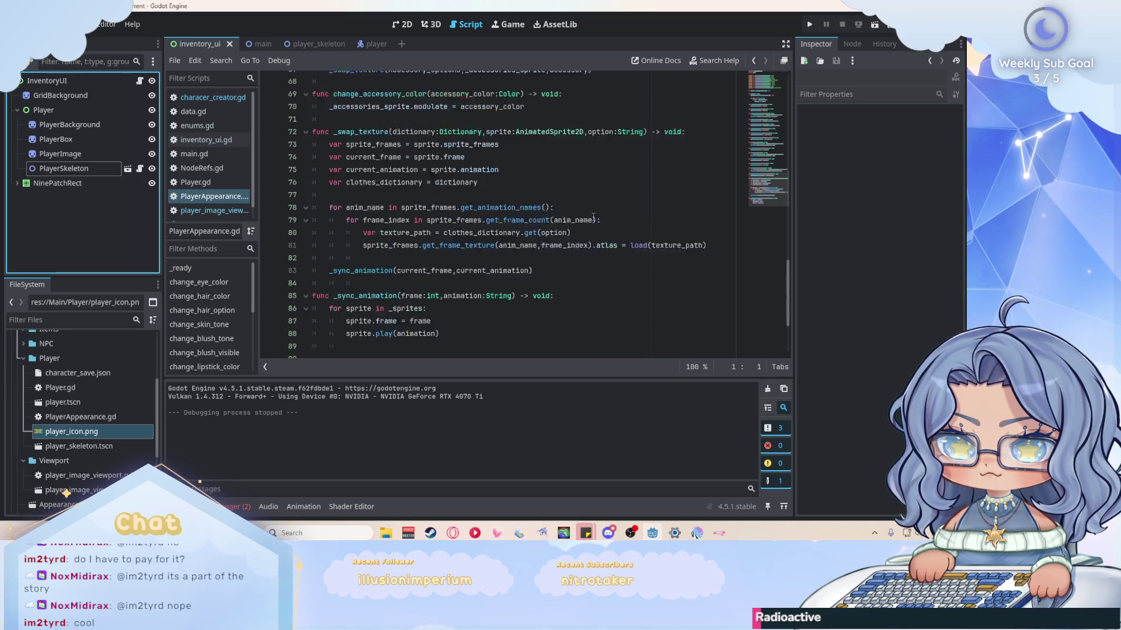
{"action": "scroll", "coordinate": [593, 217], "scroll_direction": "up", "scroll_amount": 1}
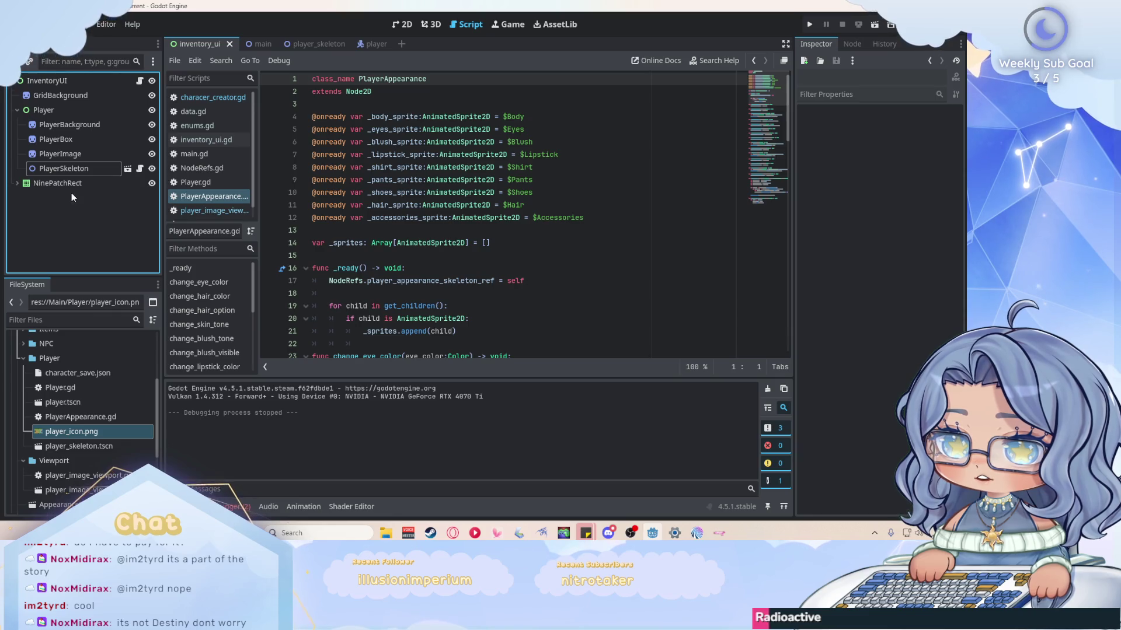
{"action": "right_click", "coordinate": [103, 170]}
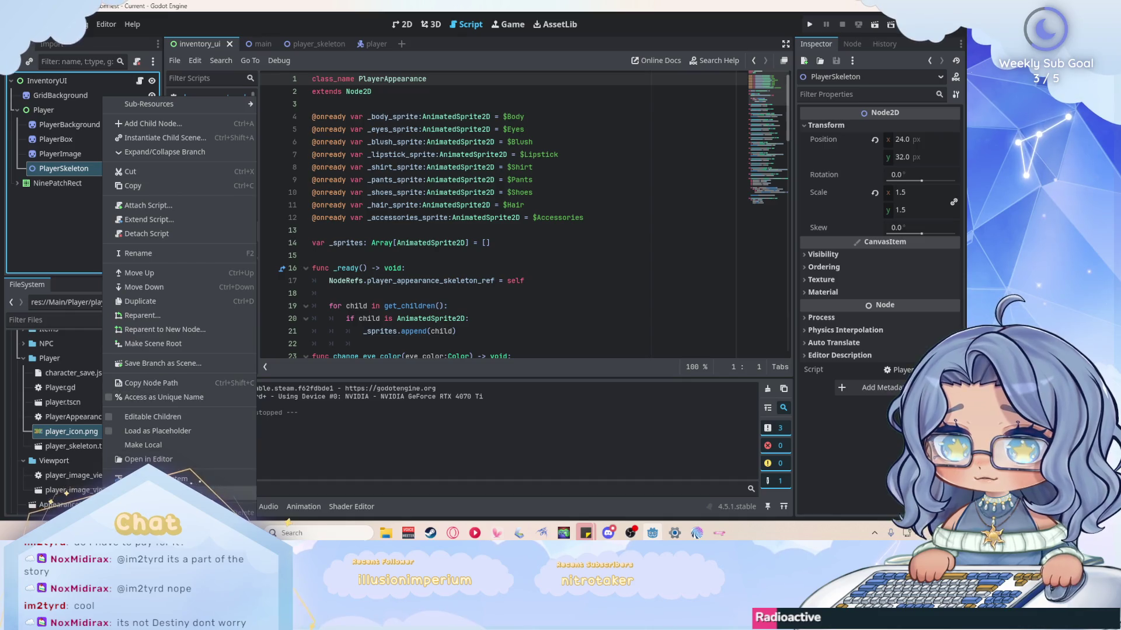
{"action": "left_click", "coordinate": [209, 232]}
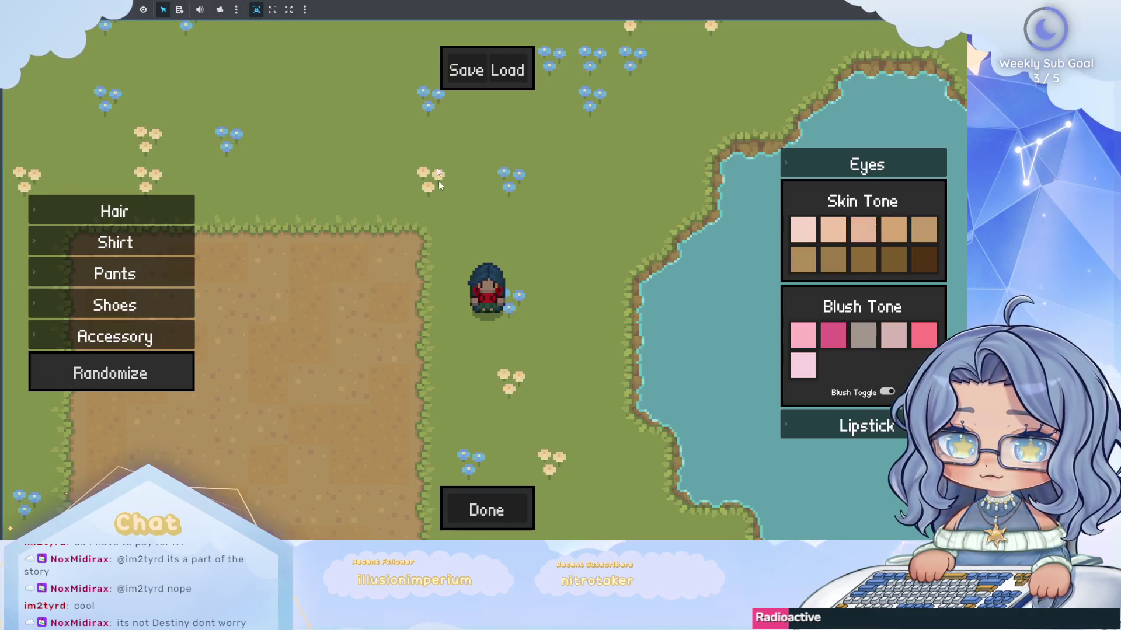
Run the game, check the inventory portrait, and stop the game.
{"action": "left_click", "coordinate": [488, 507]}
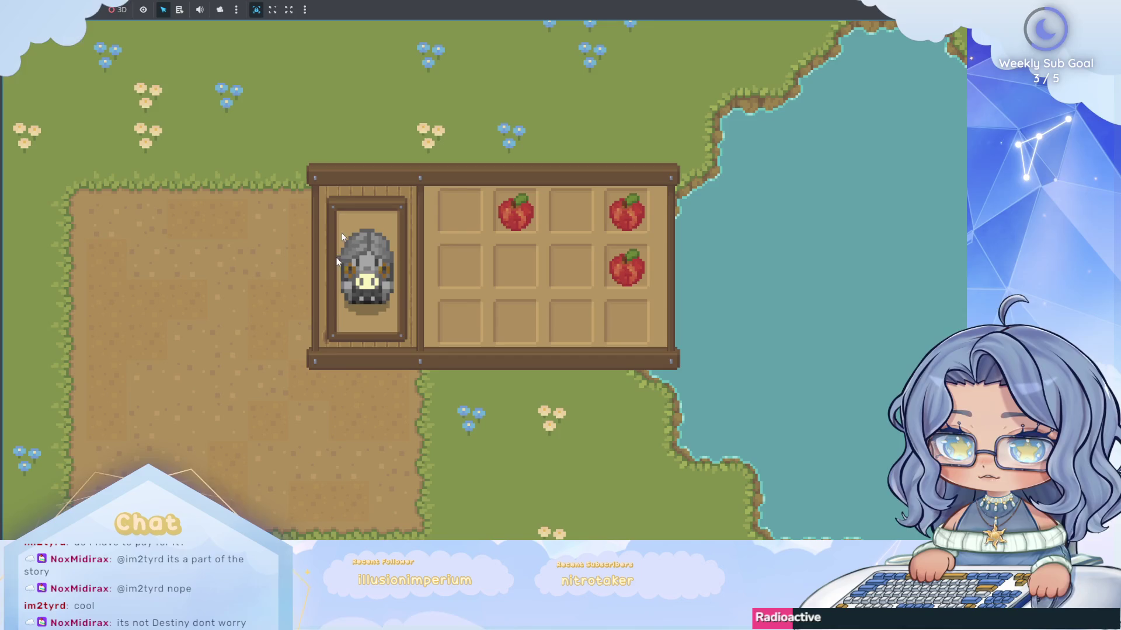
{"action": "key", "text": "i"}
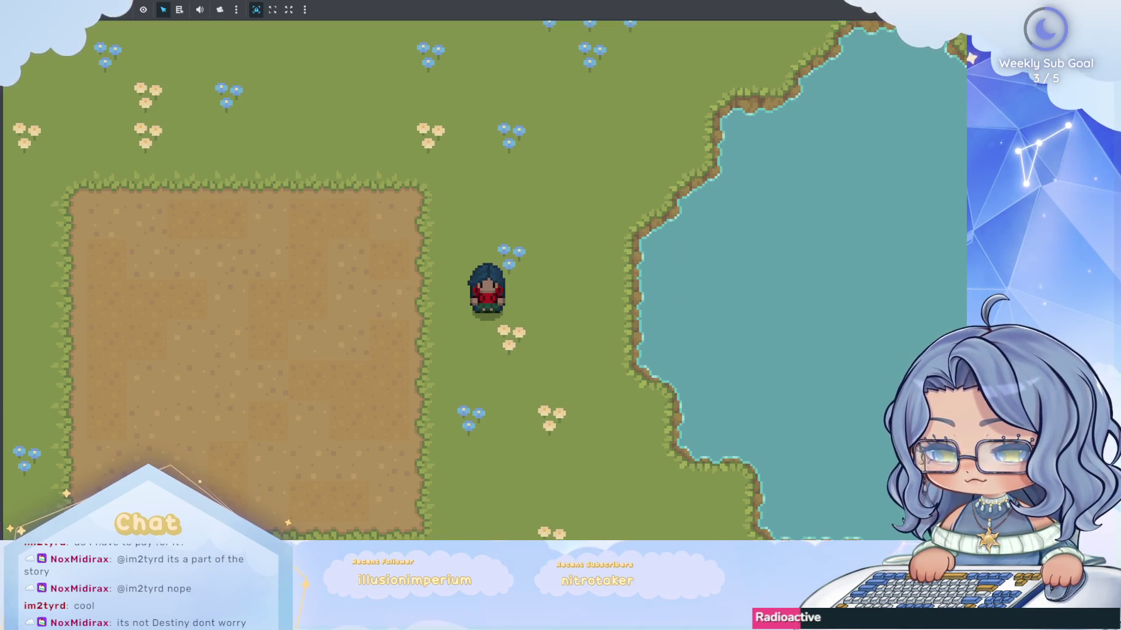
{"action": "key", "text": "Escape"}
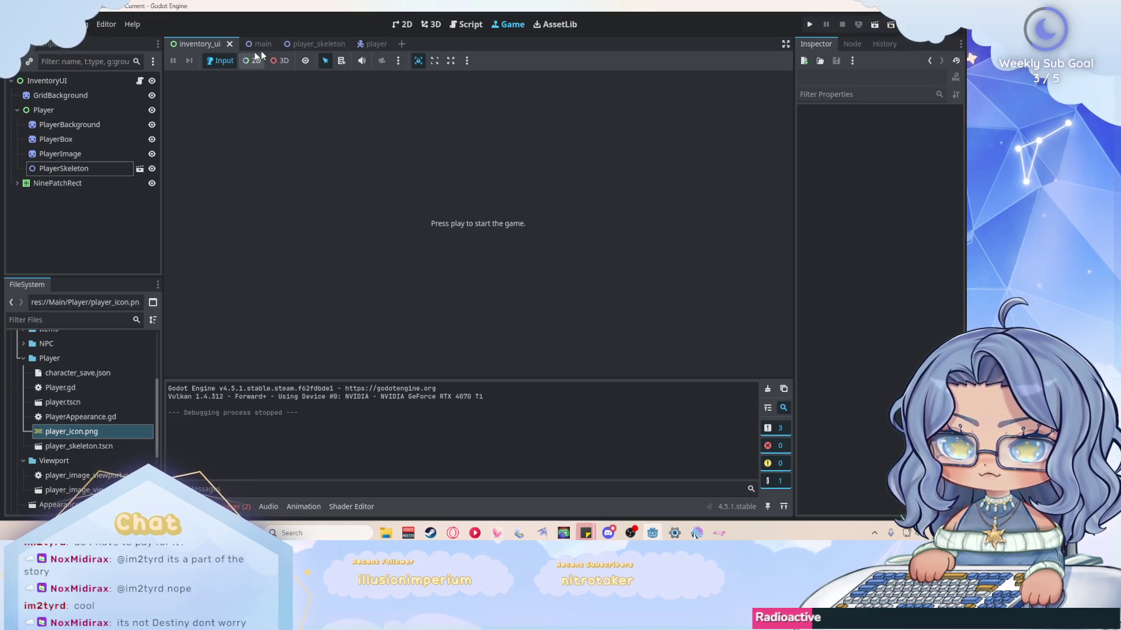
In the 2D view, zoom into the inventory panel and inspect PlayerImage and PlayerSkeleton.
{"action": "left_click", "coordinate": [404, 26]}
{"action": "scroll", "coordinate": [376, 186], "scroll_direction": "down", "scroll_amount": 2}
{"action": "scroll", "coordinate": [347, 258], "scroll_direction": "up", "scroll_amount": 2}
{"action": "scroll", "coordinate": [346, 257], "scroll_direction": "up", "scroll_amount": 1}
{"action": "scroll", "coordinate": [324, 233], "scroll_direction": "up", "scroll_amount": 1}
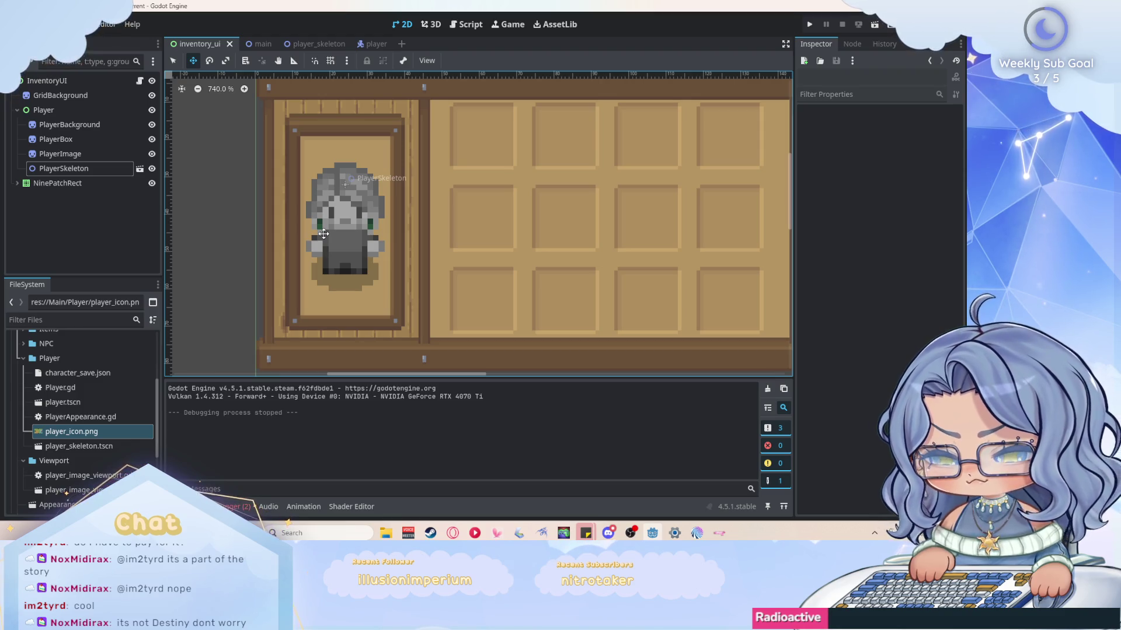
{"action": "left_click", "coordinate": [122, 225]}
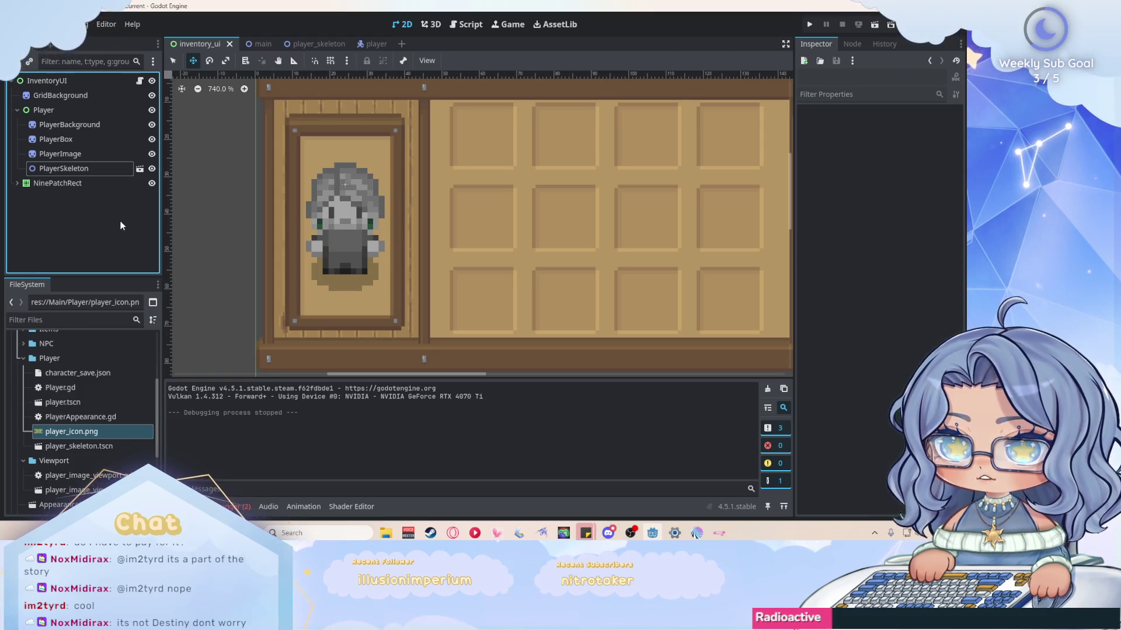
{"action": "left_click", "coordinate": [93, 156]}
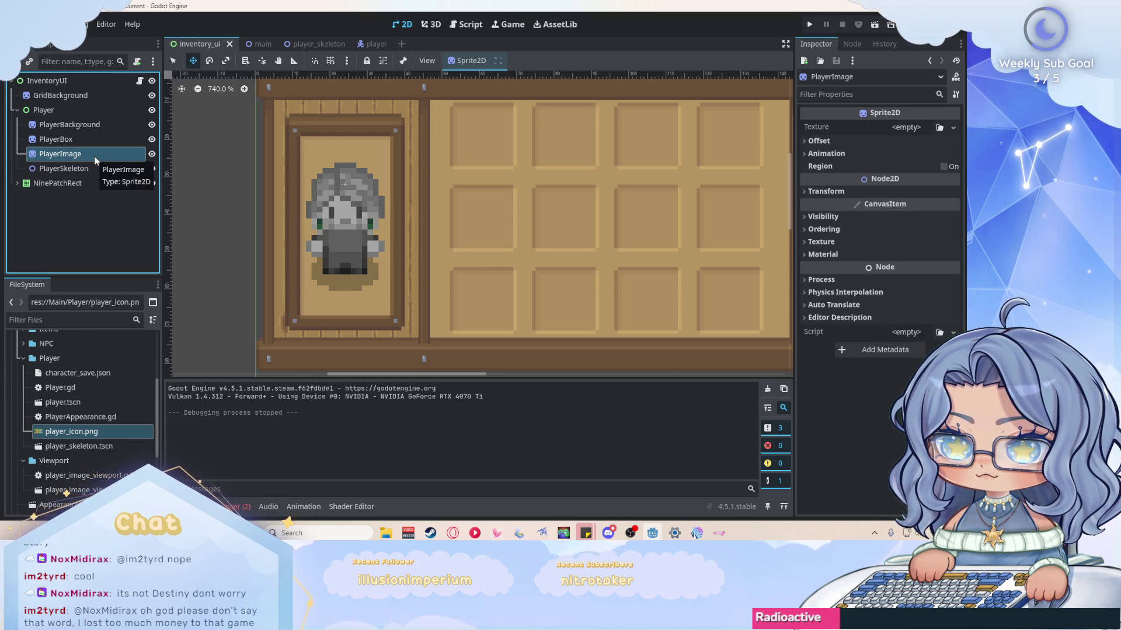
{"action": "left_click", "coordinate": [93, 168]}
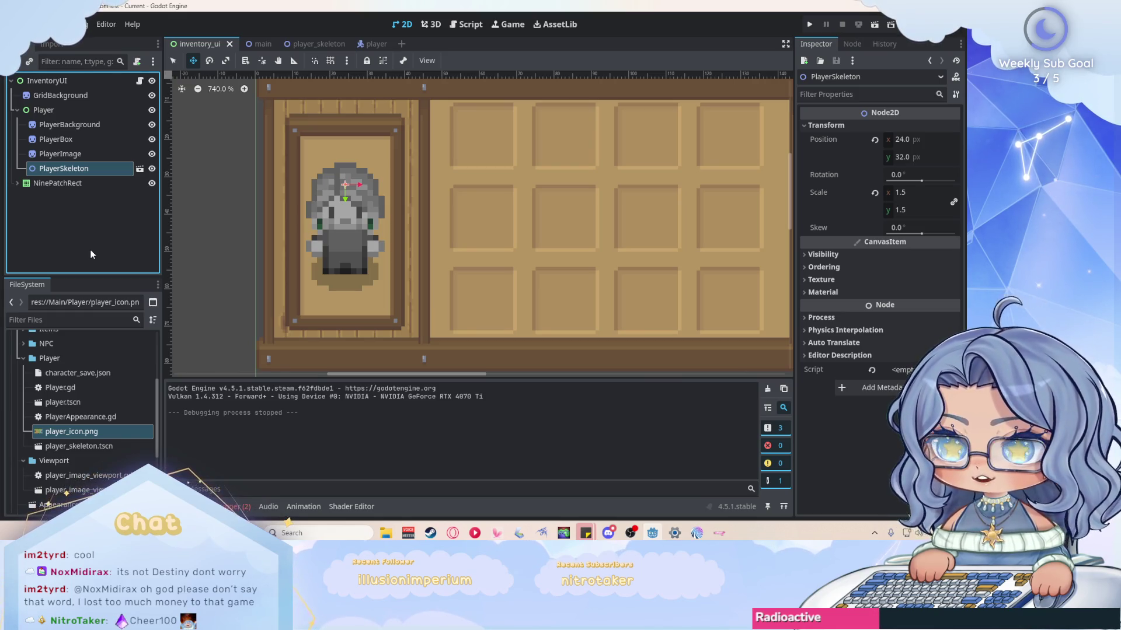
Delete player_icon.png from the Player folder and clear the node selection.
{"action": "scroll", "coordinate": [362, 230], "scroll_direction": "left", "scroll_amount": 2}
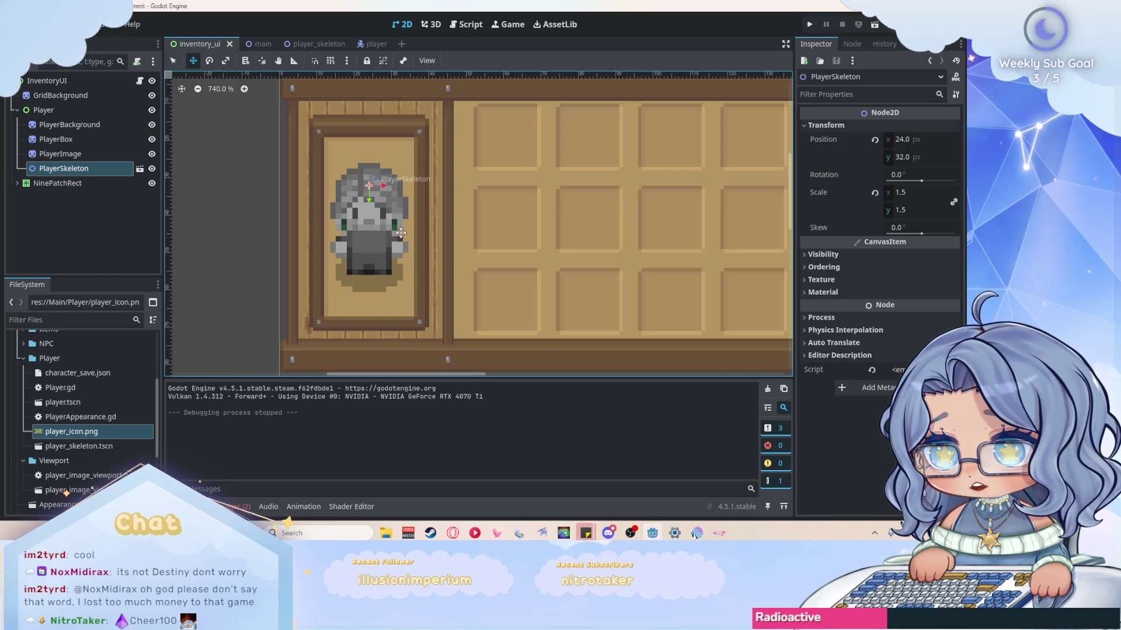
{"action": "right_click", "coordinate": [72, 434]}
{"action": "left_click", "coordinate": [93, 421]}
{"action": "key", "text": "Return"}
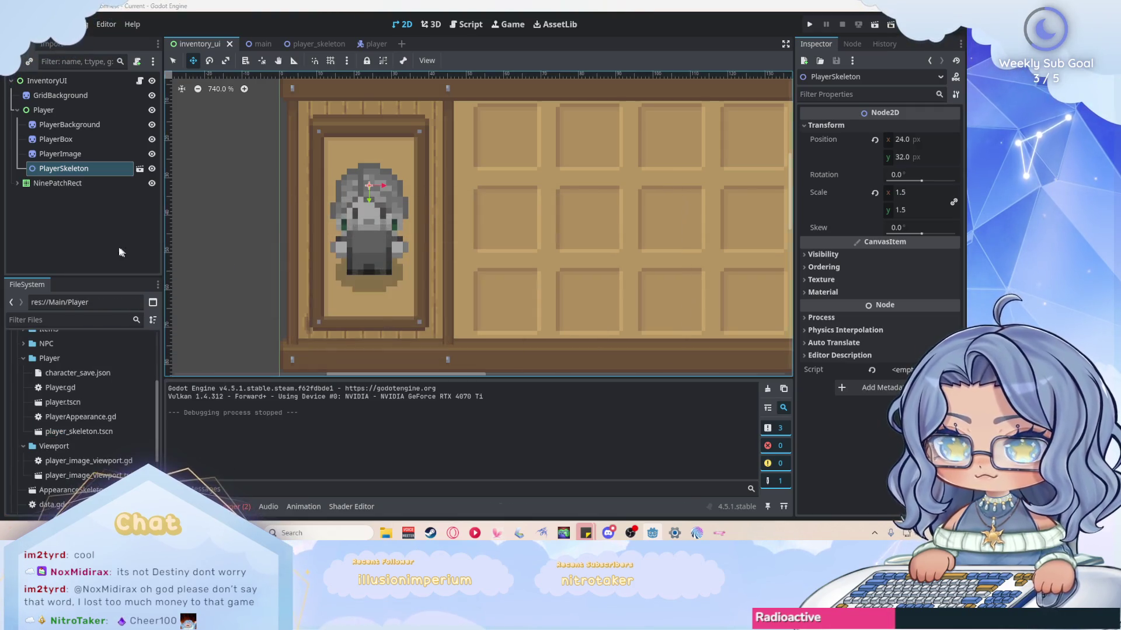
{"action": "left_click", "coordinate": [102, 243]}
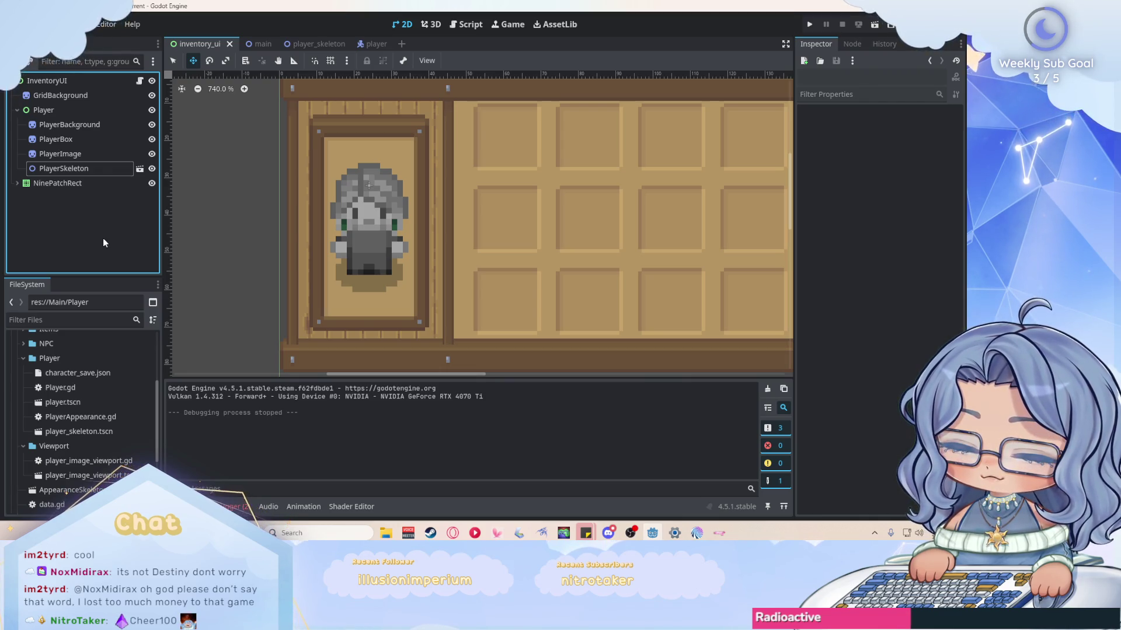
{"action": "left_click", "coordinate": [466, 24]}
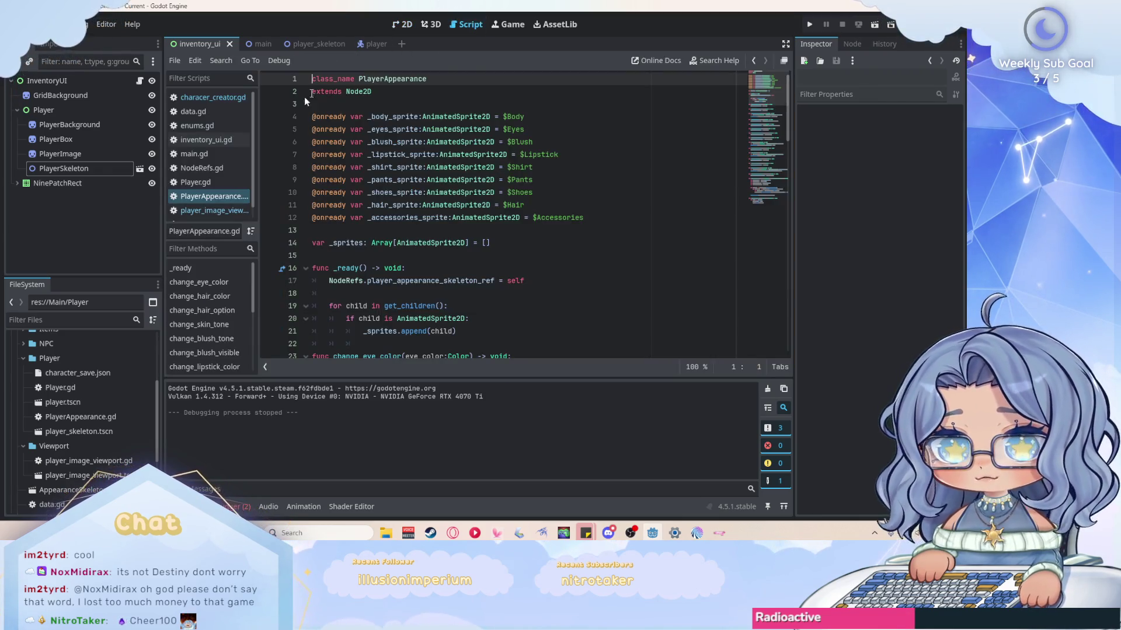
Open and skim the data.gd script.
{"action": "left_click", "coordinate": [219, 111]}
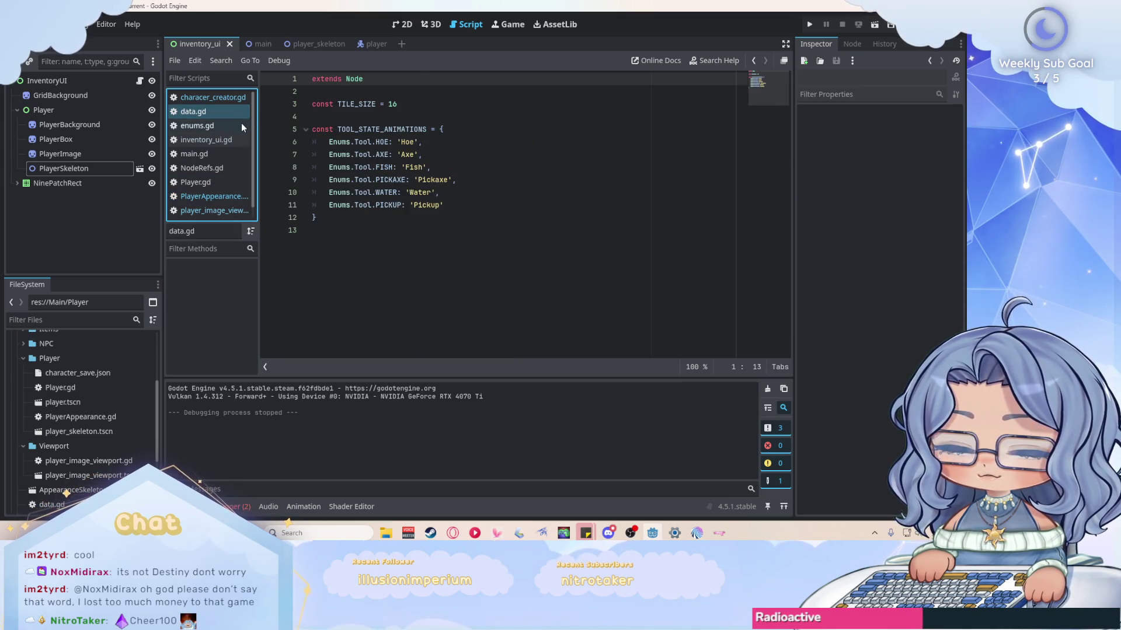
{"action": "scroll", "coordinate": [242, 126], "scroll_direction": "down", "scroll_amount": 1}
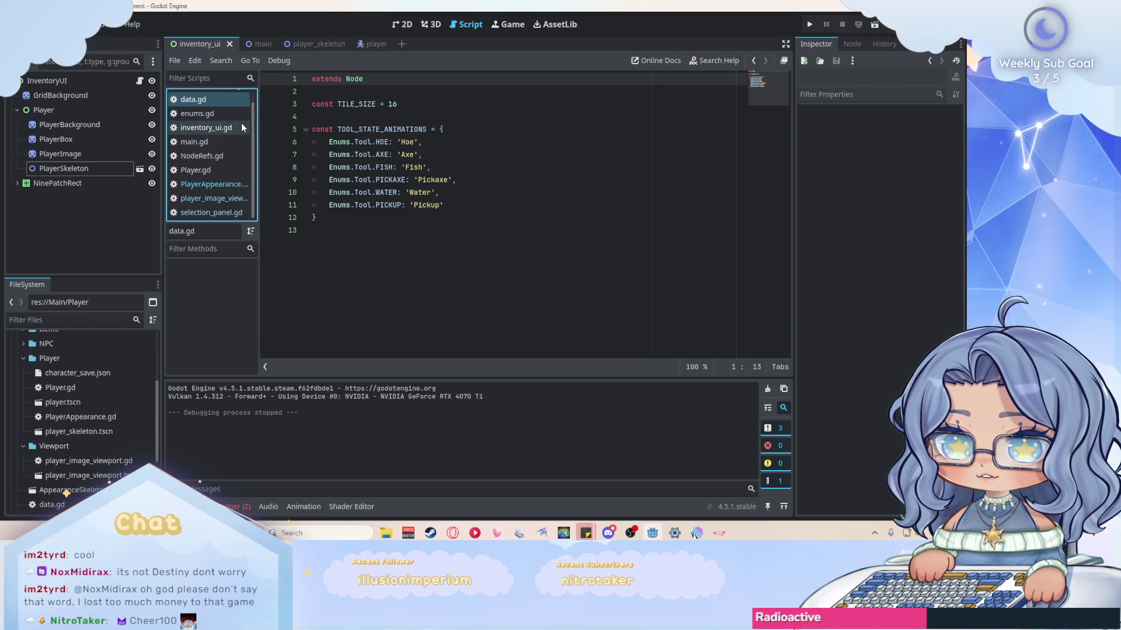
{"action": "scroll", "coordinate": [114, 405], "scroll_direction": "up", "scroll_amount": 3}
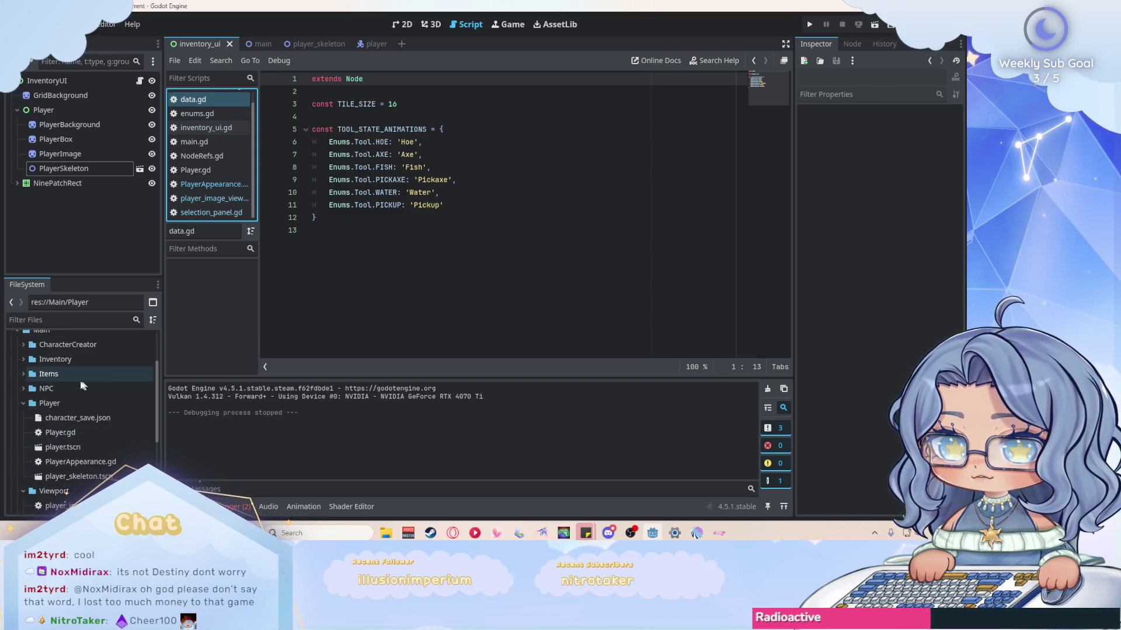
Open PlayerClothesOptions.gd from the CharacterCreator folder and look through it.
{"action": "left_click", "coordinate": [23, 344]}
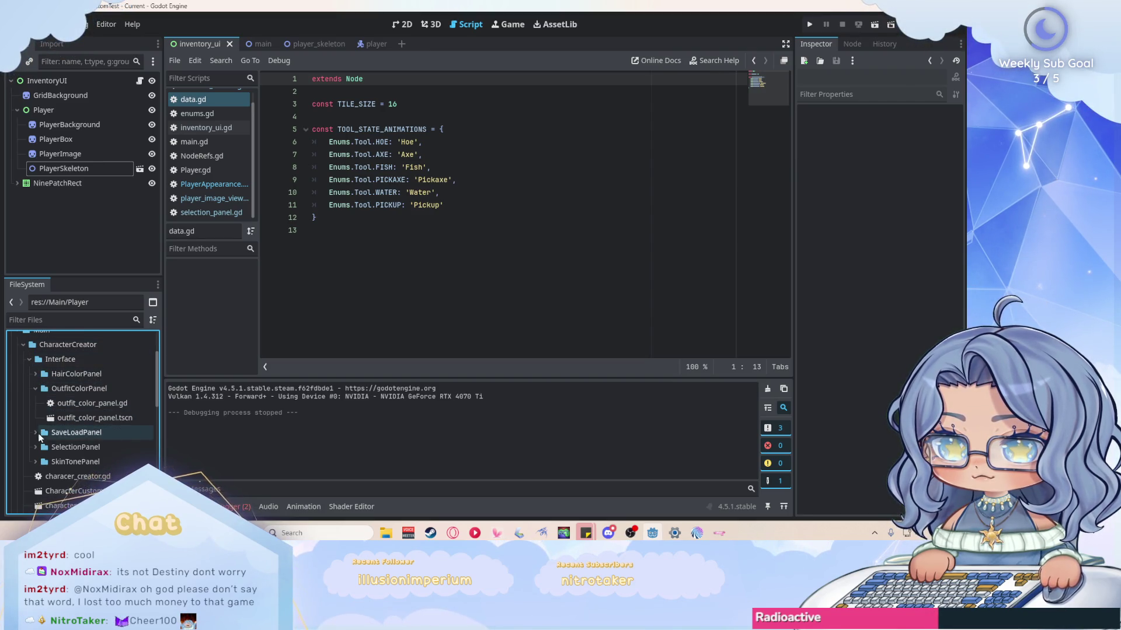
{"action": "scroll", "coordinate": [111, 402], "scroll_direction": "down", "scroll_amount": 2}
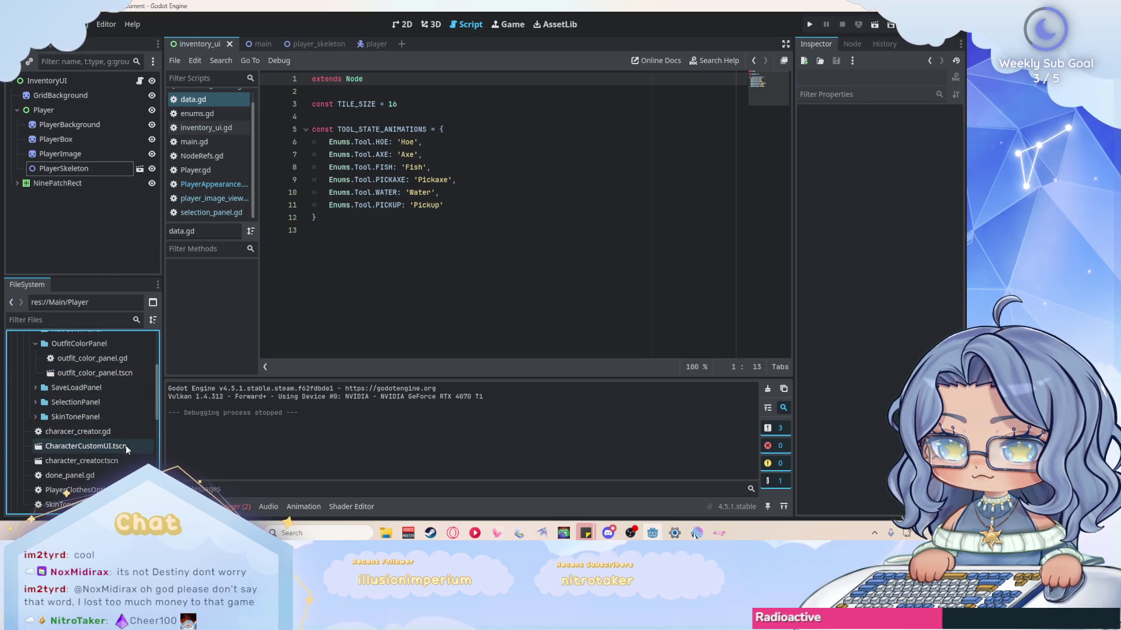
{"action": "scroll", "coordinate": [125, 445], "scroll_direction": "down", "scroll_amount": 2}
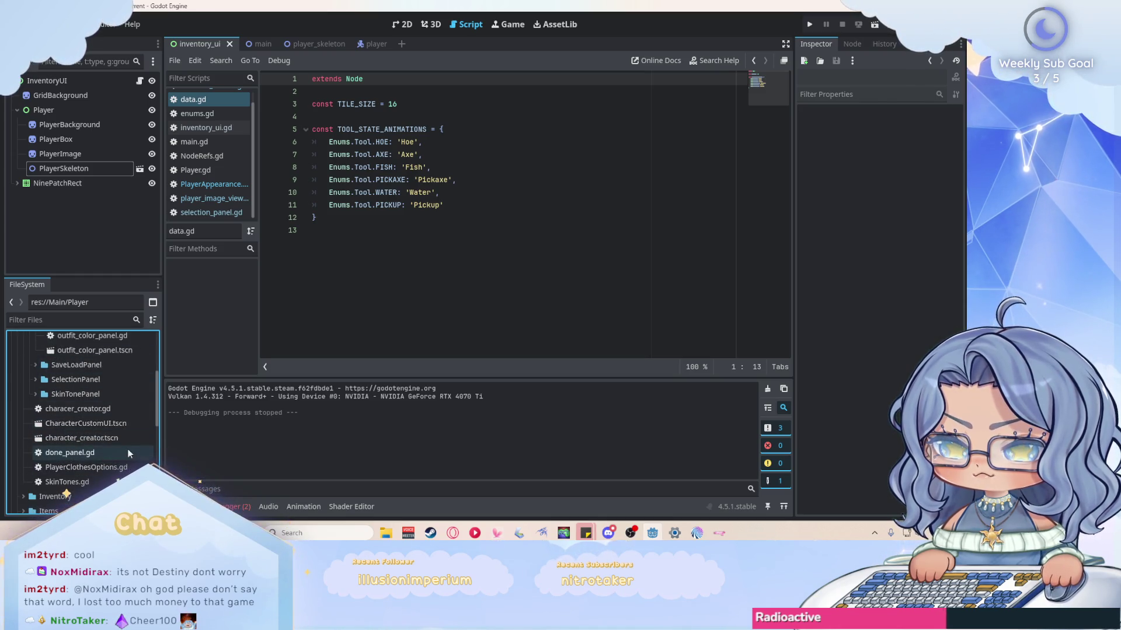
{"action": "double_click", "coordinate": [134, 468]}
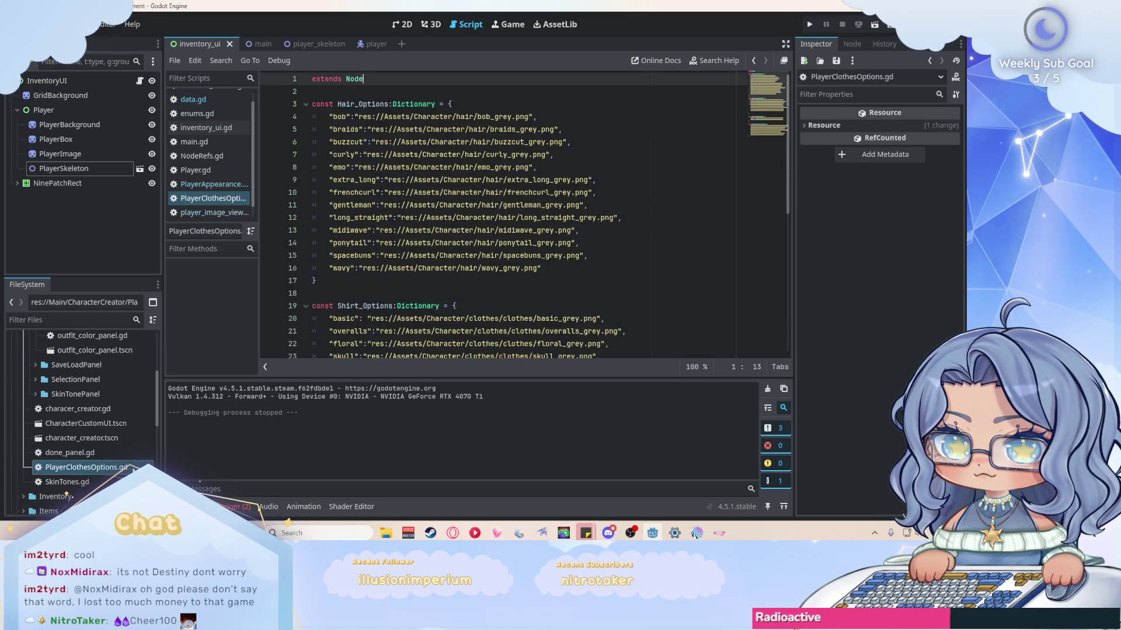
{"action": "scroll", "coordinate": [679, 219], "scroll_direction": "down", "scroll_amount": 7}
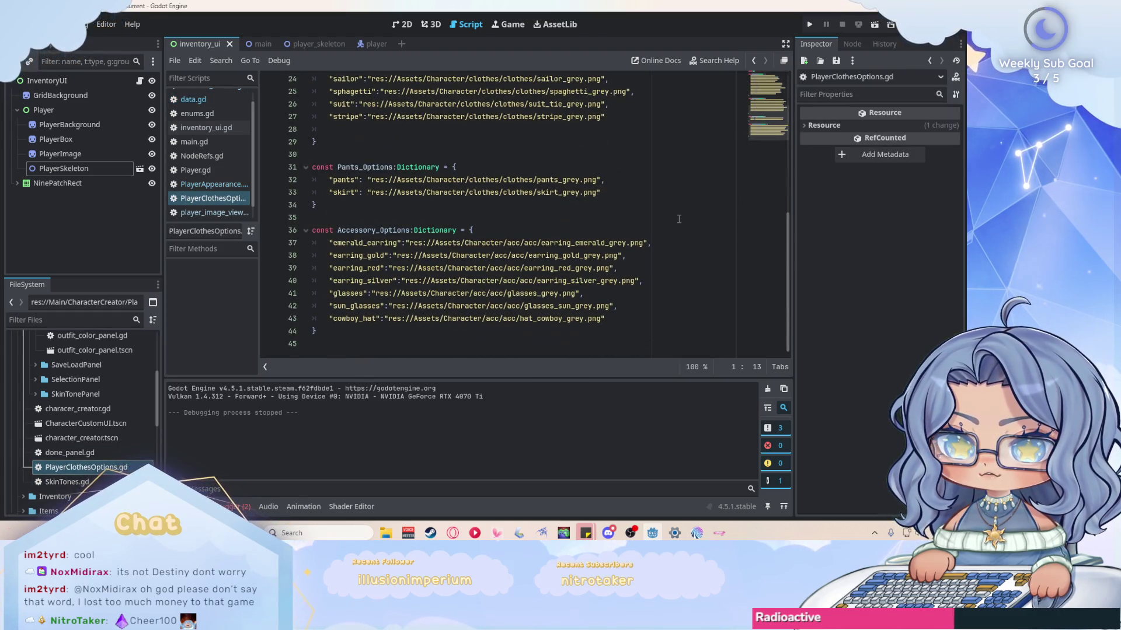
{"action": "scroll", "coordinate": [330, 273], "scroll_direction": "up", "scroll_amount": 8}
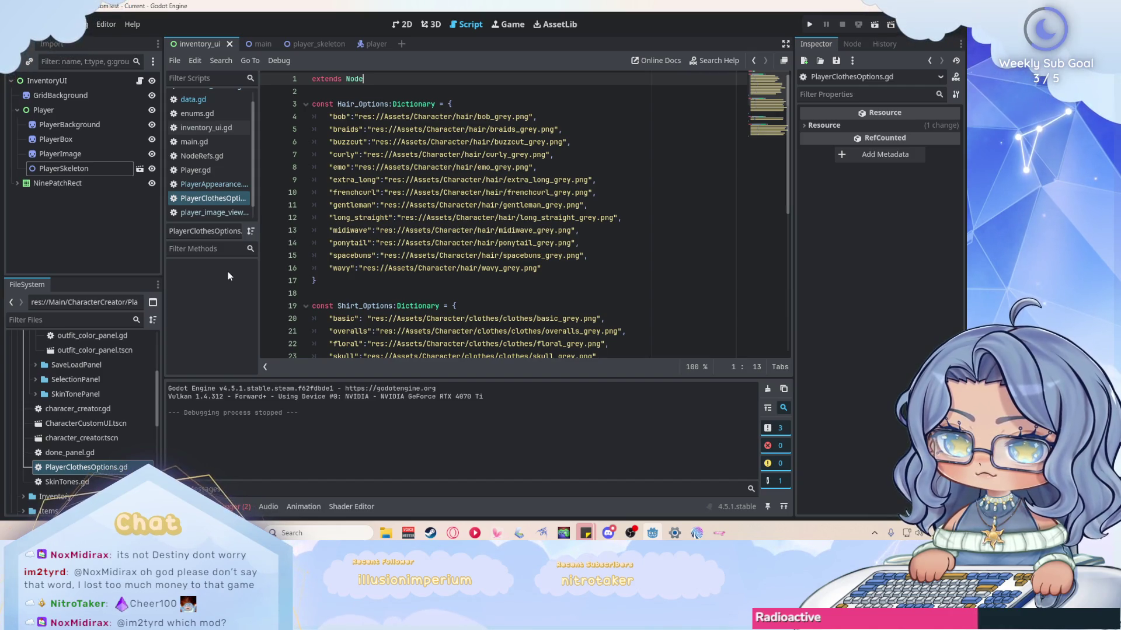
{"action": "scroll", "coordinate": [245, 152], "scroll_direction": "up", "scroll_amount": 1}
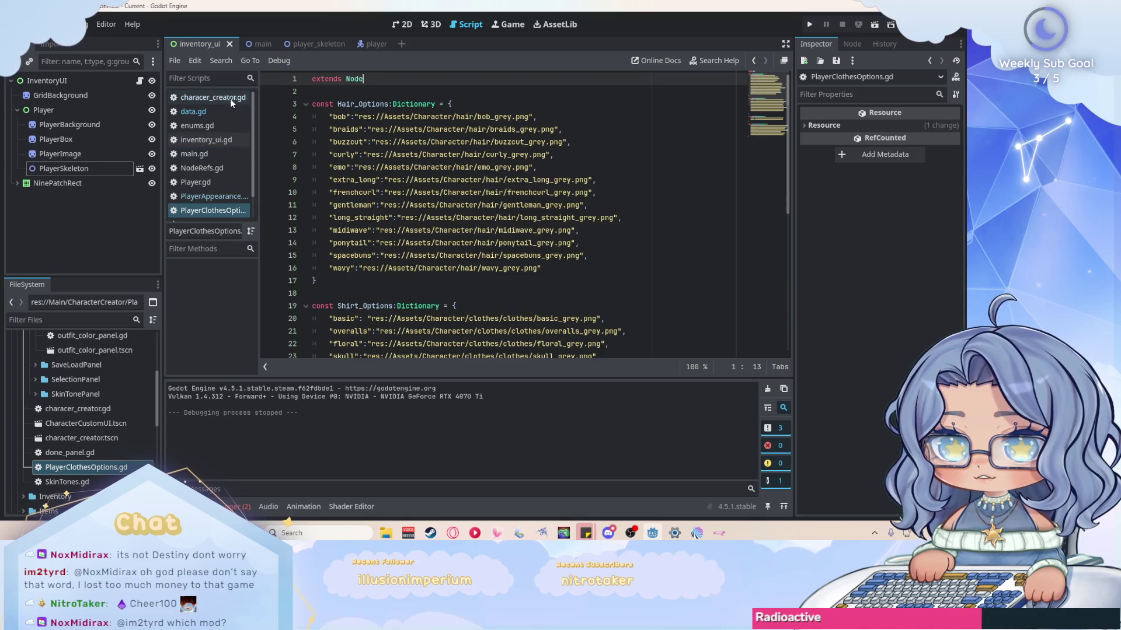
Switch to characer_creator.gd and scroll down to its _set_character_data function.
{"action": "left_click", "coordinate": [230, 99]}
{"action": "scroll", "coordinate": [560, 197], "scroll_direction": "down", "scroll_amount": 15}
{"action": "scroll", "coordinate": [560, 197], "scroll_direction": "down", "scroll_amount": 16}
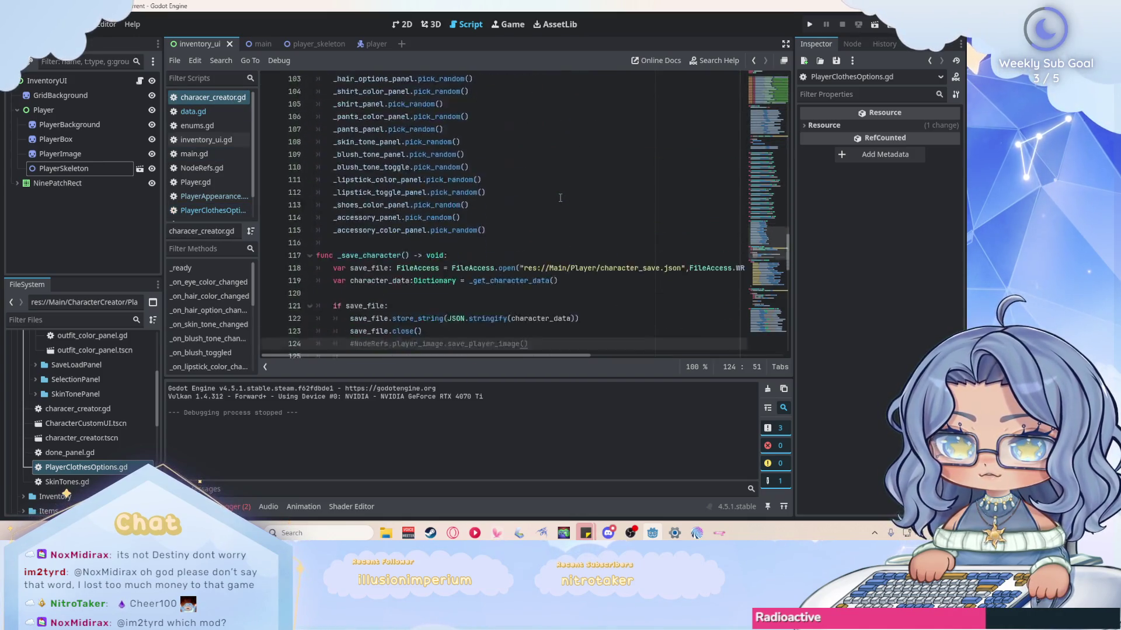
{"action": "scroll", "coordinate": [560, 197], "scroll_direction": "down", "scroll_amount": 2}
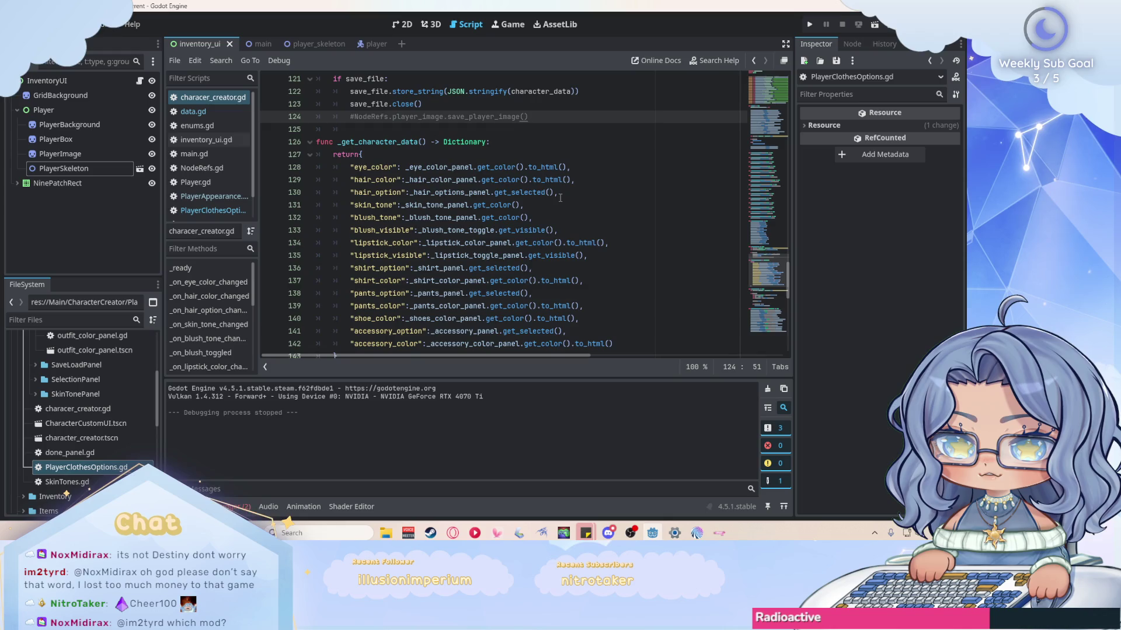
{"action": "scroll", "coordinate": [560, 197], "scroll_direction": "down", "scroll_amount": 1}
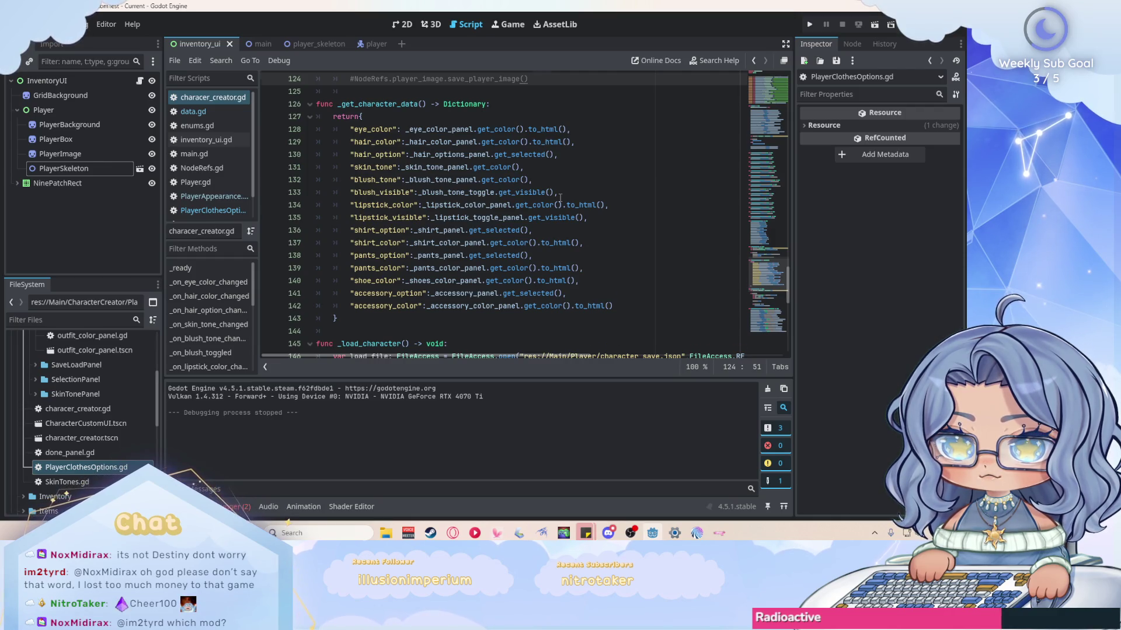
{"action": "scroll", "coordinate": [560, 197], "scroll_direction": "down", "scroll_amount": 8}
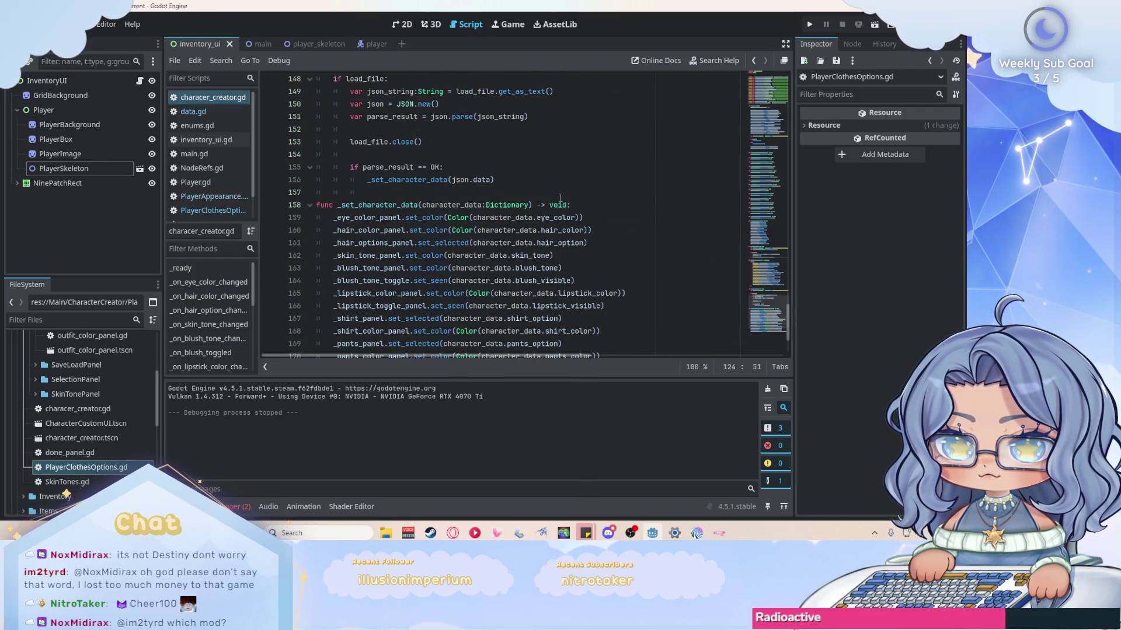
{"action": "scroll", "coordinate": [565, 198], "scroll_direction": "down", "scroll_amount": 3}
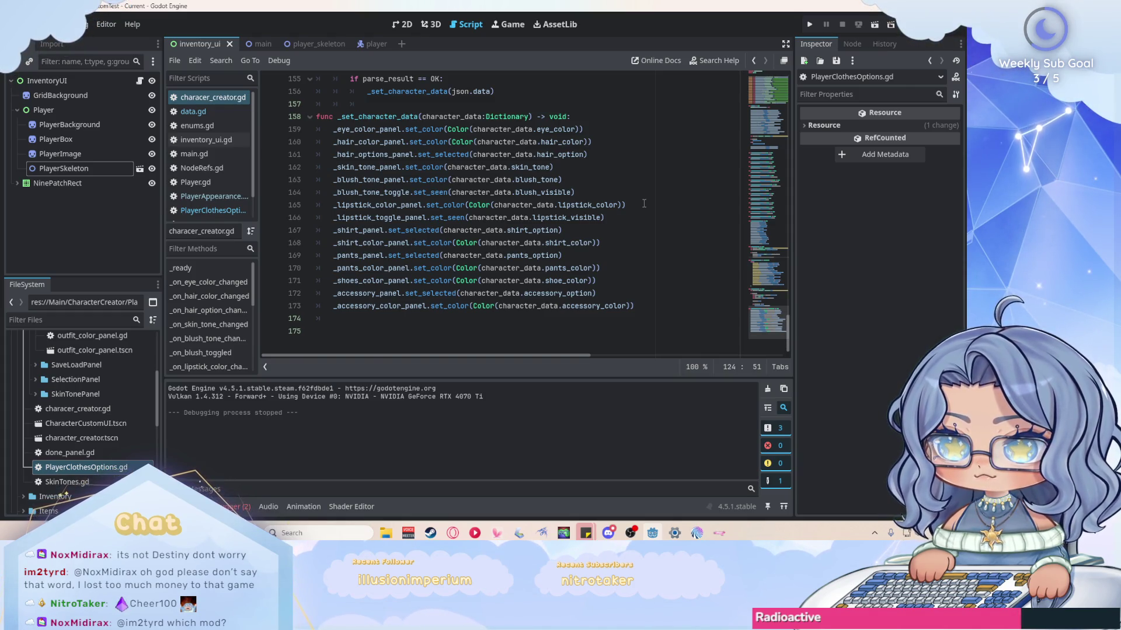
{"action": "scroll", "coordinate": [644, 203], "scroll_direction": "up", "scroll_amount": 1}
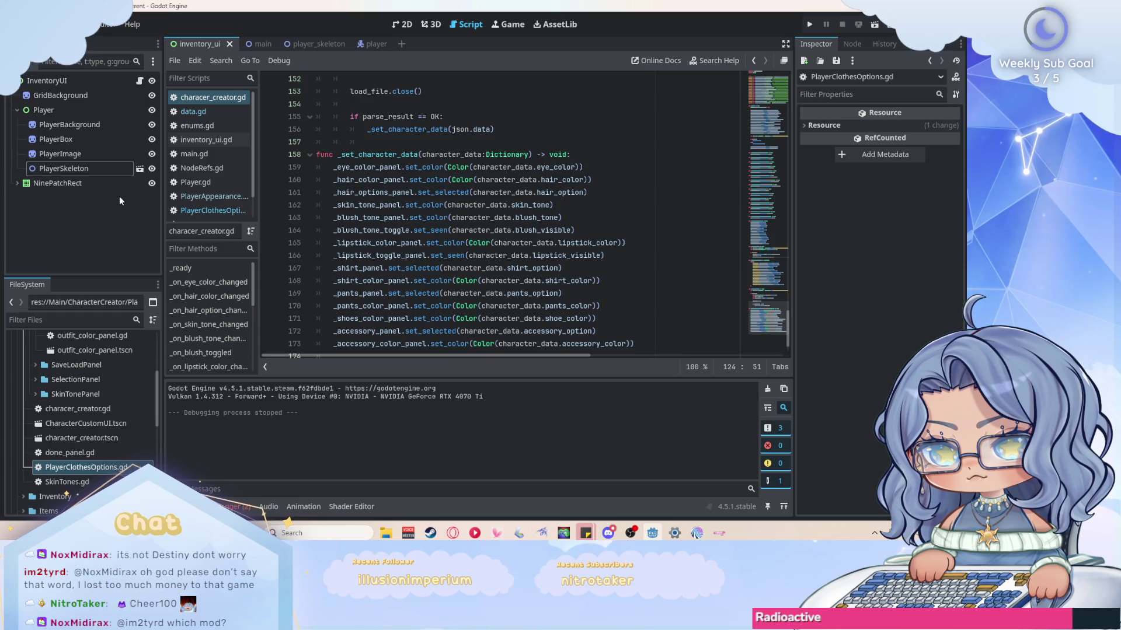
{"action": "right_click", "coordinate": [107, 168]}
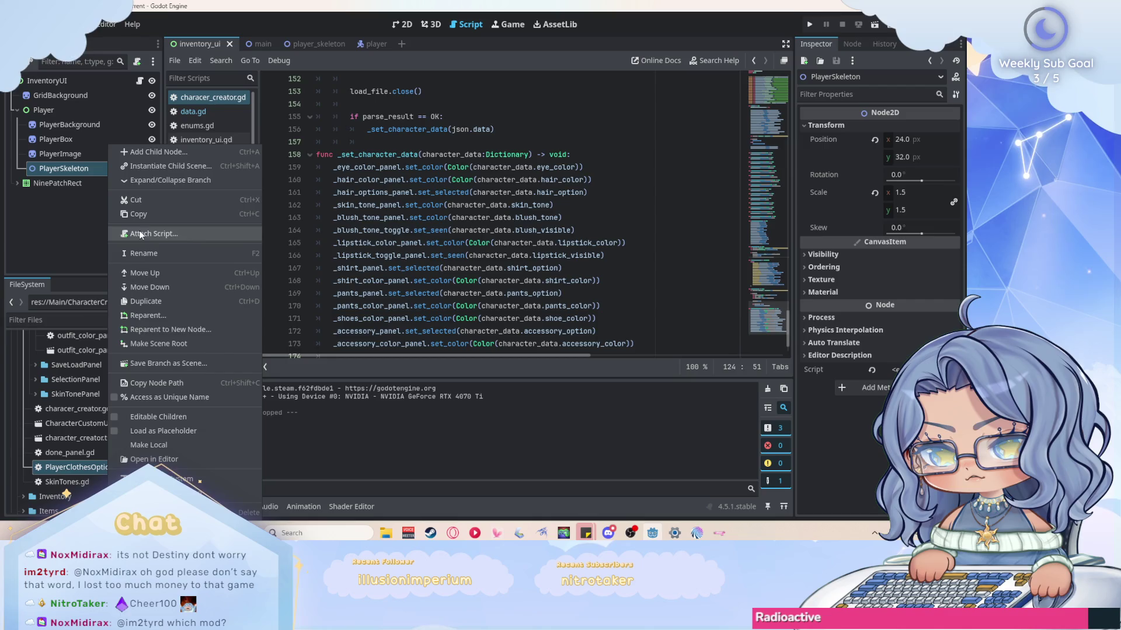
Dismiss the PlayerSkeleton menu and browse characer_creator.gd to the _load_character function.
{"action": "key", "text": "Escape"}
{"action": "scroll", "coordinate": [545, 207], "scroll_direction": "up", "scroll_amount": 15}
{"action": "scroll", "coordinate": [544, 207], "scroll_direction": "up", "scroll_amount": 20}
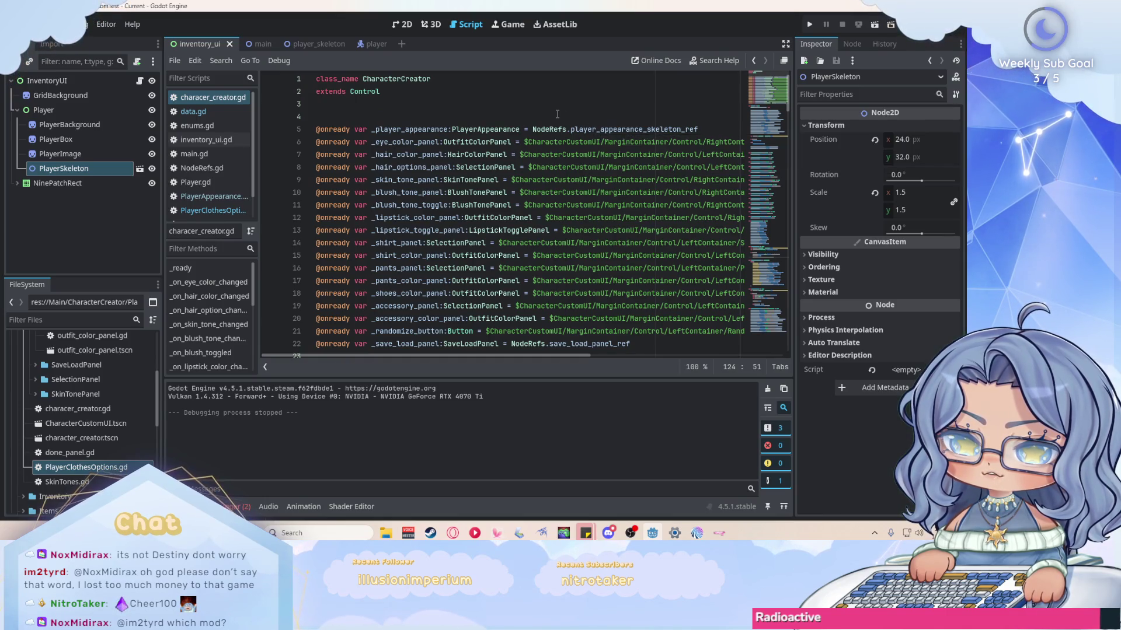
{"action": "left_click_drag", "start_coordinate": [790, 93], "coordinate": [800, 346]}
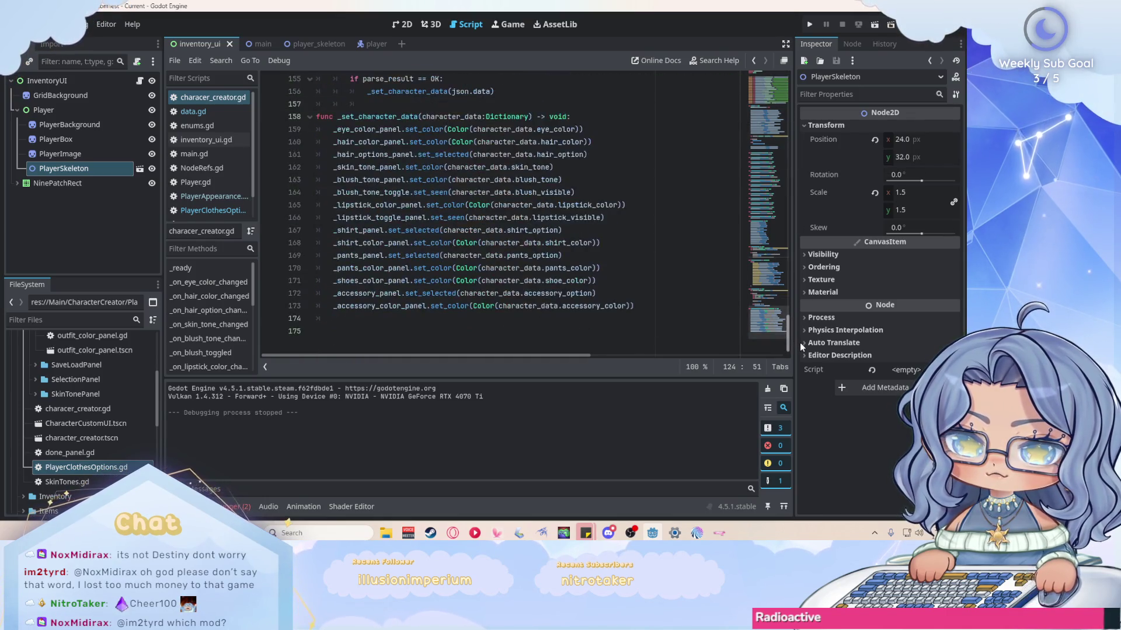
{"action": "scroll", "coordinate": [632, 224], "scroll_direction": "up", "scroll_amount": 1}
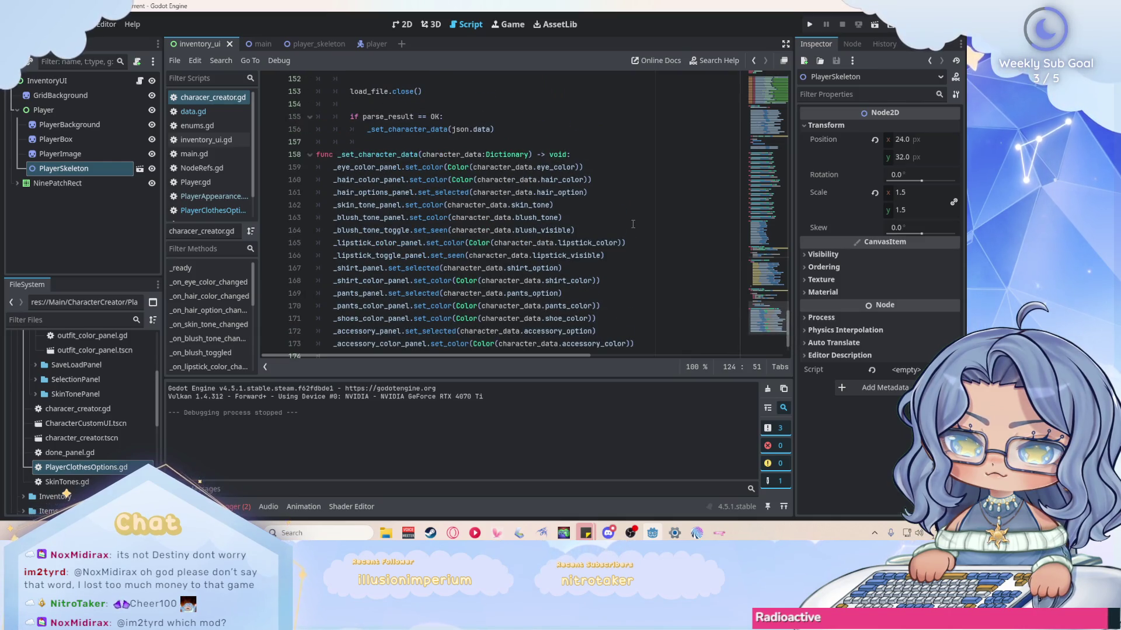
{"action": "scroll", "coordinate": [633, 222], "scroll_direction": "down", "scroll_amount": 1}
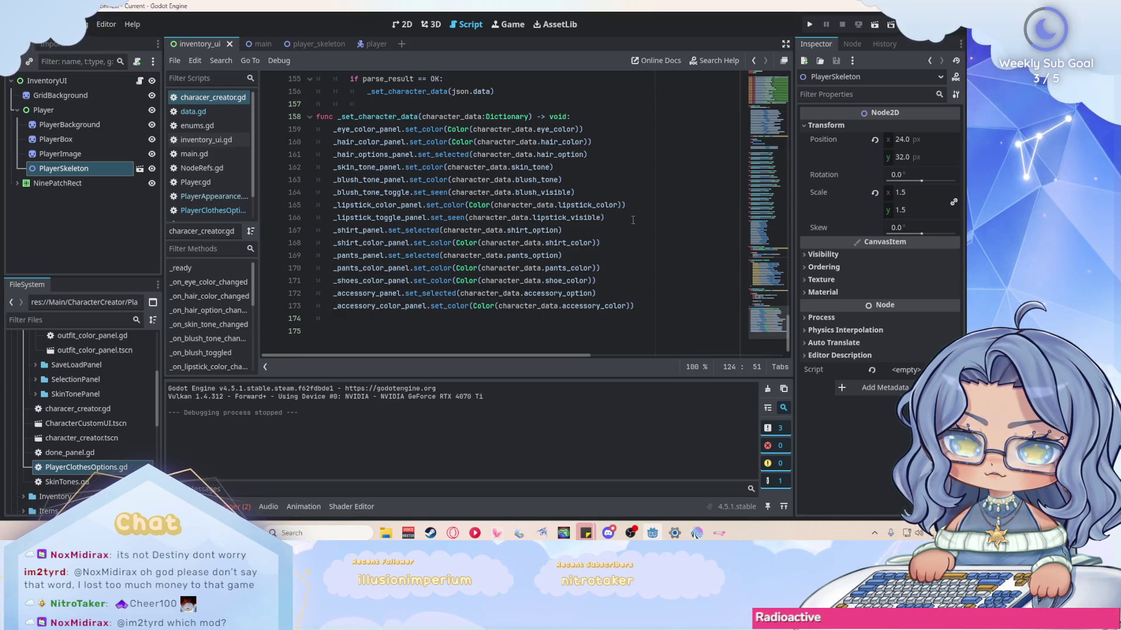
{"action": "scroll", "coordinate": [632, 220], "scroll_direction": "up", "scroll_amount": 4}
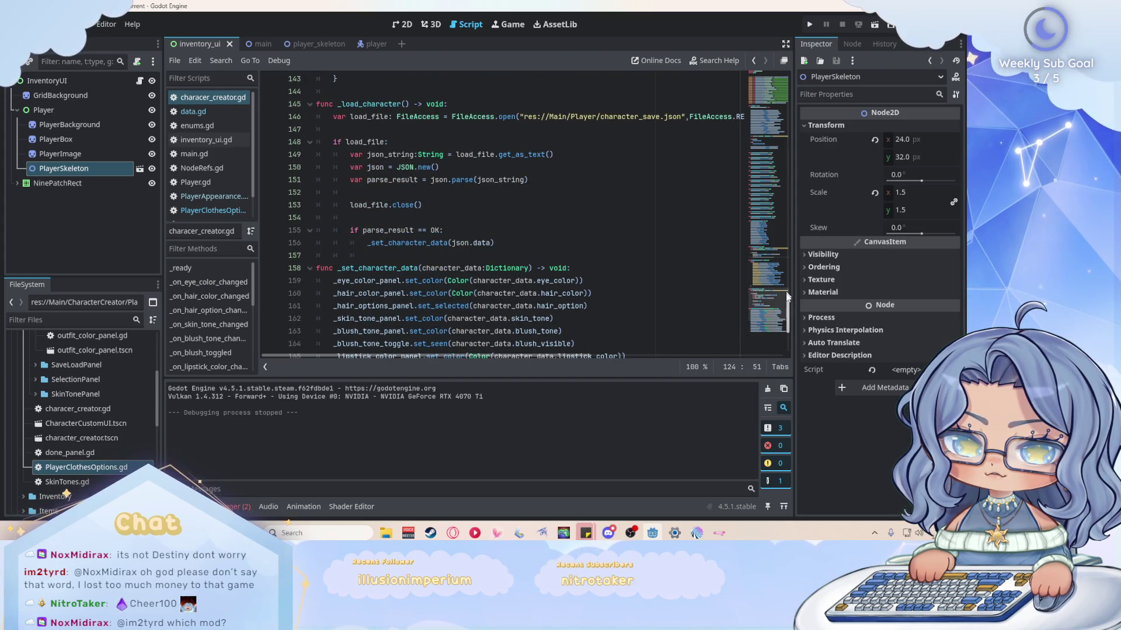
{"action": "scroll", "coordinate": [789, 302], "scroll_direction": "up", "scroll_amount": 1}
{"action": "mouse_move", "coordinate": [789, 303]}
{"action": "left_mouse_down"}
{"action": "mouse_move", "coordinate": [779, 87]}
{"action": "mouse_move", "coordinate": [782, 327]}
{"action": "mouse_move", "coordinate": [785, 316]}
{"action": "left_mouse_up"}
{"action": "scroll", "coordinate": [765, 304], "scroll_direction": "up", "scroll_amount": 3}
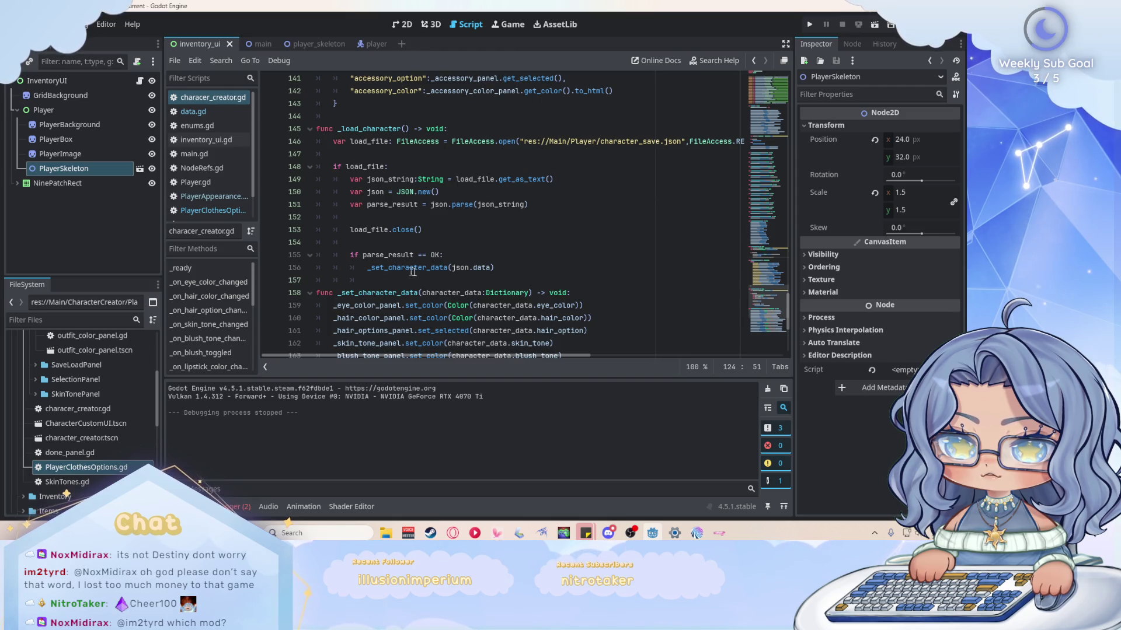
{"action": "scroll", "coordinate": [640, 245], "scroll_direction": "down", "scroll_amount": 3}
{"action": "scroll", "coordinate": [646, 240], "scroll_direction": "down", "scroll_amount": 1}
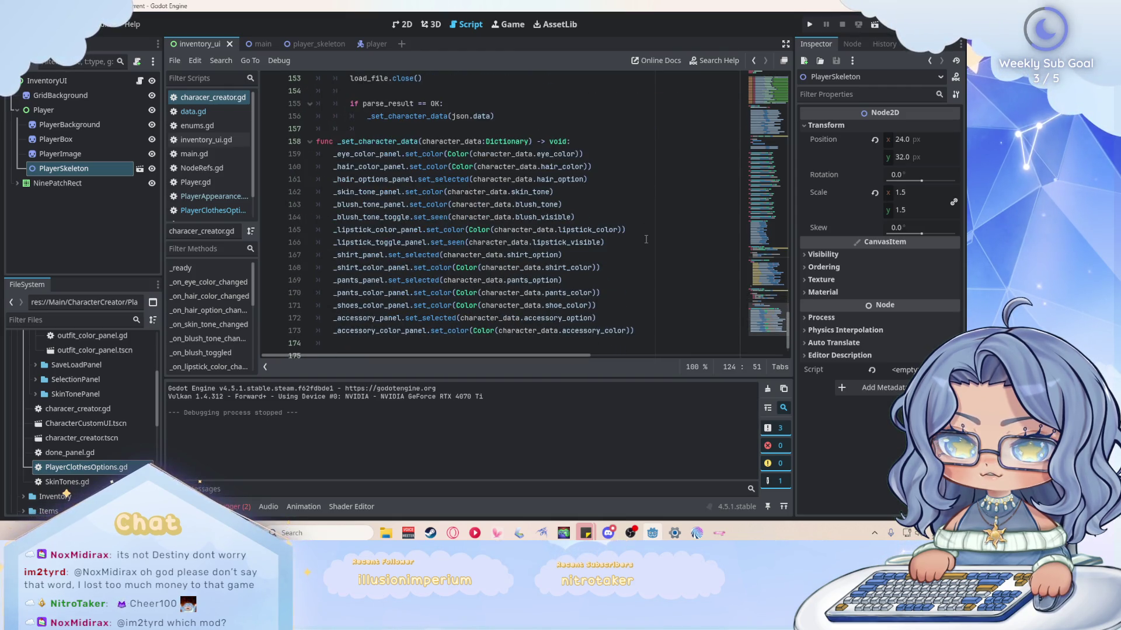
{"action": "scroll", "coordinate": [646, 240], "scroll_direction": "up", "scroll_amount": 4}
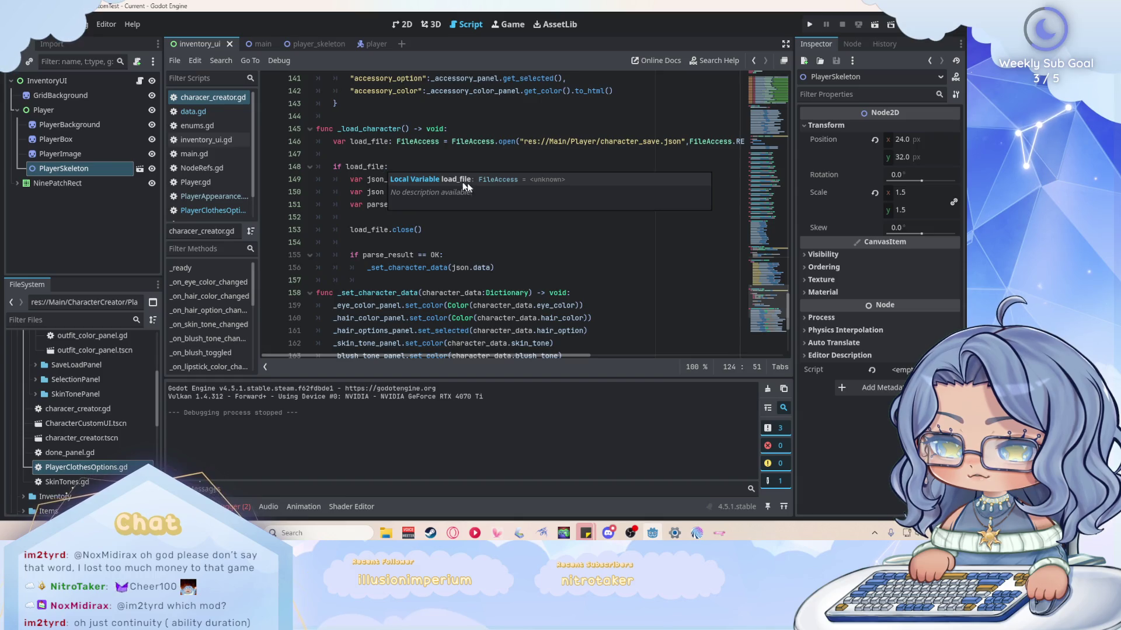
{"action": "scroll", "coordinate": [596, 219], "scroll_direction": "down", "scroll_amount": 4}
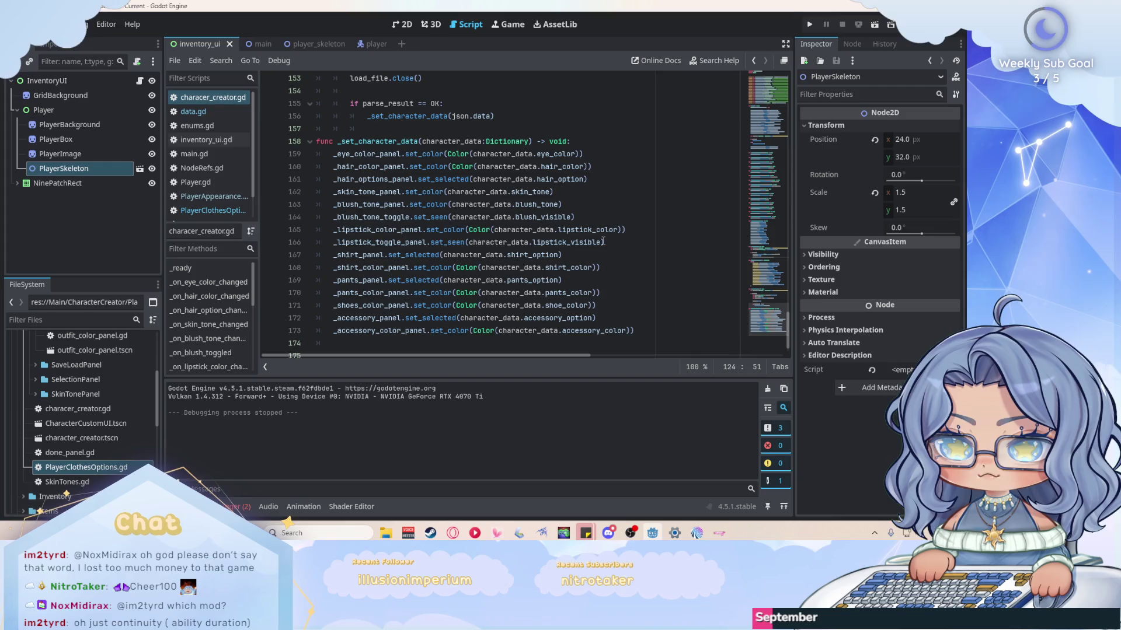
{"action": "scroll", "coordinate": [603, 241], "scroll_direction": "down", "scroll_amount": 1}
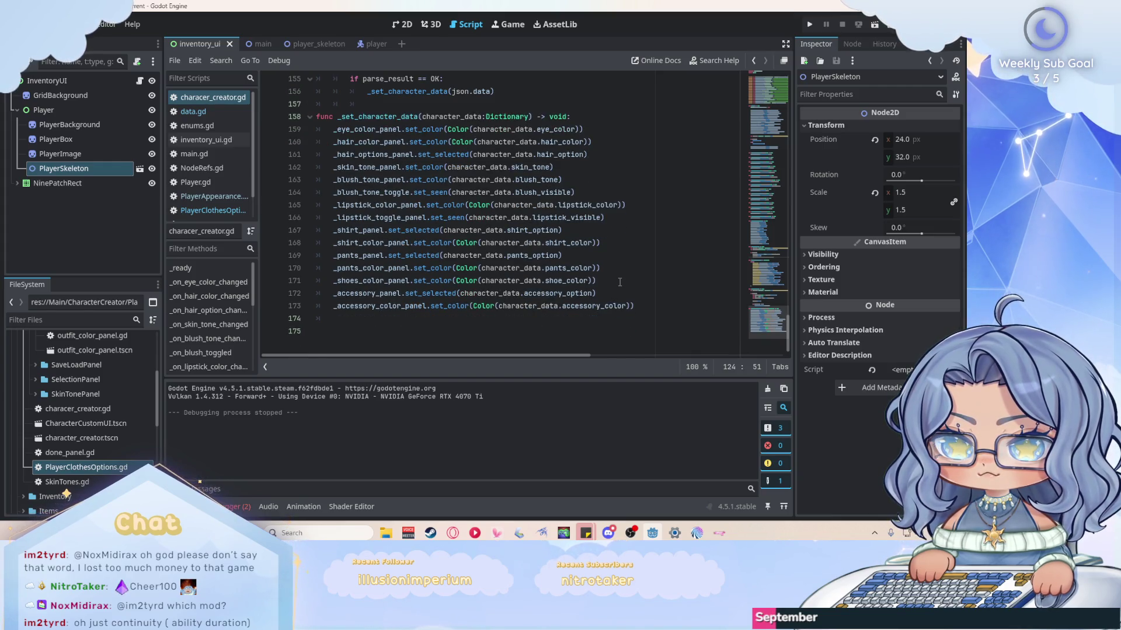
{"action": "scroll", "coordinate": [620, 282], "scroll_direction": "up", "scroll_amount": 1}
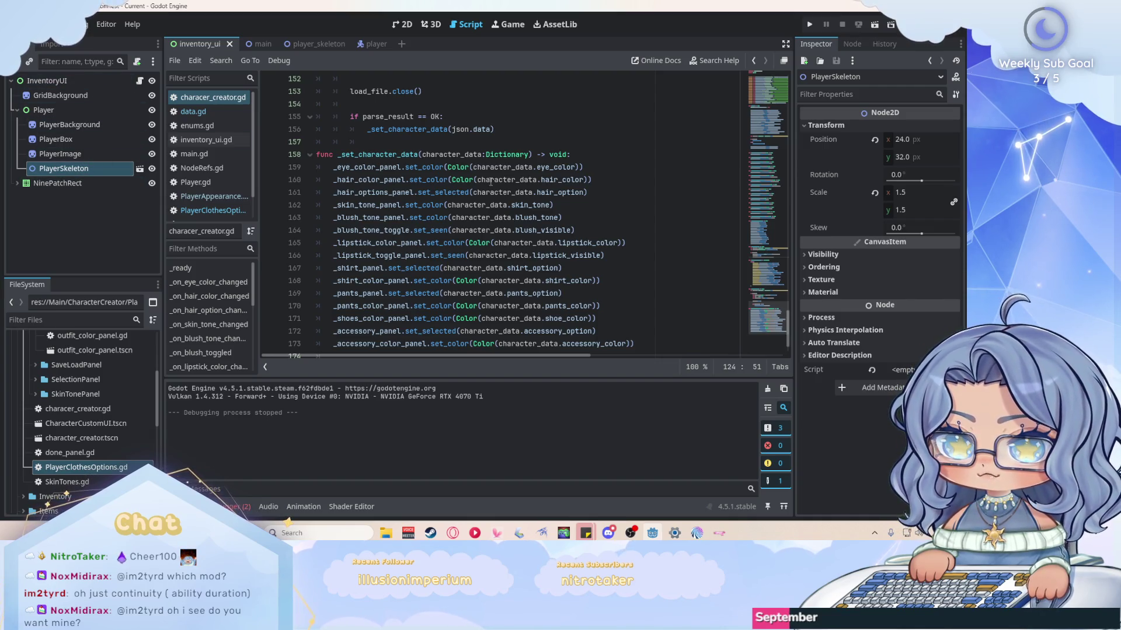
Place the cursor at the end of line 159 and bring up PlayerSkeleton's actions again.
{"action": "left_click", "coordinate": [587, 168]}
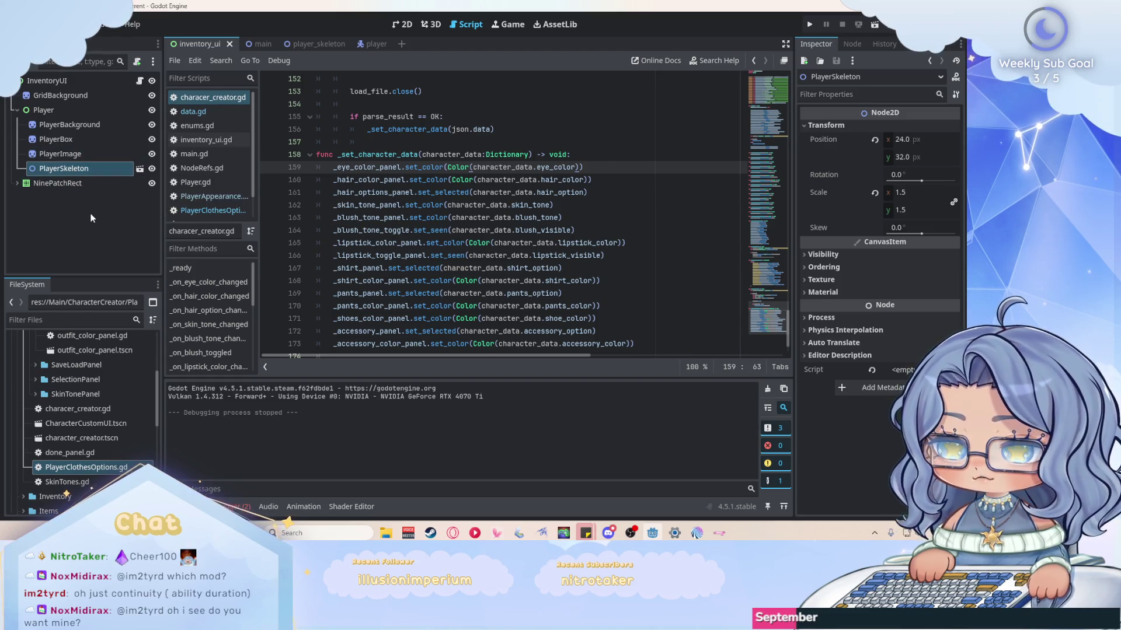
{"action": "left_click", "coordinate": [91, 224]}
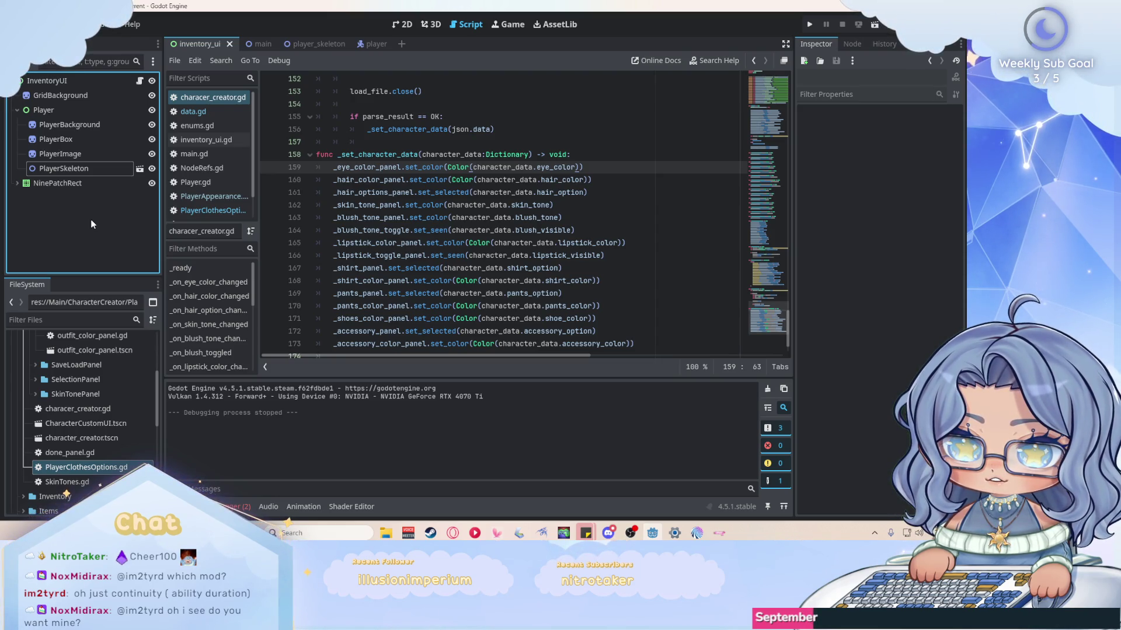
{"action": "scroll", "coordinate": [685, 218], "scroll_direction": "up", "scroll_amount": 3}
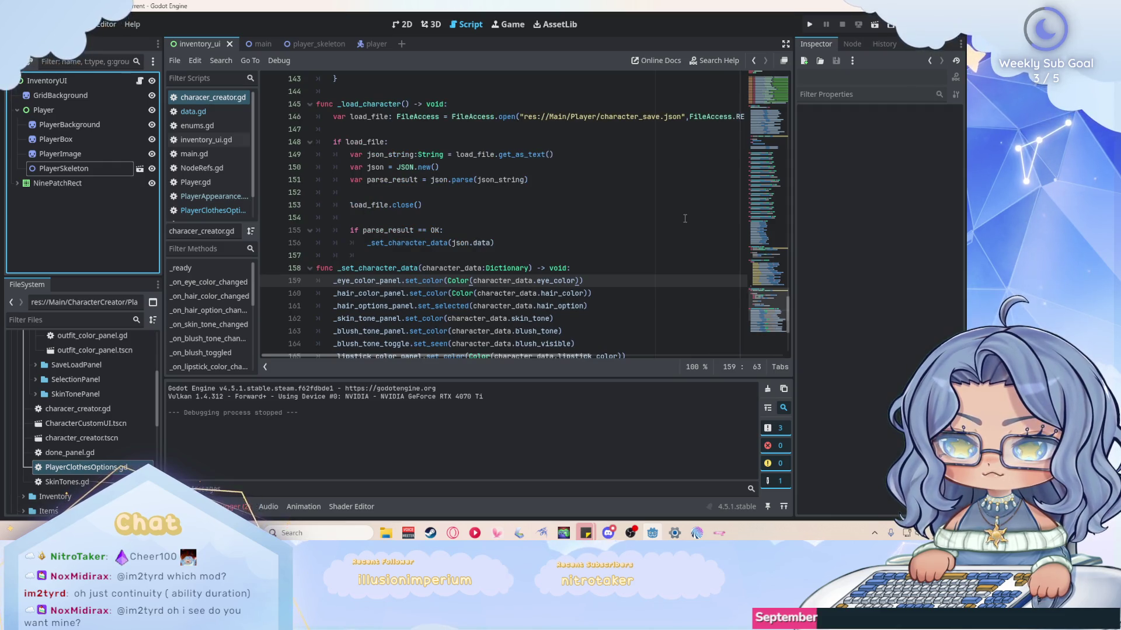
{"action": "scroll", "coordinate": [684, 219], "scroll_direction": "down", "scroll_amount": 2}
{"action": "right_click", "coordinate": [103, 170]}
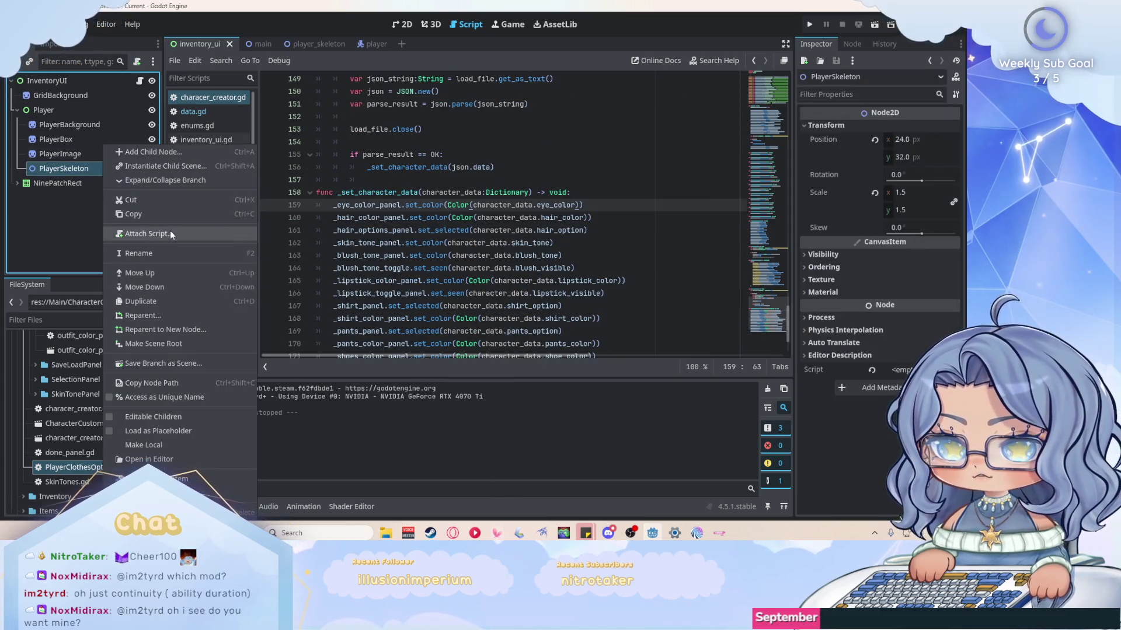
Abandon attaching a script and rename PlayerSkeleton to UIPlayerSkeleton instead.
{"action": "left_click", "coordinate": [157, 234]}
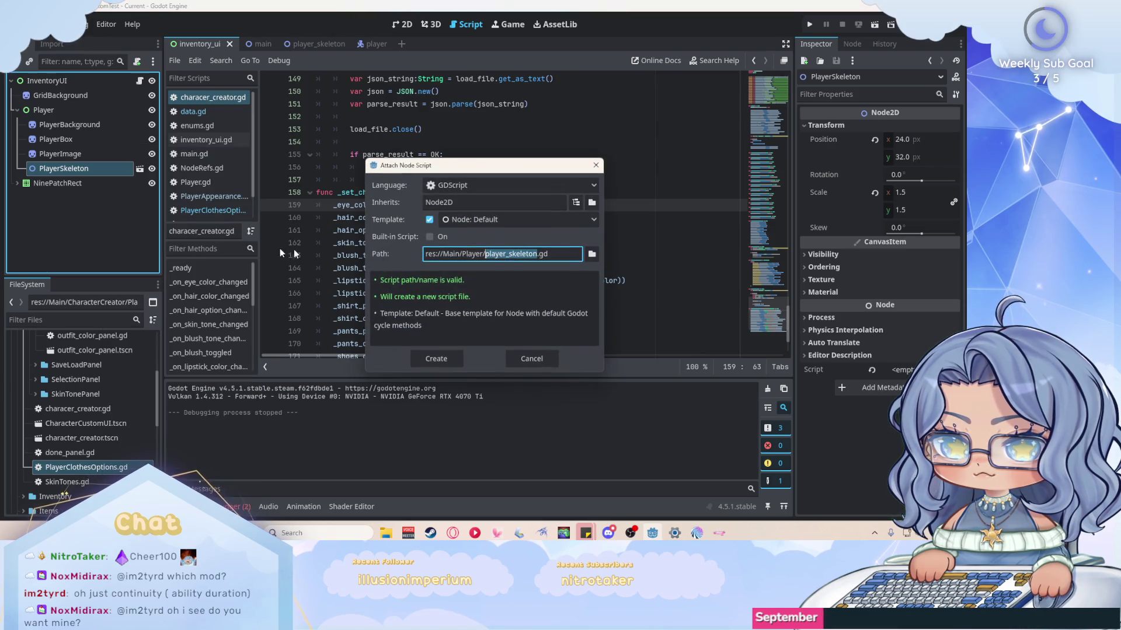
{"action": "key", "text": "Escape"}
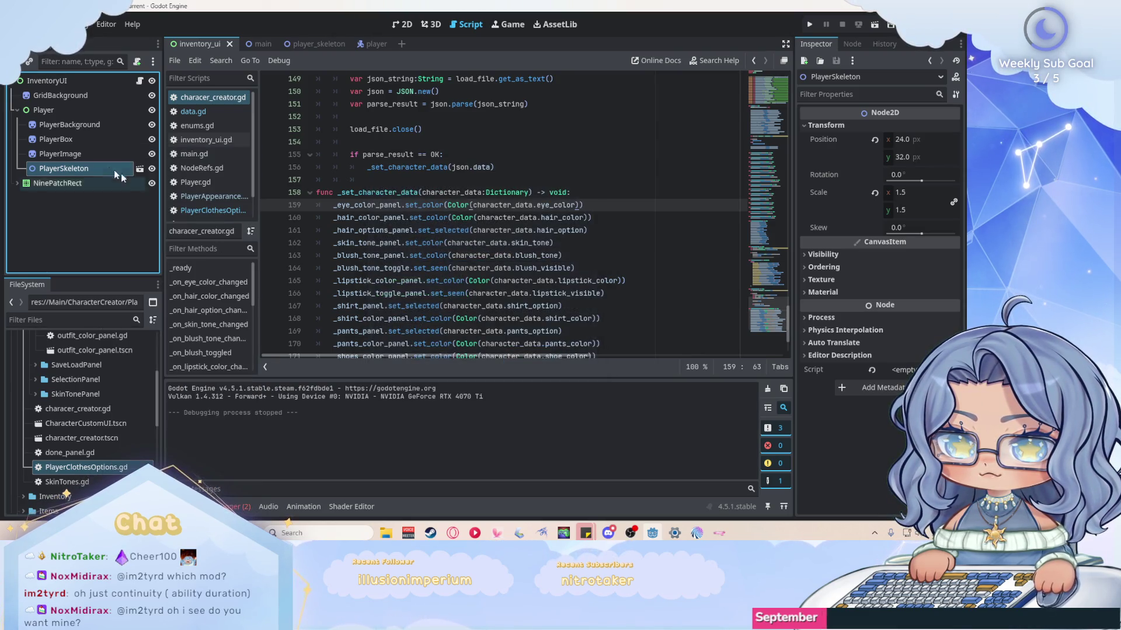
{"action": "right_click", "coordinate": [80, 170]}
{"action": "left_click", "coordinate": [120, 252]}
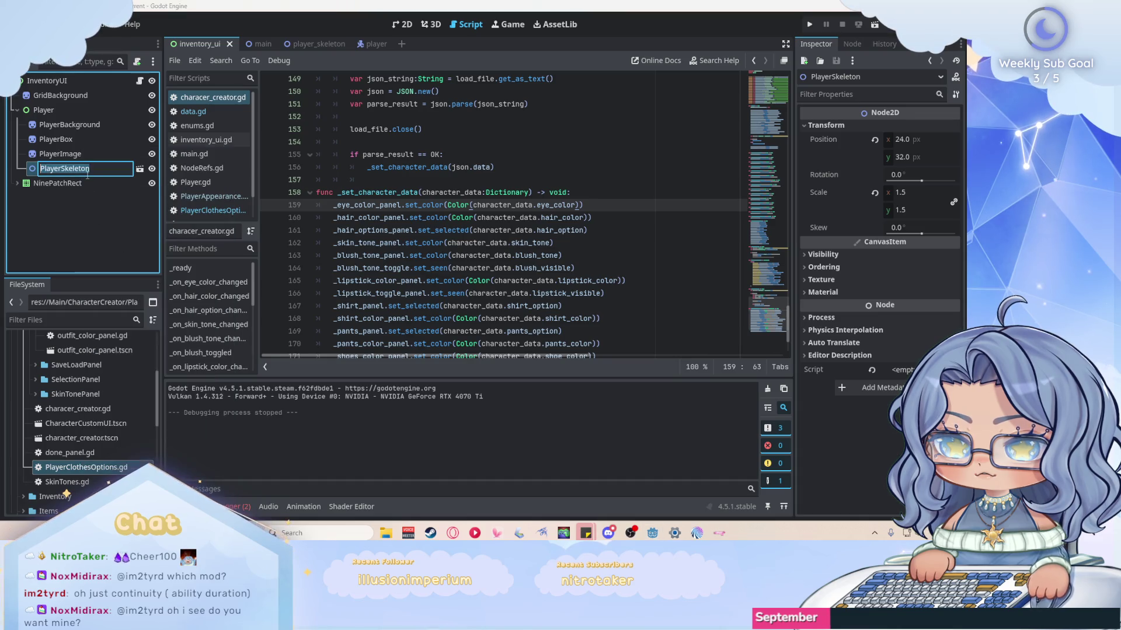
{"action": "type", "text": "U"}
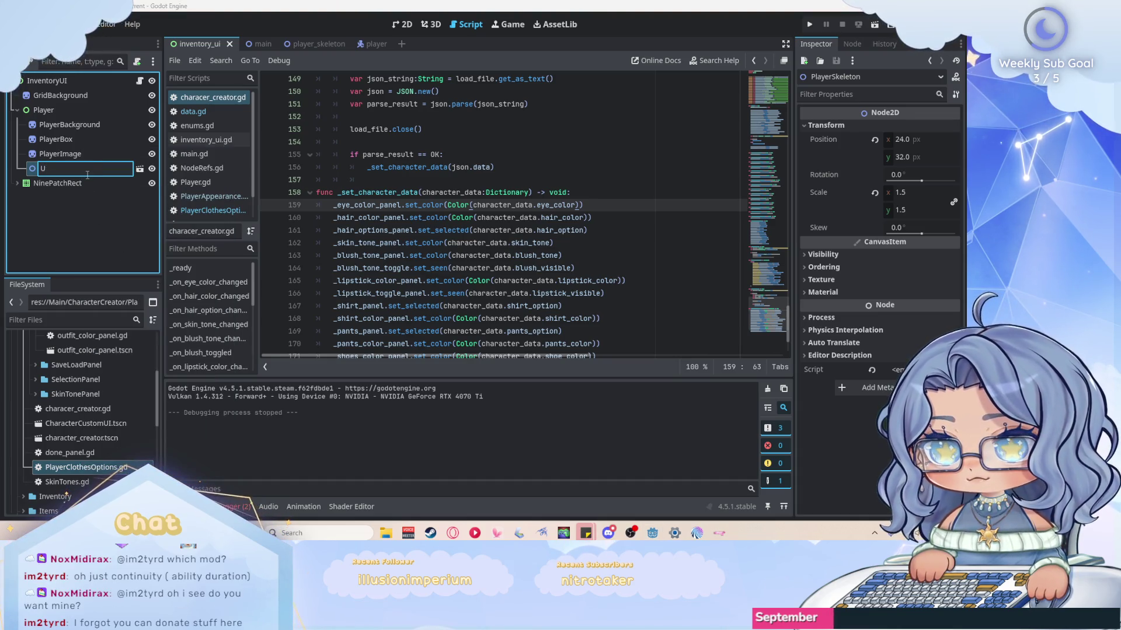
{"action": "type", "text": "IIPlayerS"}
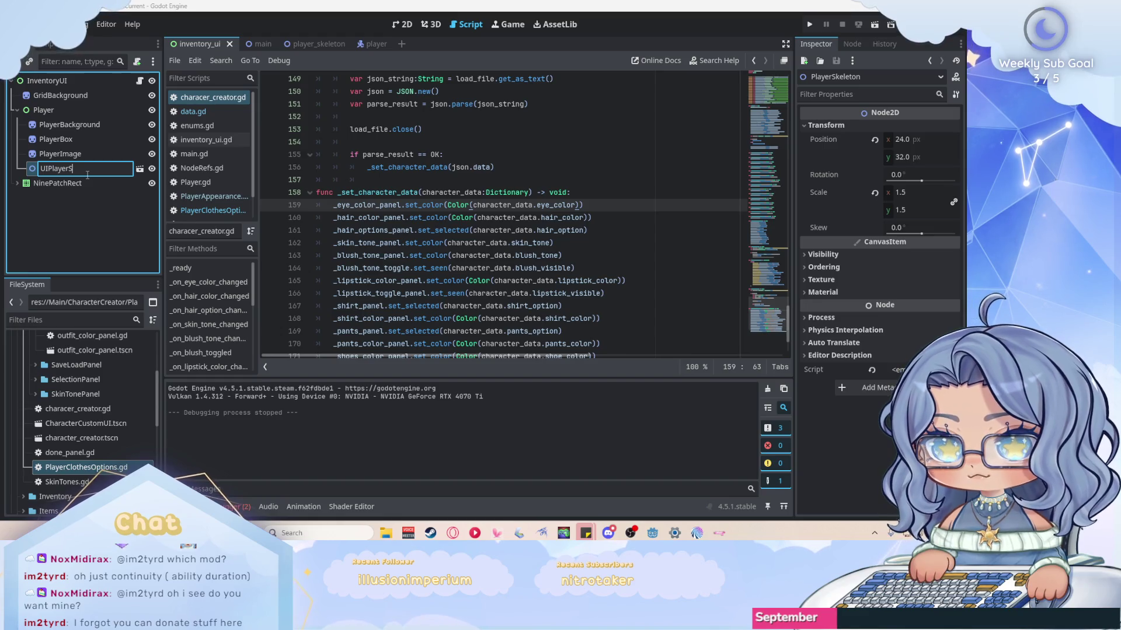
{"action": "type", "text": "keleton"}
{"action": "key", "text": "Return"}
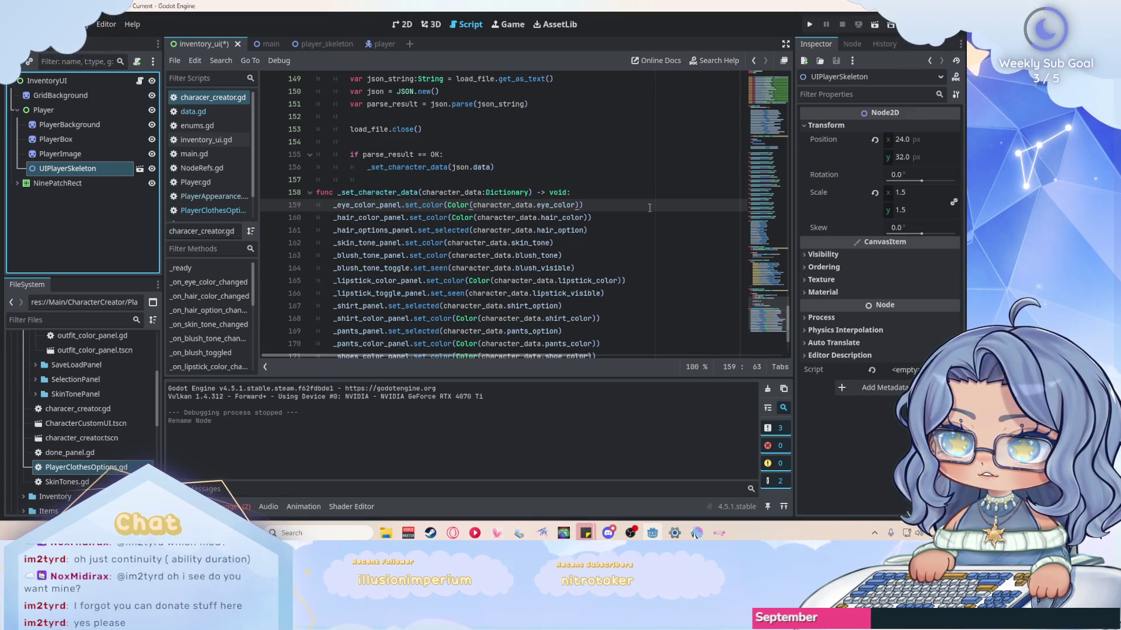
{"action": "scroll", "coordinate": [642, 207], "scroll_direction": "up", "scroll_amount": 2}
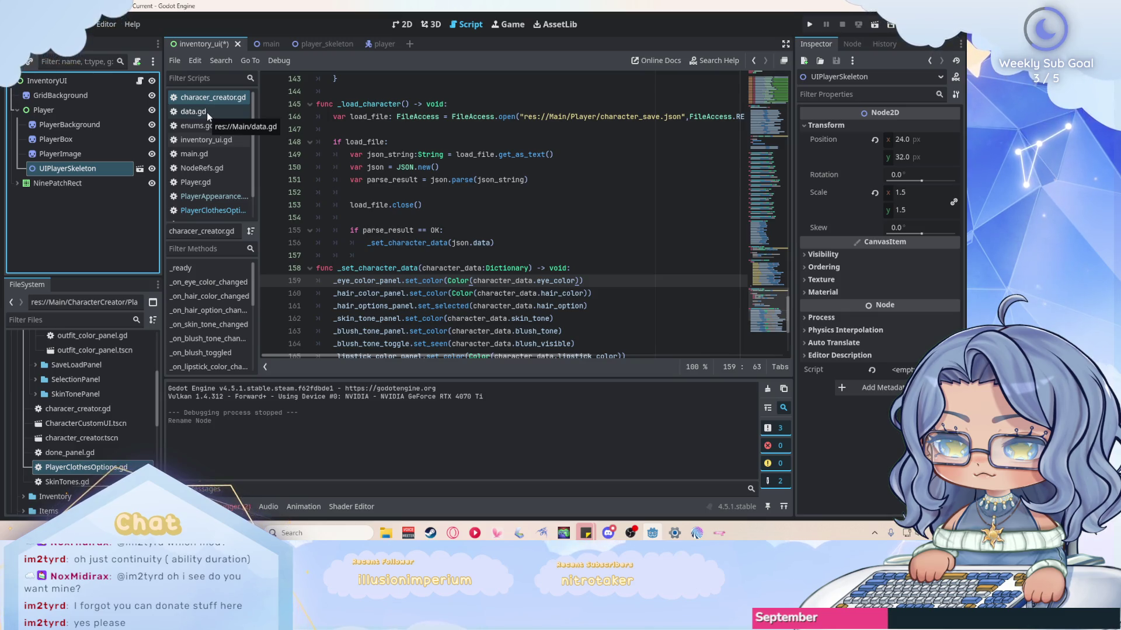
Add a 'var player_save' declaration to NodeRefs.gd and save it.
{"action": "left_click", "coordinate": [208, 184]}
{"action": "left_click", "coordinate": [201, 168]}
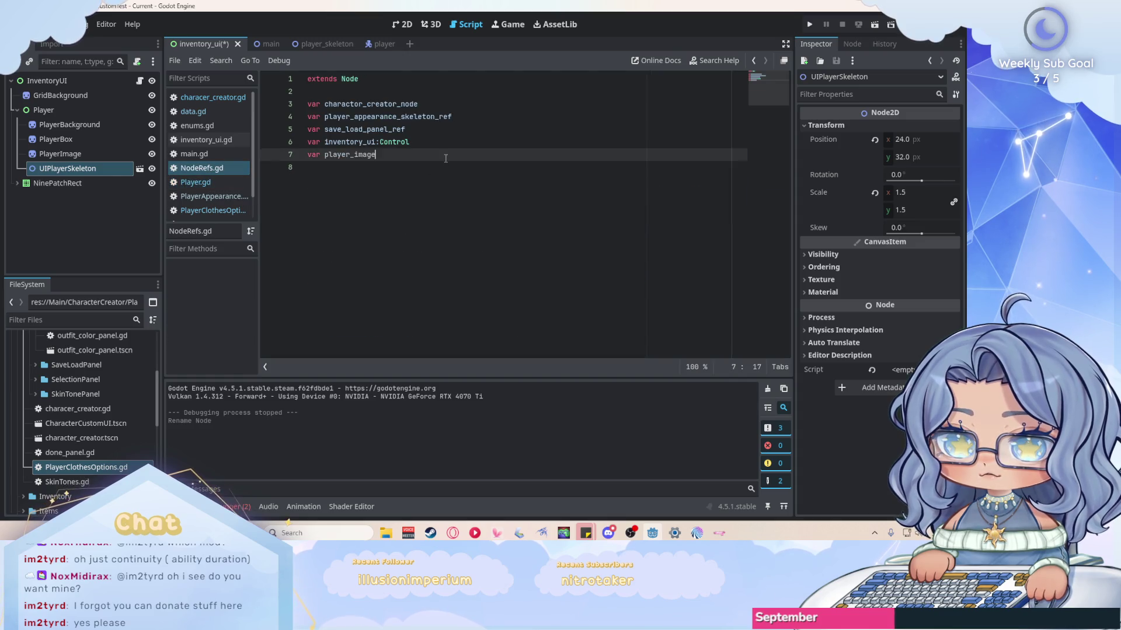
{"action": "left_click", "coordinate": [460, 144]}
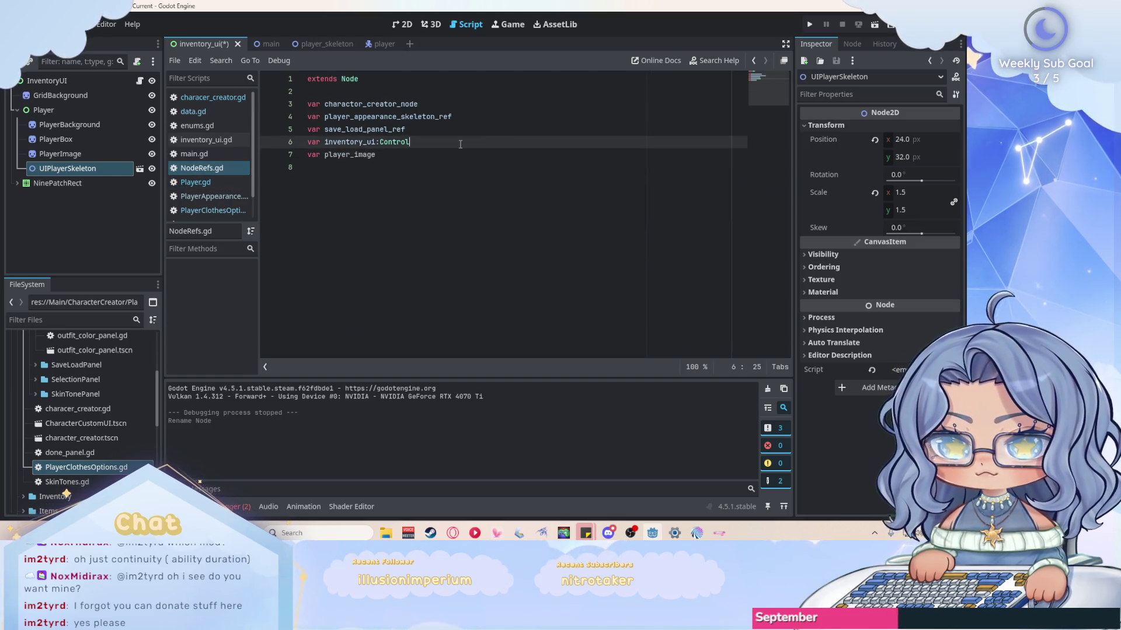
{"action": "key", "text": "Return"}
{"action": "type", "text": "var"}
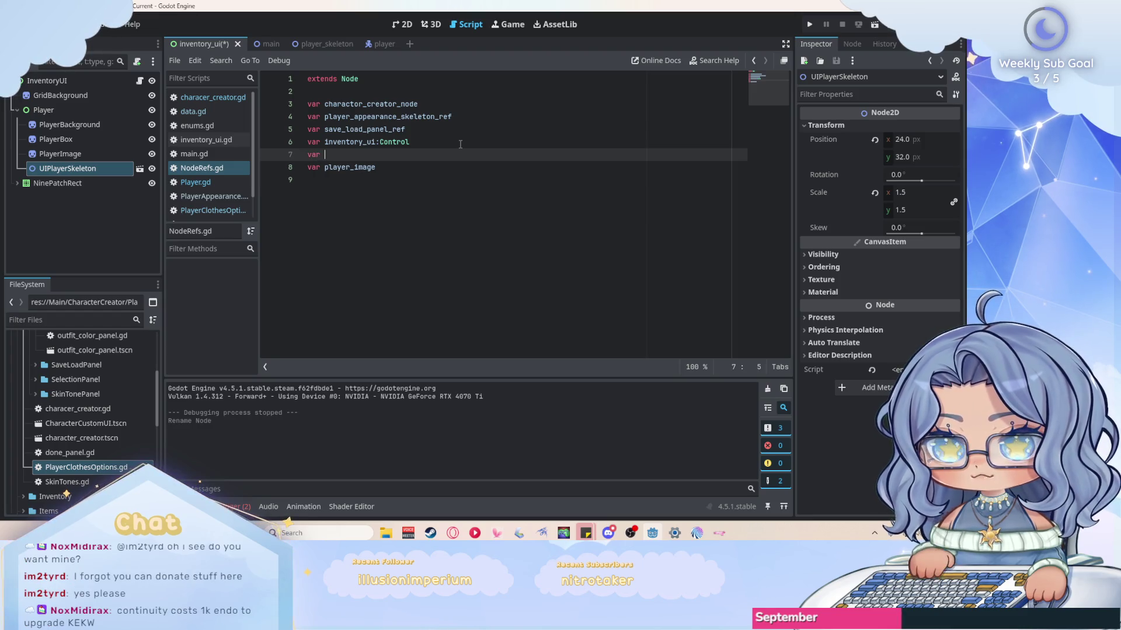
{"action": "key", "text": "BackSpace"}
{"action": "key", "text": "BackSpace"}
{"action": "type", "text": "yer_save"}
{"action": "key", "text": "ctrl+s"}
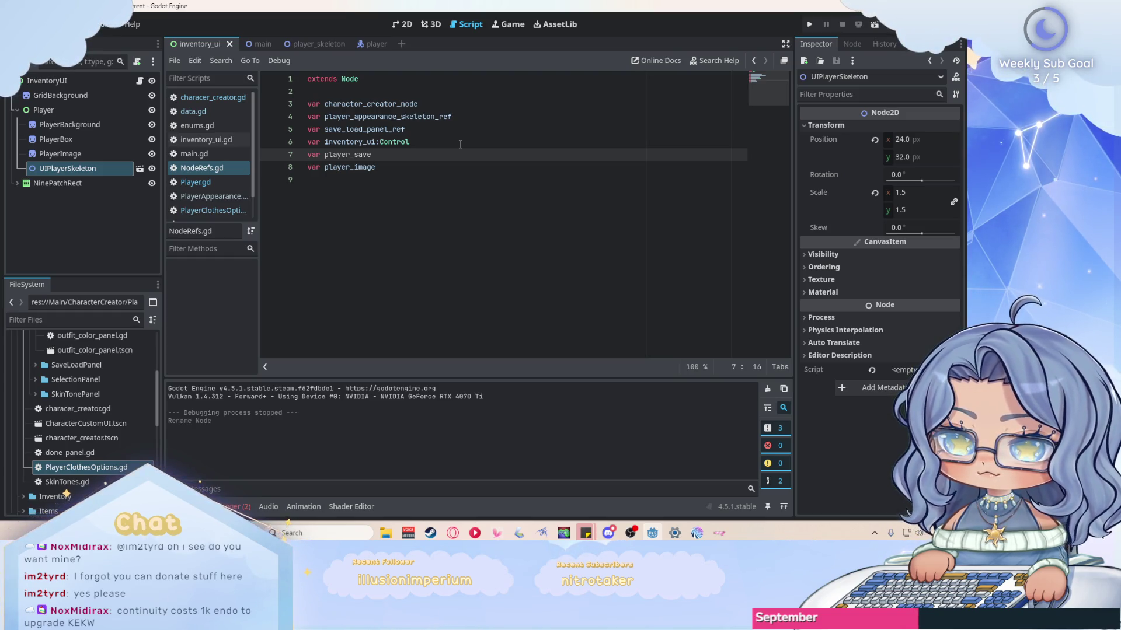
Return to the characer_creator.gd script.
{"action": "left_click", "coordinate": [468, 171]}
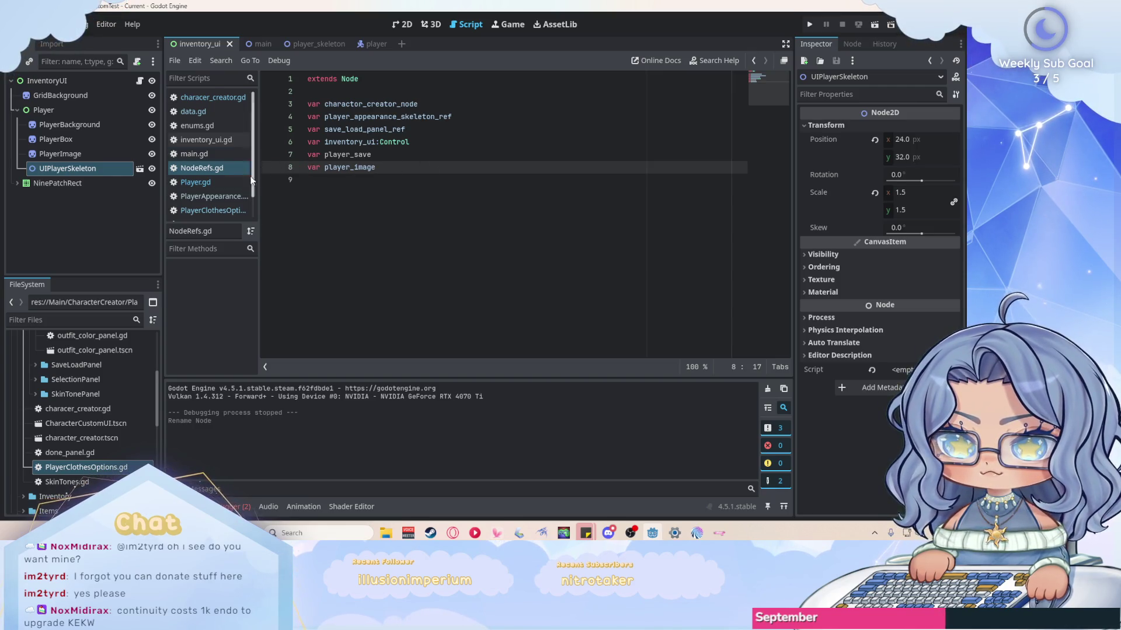
{"action": "left_click", "coordinate": [215, 100]}
{"action": "scroll", "coordinate": [516, 205], "scroll_direction": "down", "scroll_amount": 5}
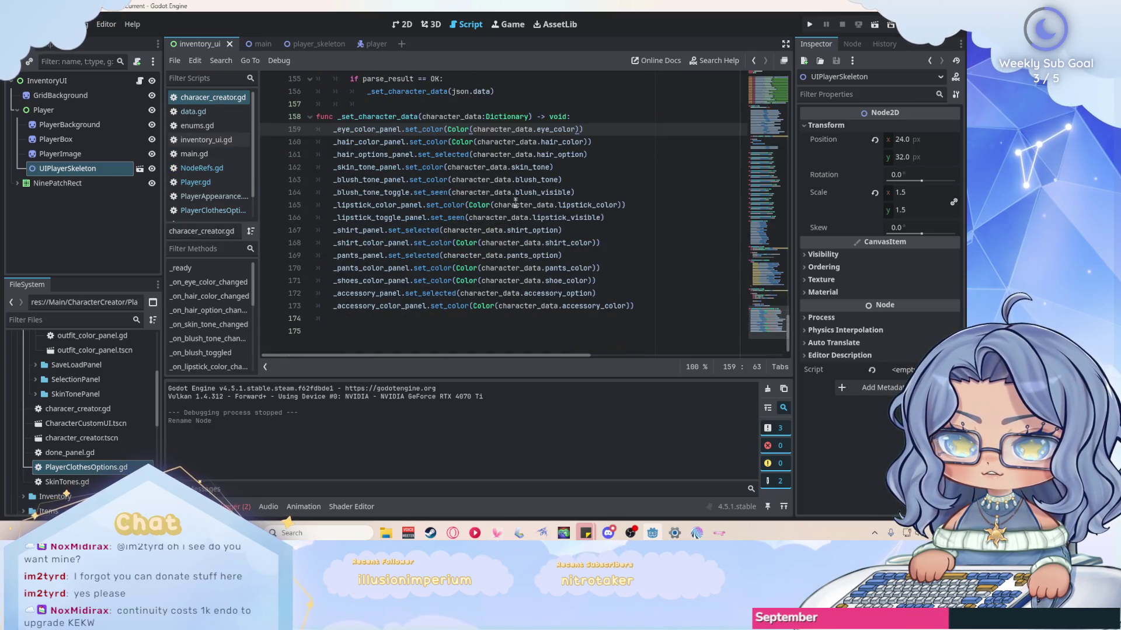
Add 'NodeRefs.player_save = load_file' after the _set_character_data call, and save.
{"action": "scroll", "coordinate": [515, 204], "scroll_direction": "up", "scroll_amount": 4}
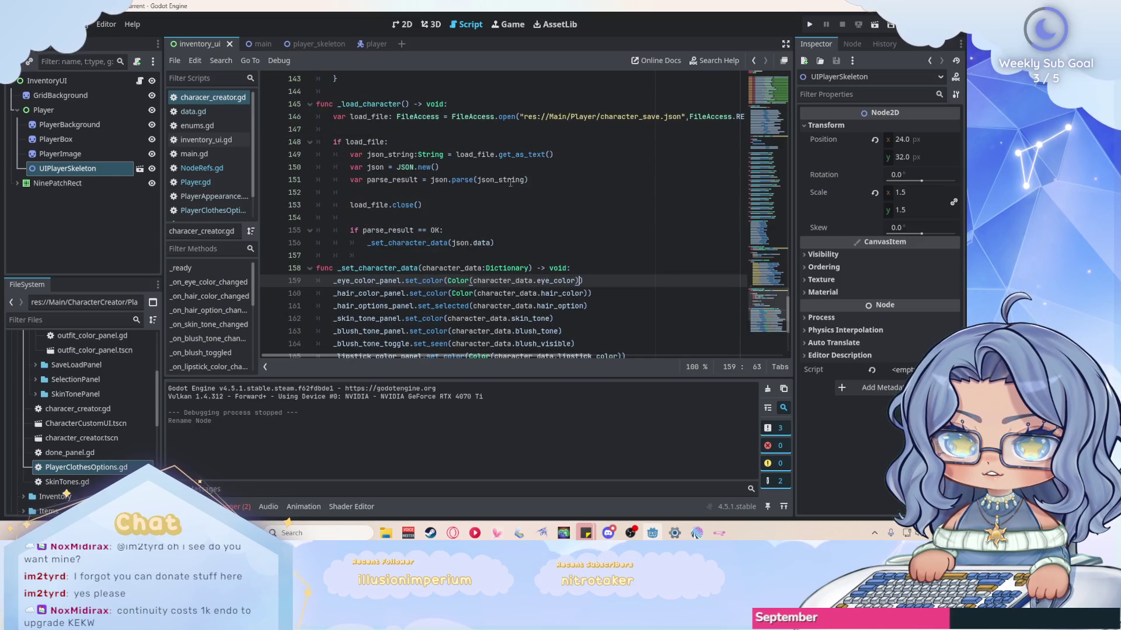
{"action": "left_click", "coordinate": [525, 239]}
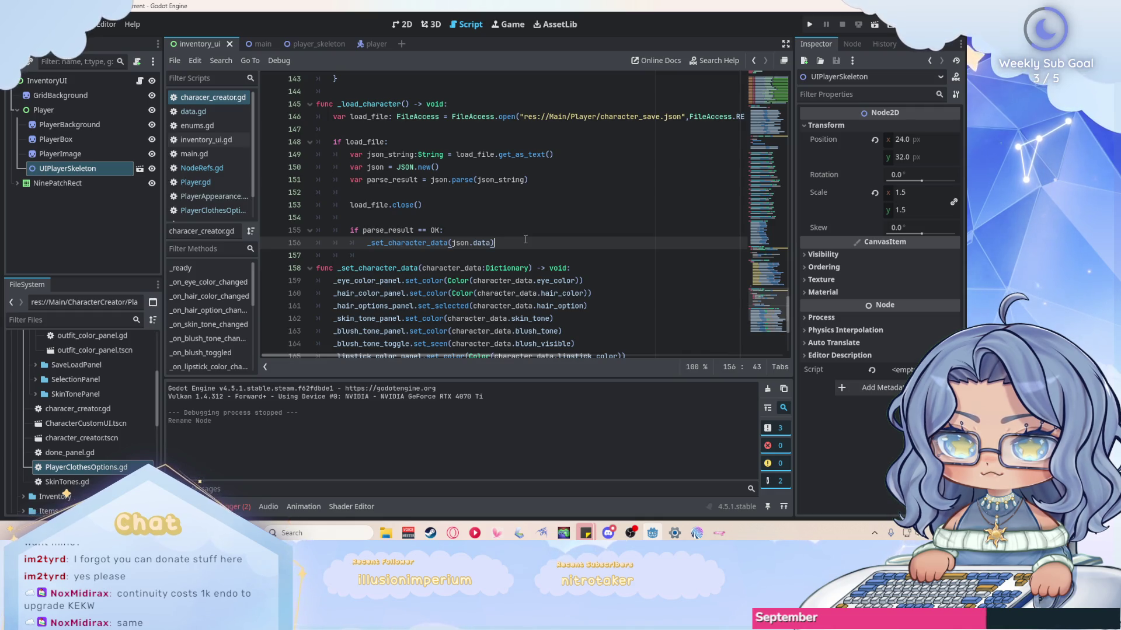
{"action": "scroll", "coordinate": [525, 239], "scroll_direction": "up", "scroll_amount": 1}
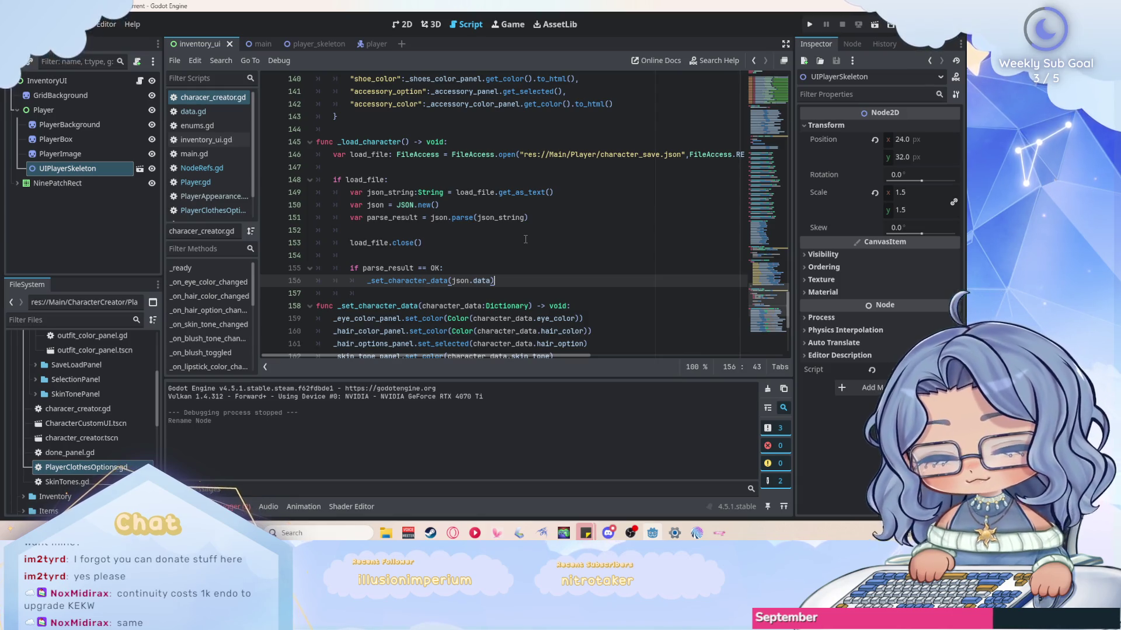
{"action": "key", "text": "Return"}
{"action": "type", "text": "No"}
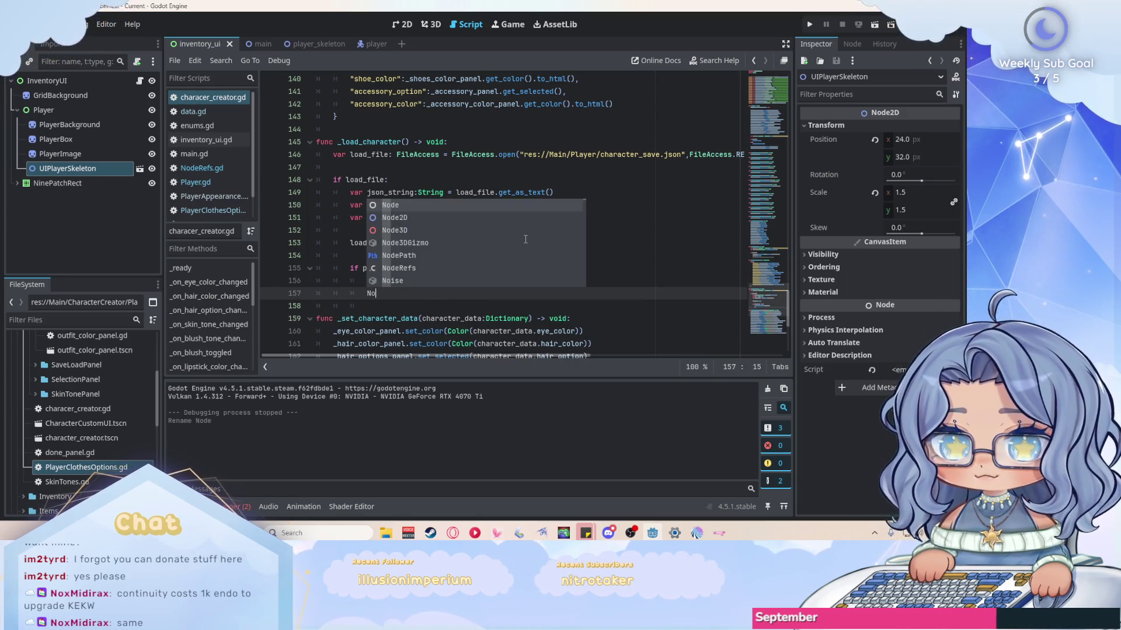
{"action": "type", "text": "deRef"}
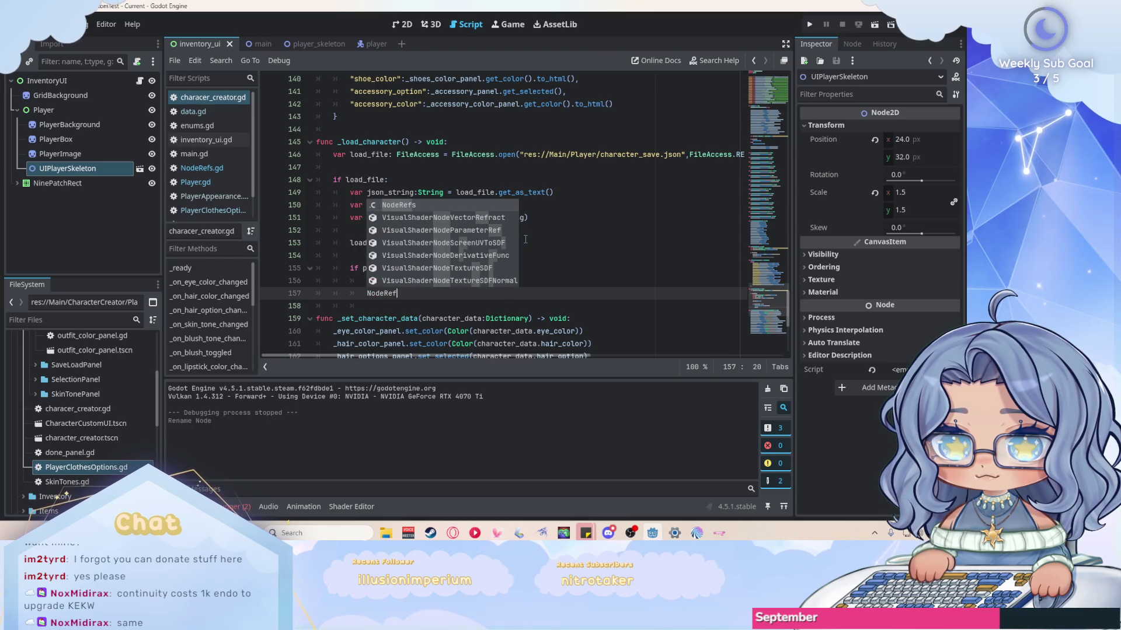
{"action": "key", "text": "Return"}
{"action": "type", "text": "."}
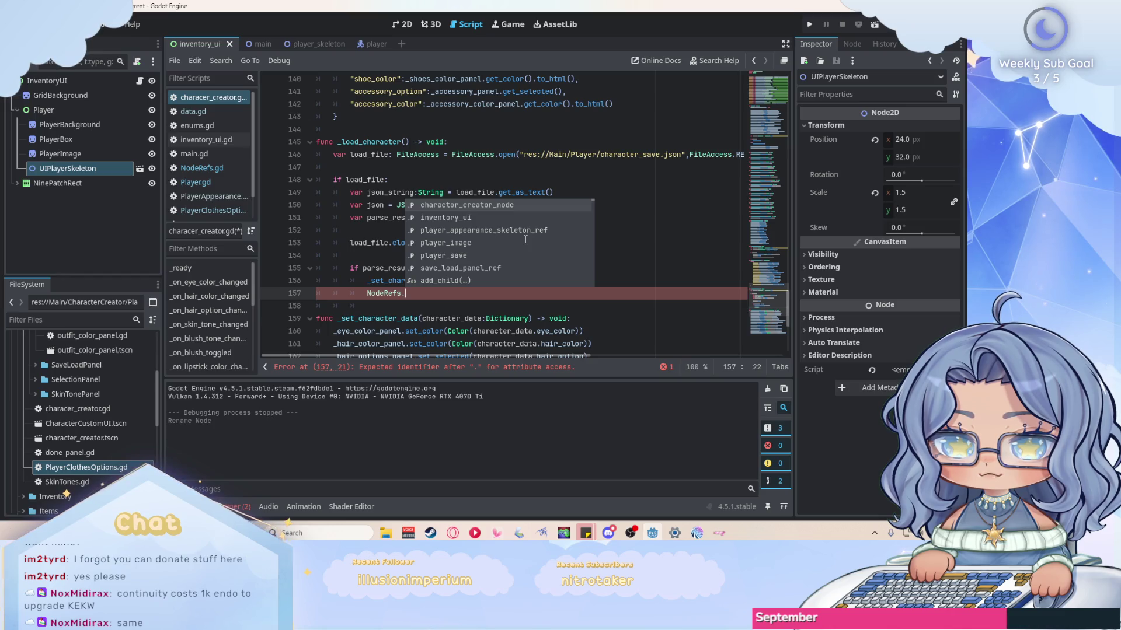
{"action": "type", "text": "player_save"}
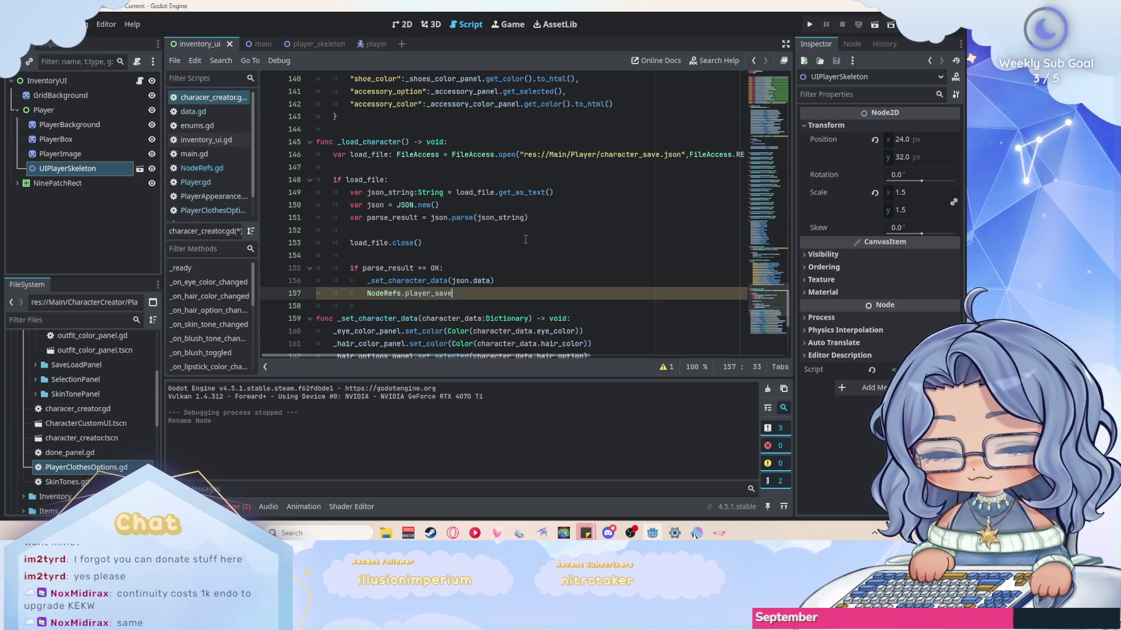
{"action": "type", "text": " = "}
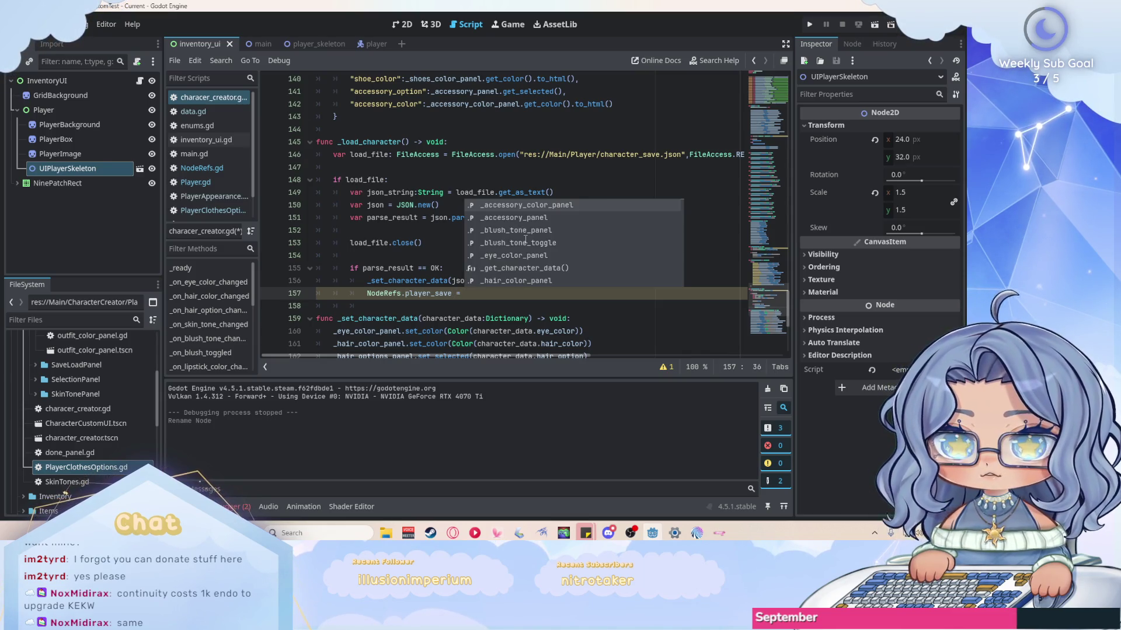
{"action": "type", "text": "load"}
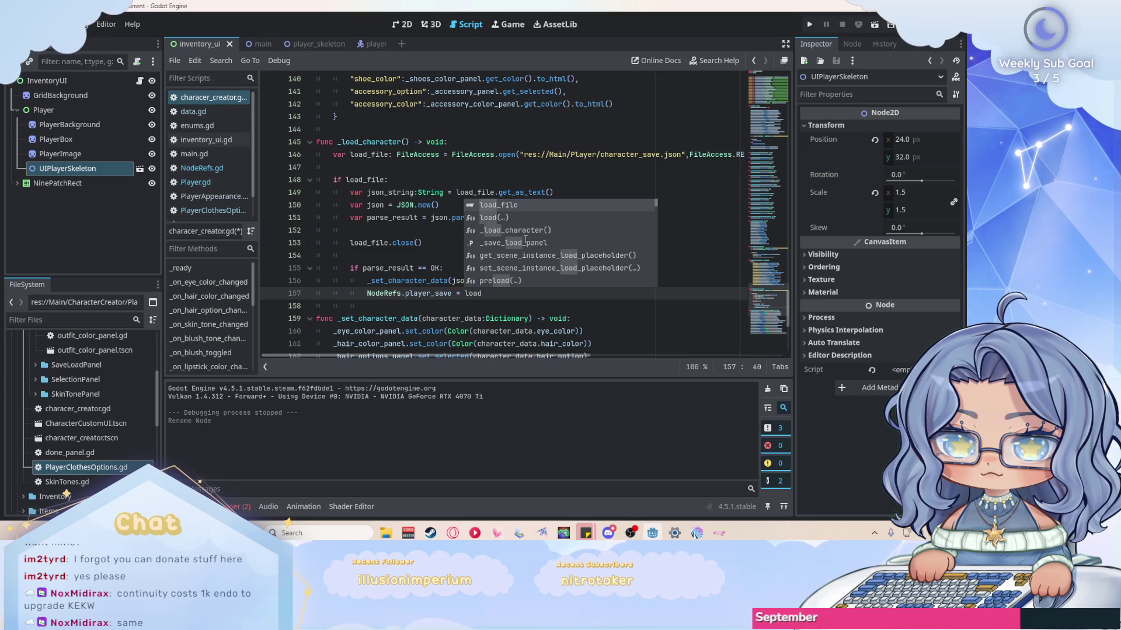
{"action": "key", "text": "Return"}
{"action": "mouse_move", "coordinate": [546, 356]}
{"action": "left_mouse_down"}
{"action": "mouse_move", "coordinate": [613, 363]}
{"action": "mouse_move", "coordinate": [530, 350]}
{"action": "left_mouse_up"}
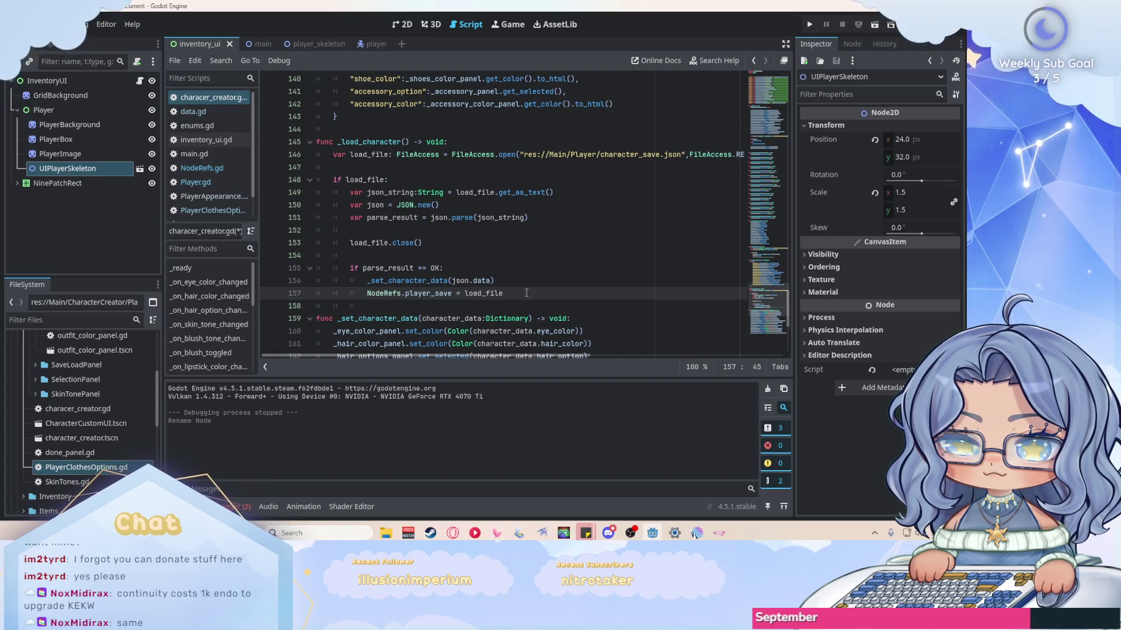
{"action": "key", "text": "ctrl+s"}
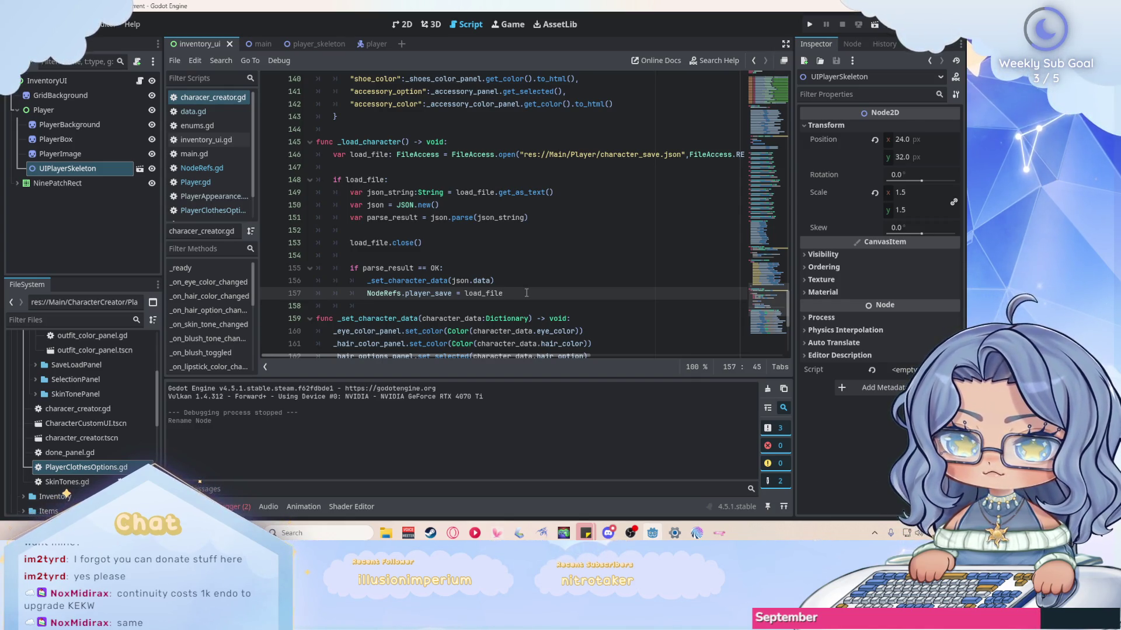
Review _load_character and select the NodeRefs.player_save = load_file line to copy it.
{"action": "scroll", "coordinate": [527, 292], "scroll_direction": "up", "scroll_amount": 4}
{"action": "scroll", "coordinate": [526, 292], "scroll_direction": "down", "scroll_amount": 5}
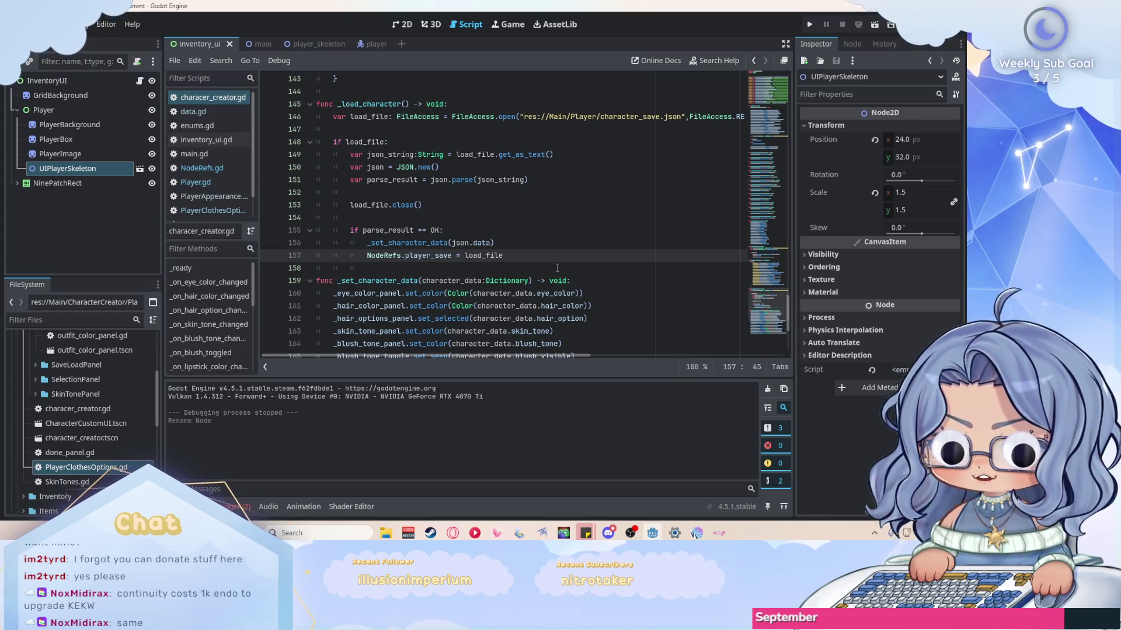
{"action": "scroll", "coordinate": [571, 266], "scroll_direction": "down", "scroll_amount": 4}
{"action": "scroll", "coordinate": [581, 247], "scroll_direction": "up", "scroll_amount": 4}
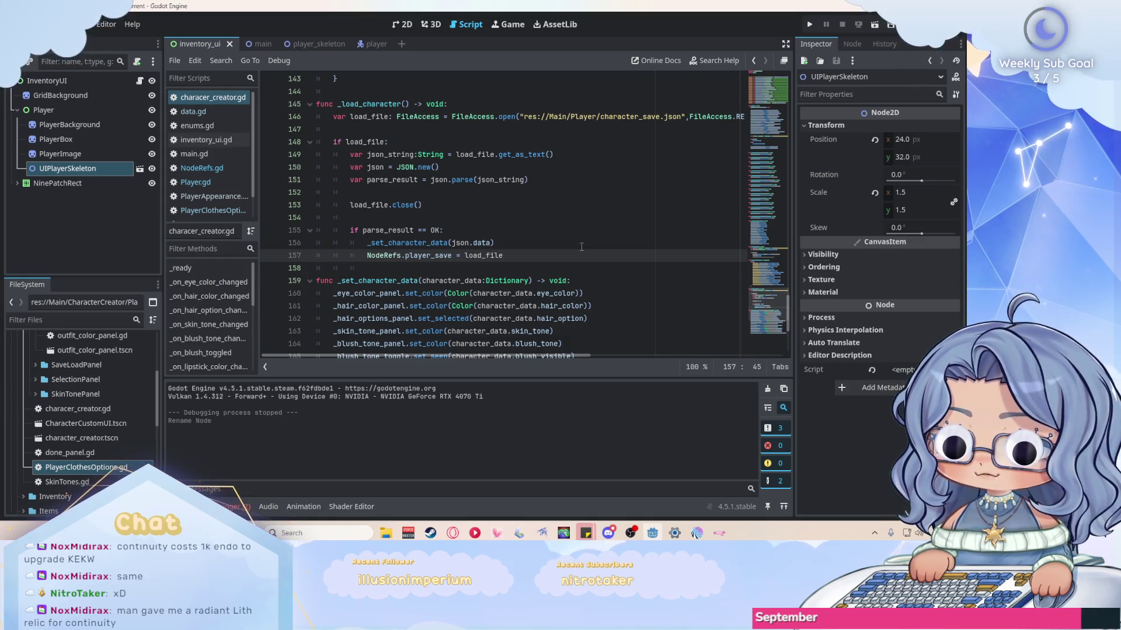
{"action": "left_click", "coordinate": [581, 247]}
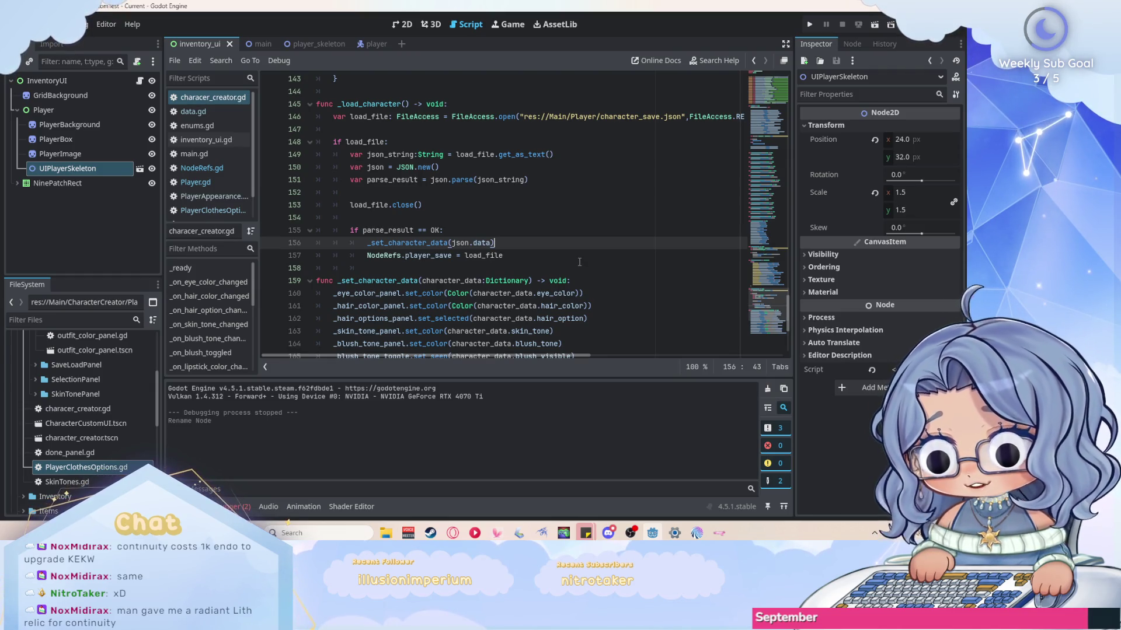
{"action": "scroll", "coordinate": [578, 255], "scroll_direction": "up", "scroll_amount": 4}
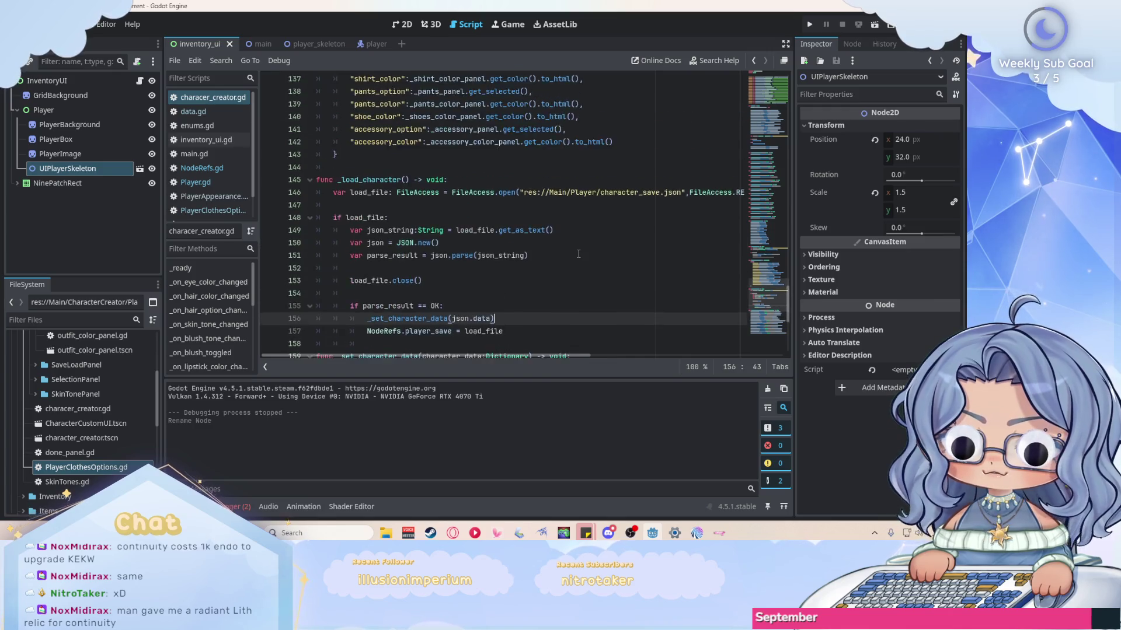
{"action": "scroll", "coordinate": [579, 255], "scroll_direction": "down", "scroll_amount": 4}
{"action": "left_click_drag", "start_coordinate": [503, 255], "coordinate": [366, 257]}
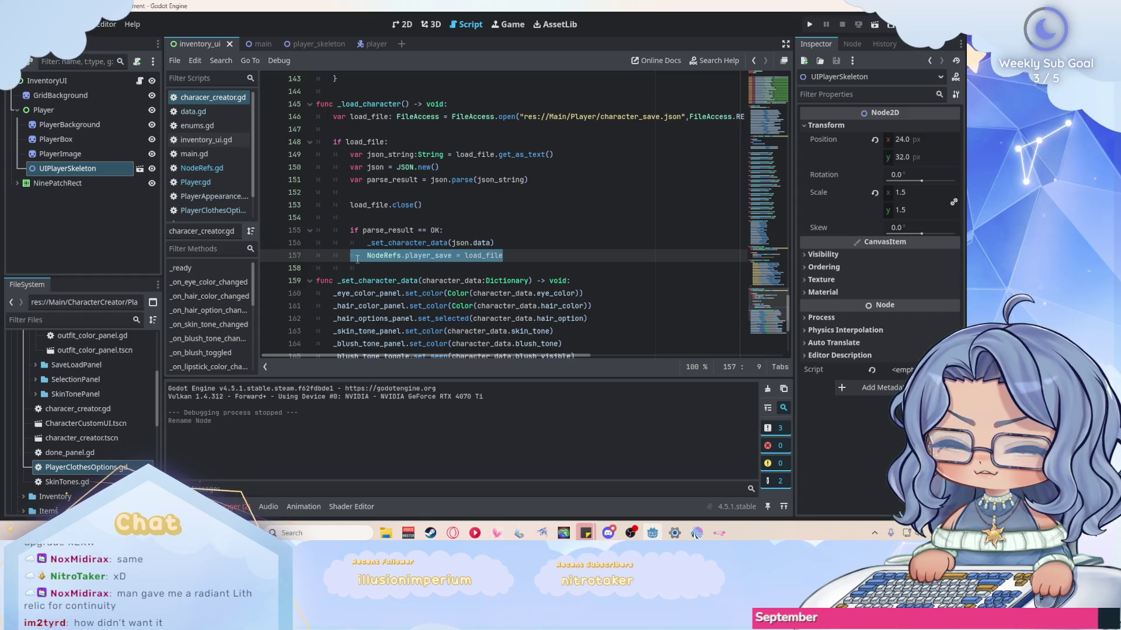
{"action": "scroll", "coordinate": [610, 251], "scroll_direction": "up", "scroll_amount": 8}
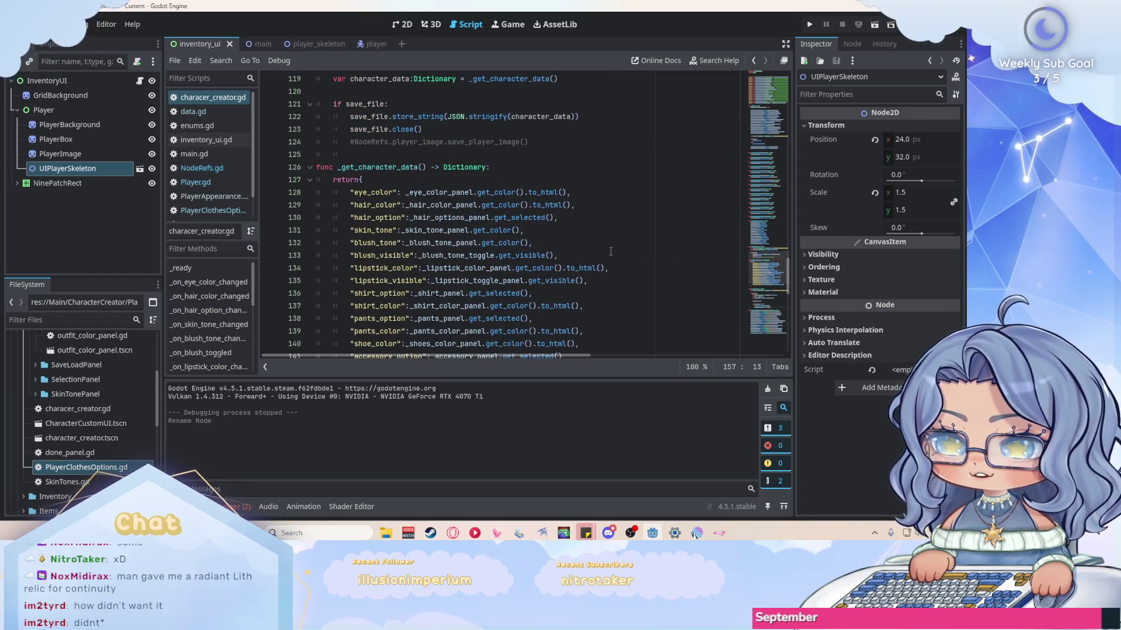
Add 'NodeRefs.player_save = load_file' on a new line after save_file.close().
{"action": "scroll", "coordinate": [611, 251], "scroll_direction": "up", "scroll_amount": 3}
{"action": "left_click", "coordinate": [575, 253]}
{"action": "left_click", "coordinate": [563, 243]}
{"action": "key", "text": "Return"}
{"action": "type", "text": "NodeRefs.player_save = load_file"}
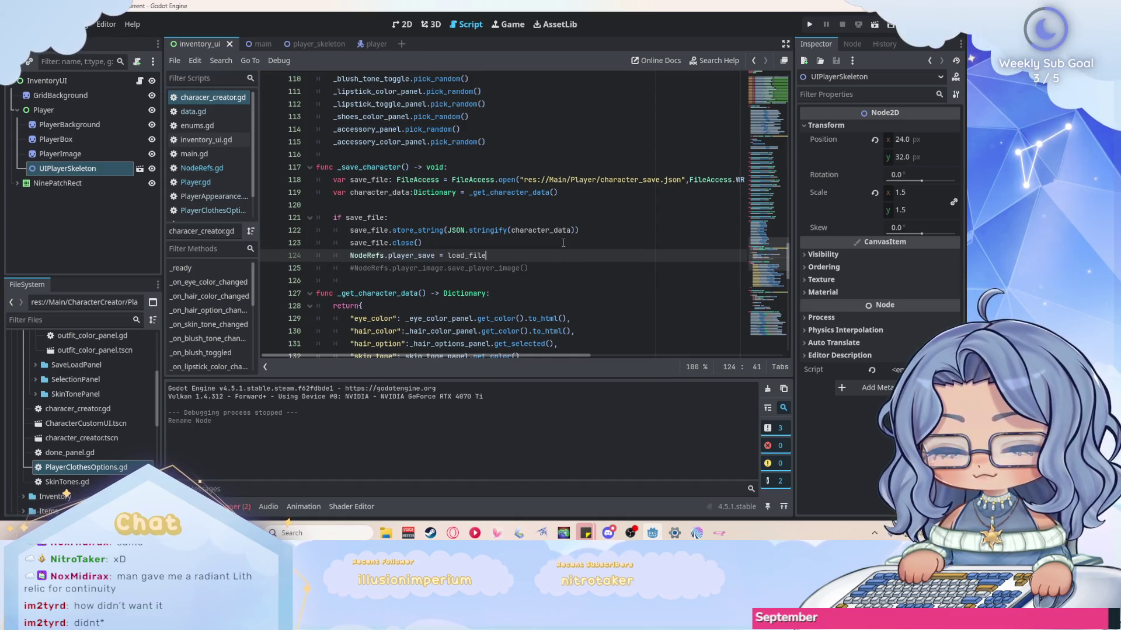
Copy the save path string from line 118 and paste it over load_file on line 124.
{"action": "key", "text": "ctrl+shift+Left"}
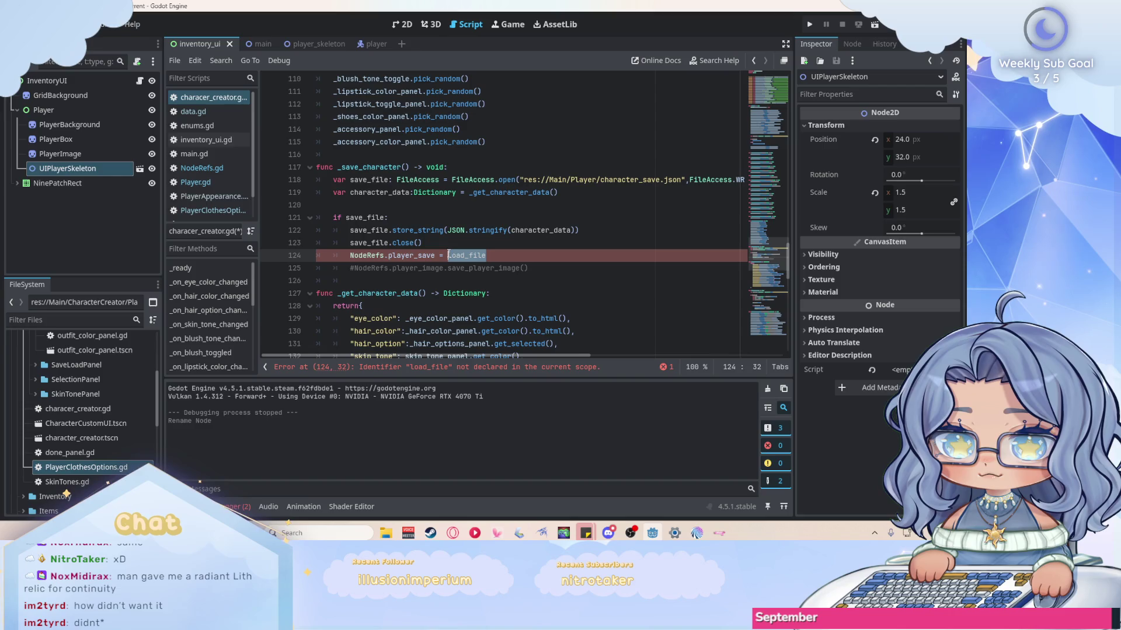
{"action": "scroll", "coordinate": [583, 290], "scroll_direction": "up", "scroll_amount": 1}
{"action": "mouse_move", "coordinate": [573, 355]}
{"action": "left_mouse_down"}
{"action": "mouse_move", "coordinate": [621, 354]}
{"action": "mouse_move", "coordinate": [551, 328]}
{"action": "mouse_move", "coordinate": [596, 356]}
{"action": "mouse_move", "coordinate": [580, 359]}
{"action": "mouse_move", "coordinate": [598, 354]}
{"action": "left_mouse_up"}
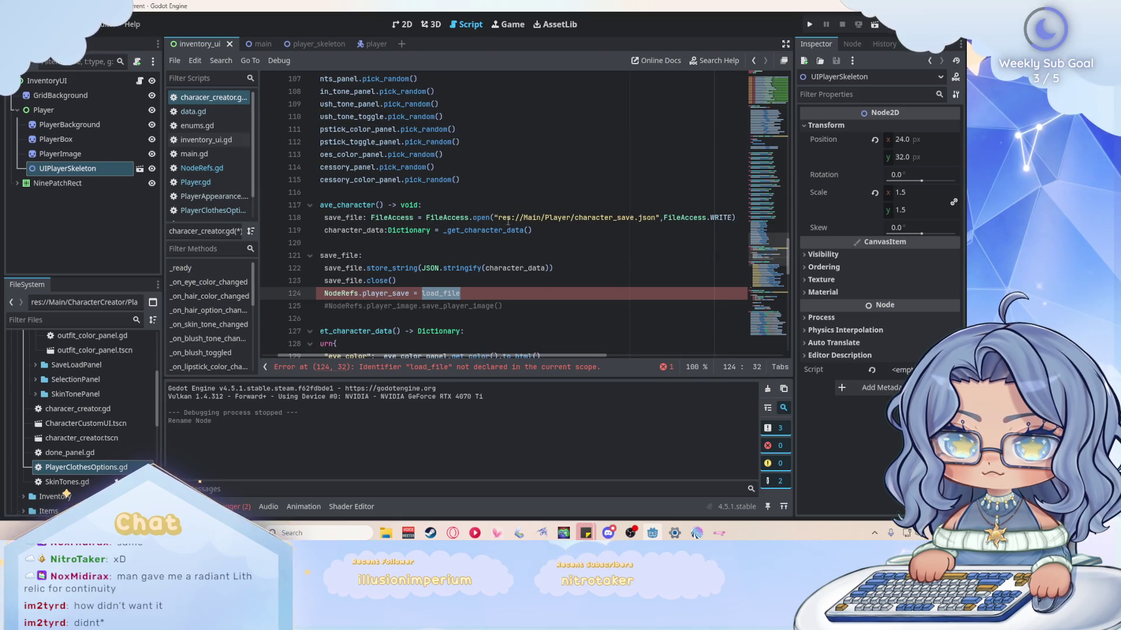
{"action": "mouse_move", "coordinate": [497, 218]}
{"action": "left_mouse_down"}
{"action": "mouse_move", "coordinate": [656, 218]}
{"action": "mouse_move", "coordinate": [494, 218]}
{"action": "left_mouse_up"}
{"action": "left_click", "coordinate": [656, 218]}
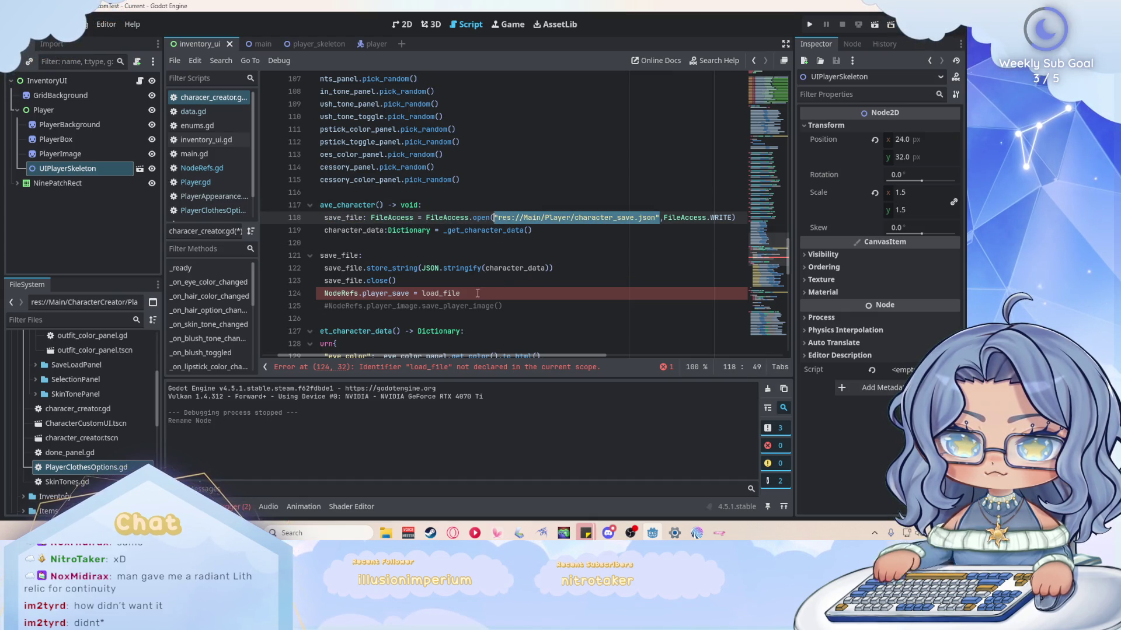
{"action": "key", "text": "ctrl+c"}
{"action": "double_click", "coordinate": [441, 293]}
{"action": "key", "text": "ctrl+v"}
Replace load_file on line 158 with the pasted "res://Main/Player/character_save.json" path.
{"action": "scroll", "coordinate": [641, 257], "scroll_direction": "down", "scroll_amount": 6}
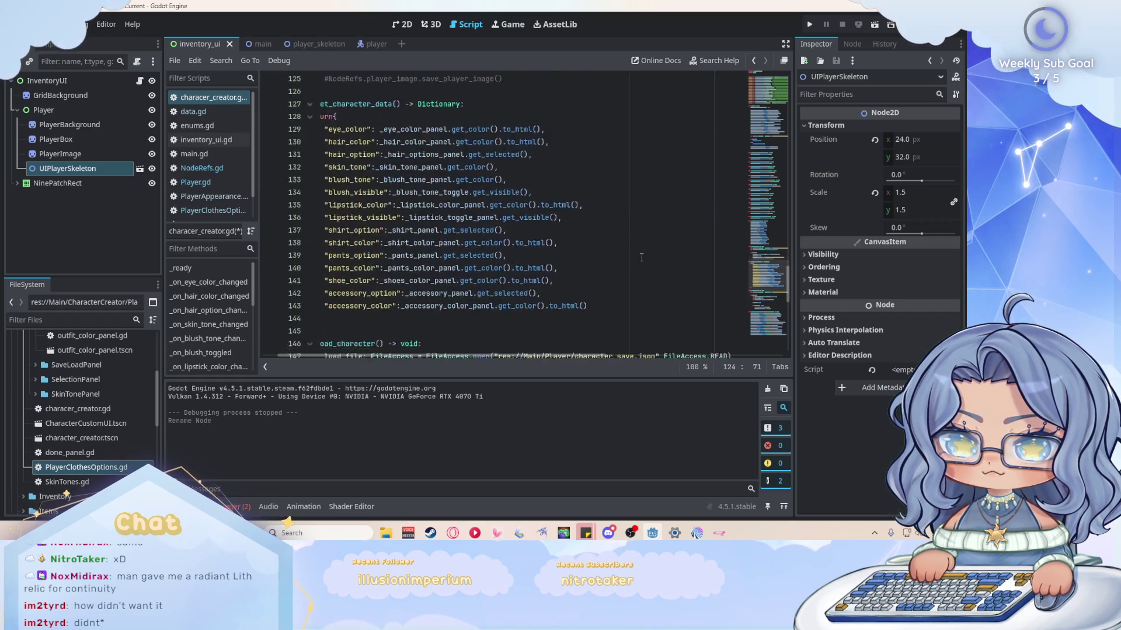
{"action": "scroll", "coordinate": [641, 256], "scroll_direction": "down", "scroll_amount": 6}
{"action": "left_click_drag", "start_coordinate": [477, 268], "coordinate": [439, 268]}
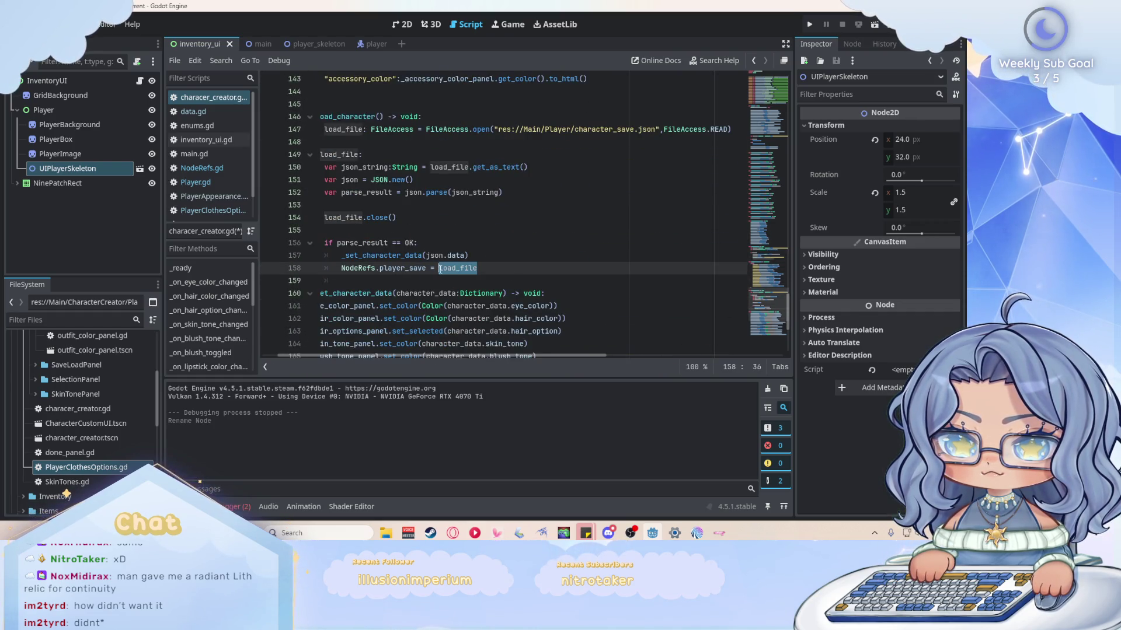
{"action": "key", "text": "ctrl+v"}
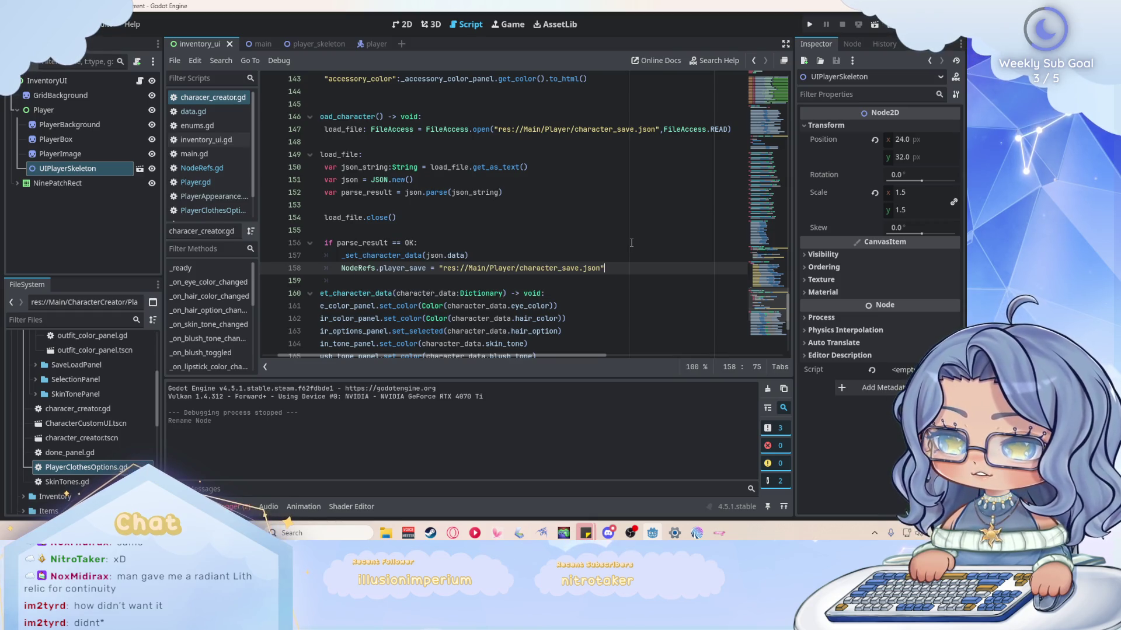
{"action": "scroll", "coordinate": [632, 266], "scroll_direction": "up", "scroll_amount": 1}
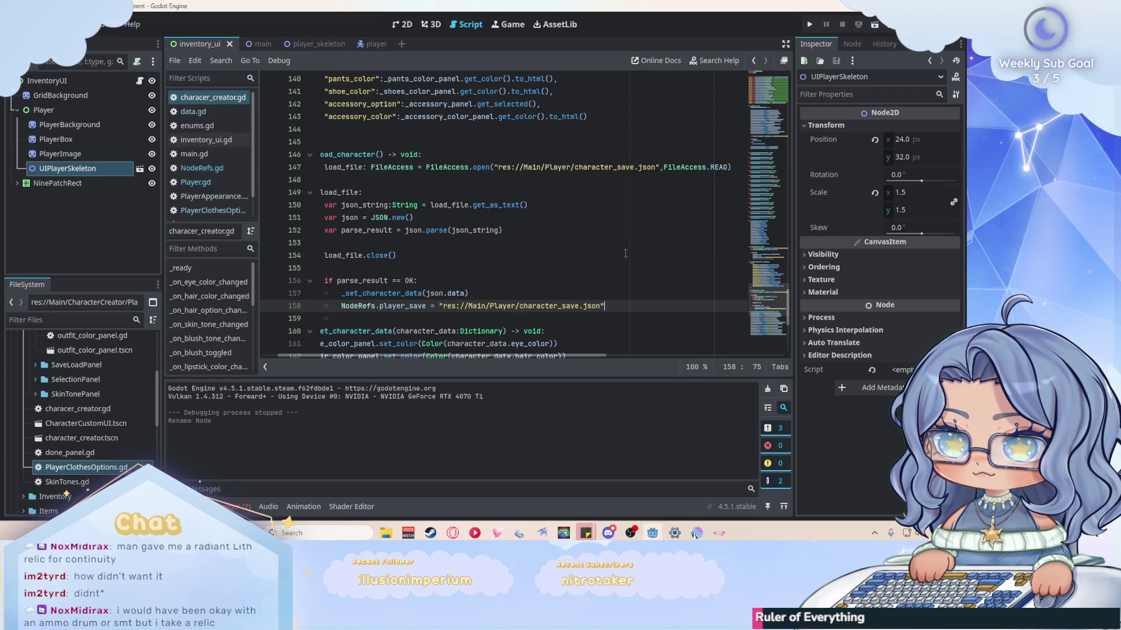
{"action": "scroll", "coordinate": [624, 254], "scroll_direction": "down", "scroll_amount": 5}
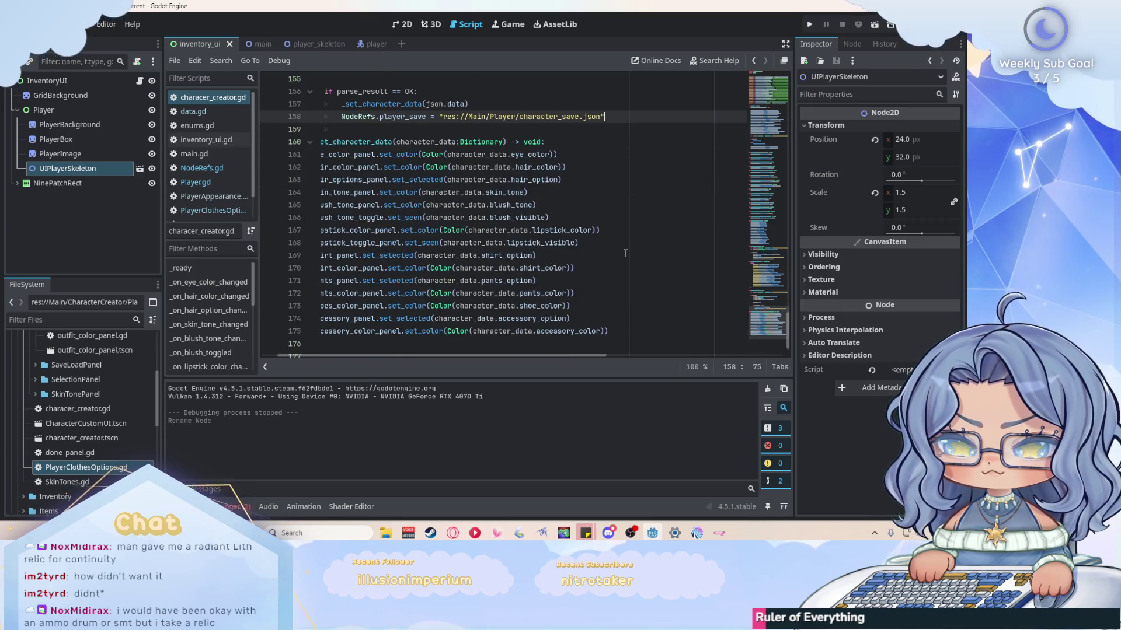
{"action": "scroll", "coordinate": [571, 350], "scroll_direction": "left", "scroll_amount": 2}
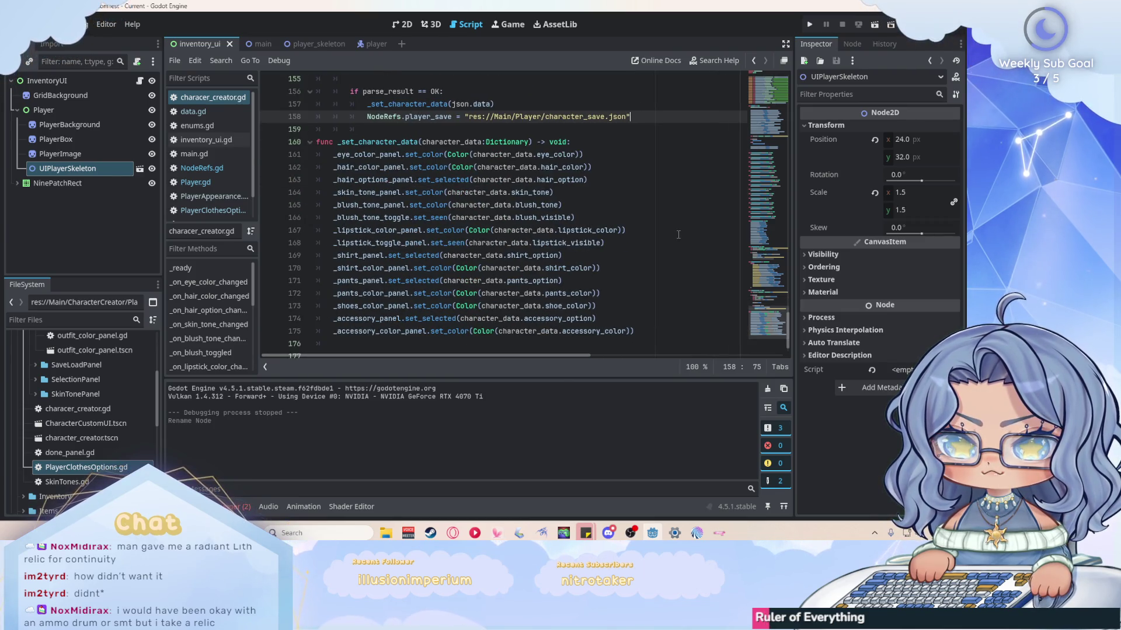
{"action": "scroll", "coordinate": [678, 235], "scroll_direction": "up", "scroll_amount": 4}
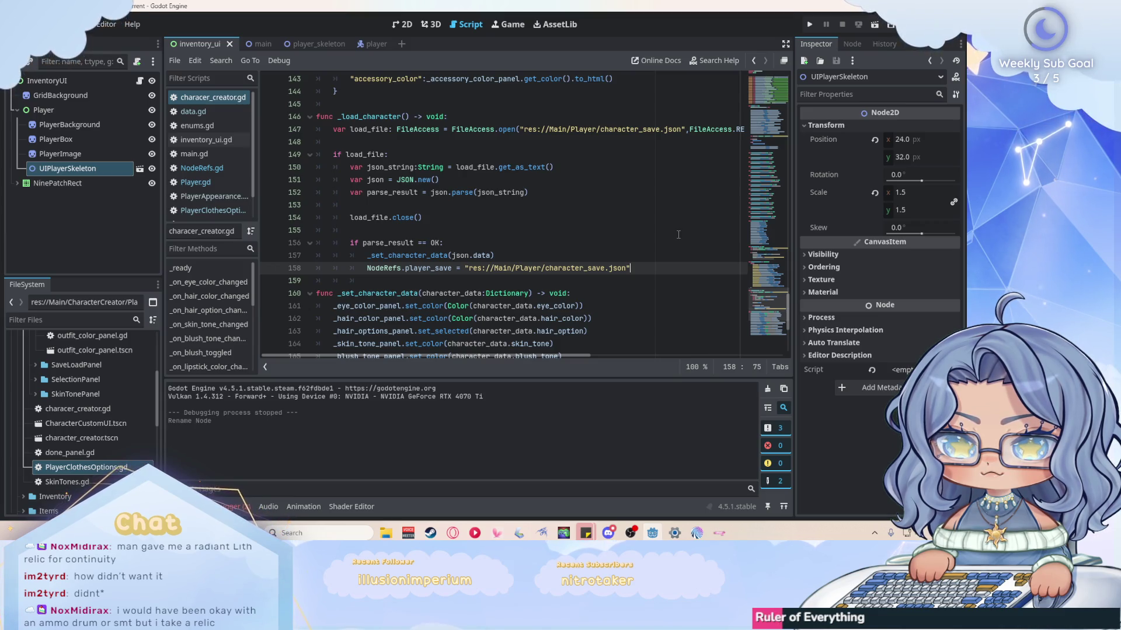
{"action": "scroll", "coordinate": [192, 173], "scroll_direction": "down", "scroll_amount": 2}
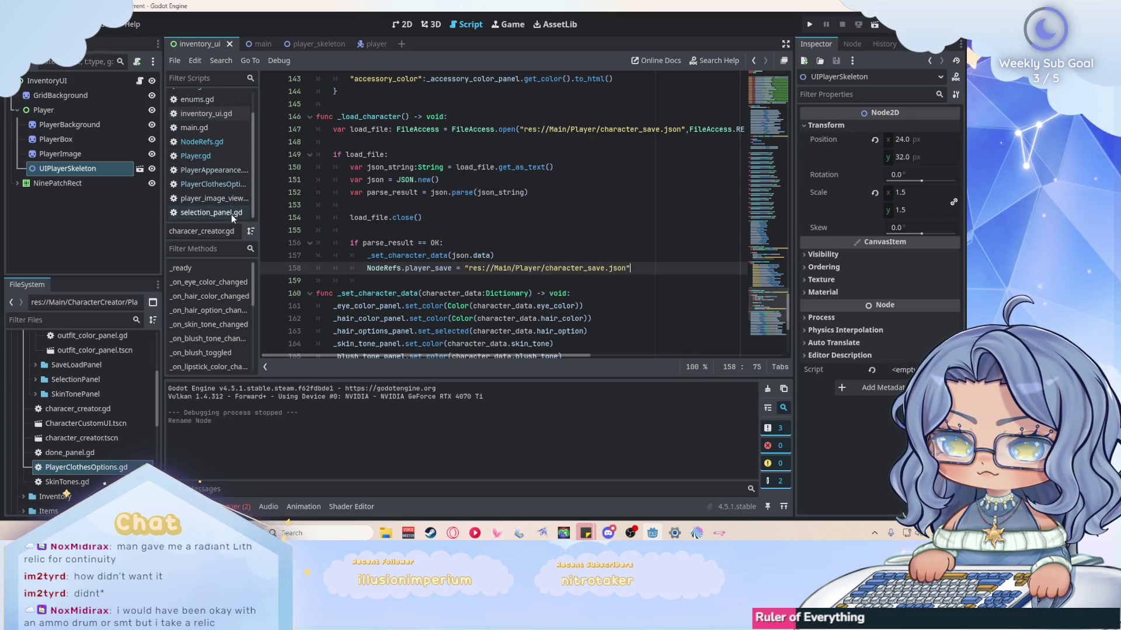
Attach a new script to UIPlayerSkeleton at res://Main/Player/ui_player_skeleton.gd.
{"action": "right_click", "coordinate": [104, 172]}
{"action": "left_click", "coordinate": [183, 236]}
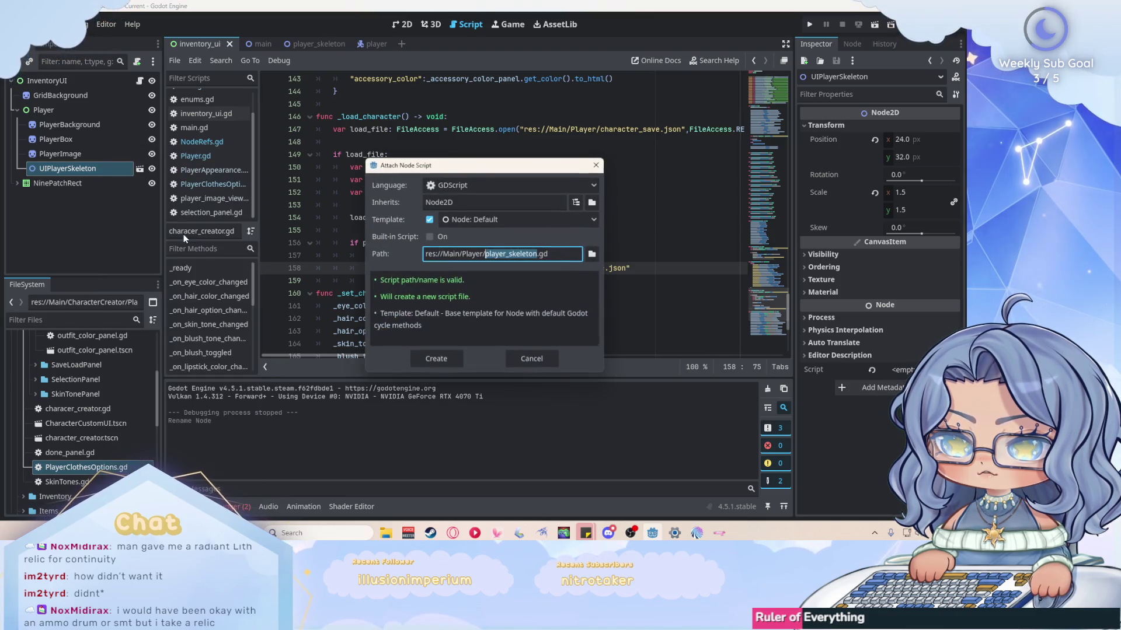
{"action": "left_click", "coordinate": [538, 254]}
{"action": "left_click_drag", "start_coordinate": [538, 254], "coordinate": [485, 255]}
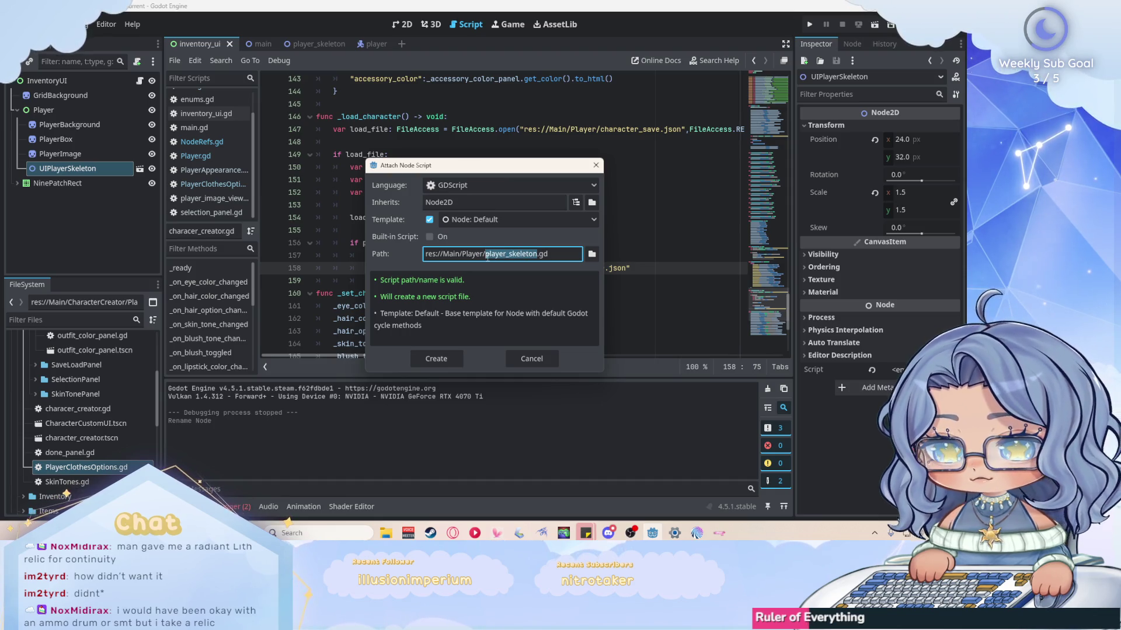
{"action": "type", "text": "ui_"}
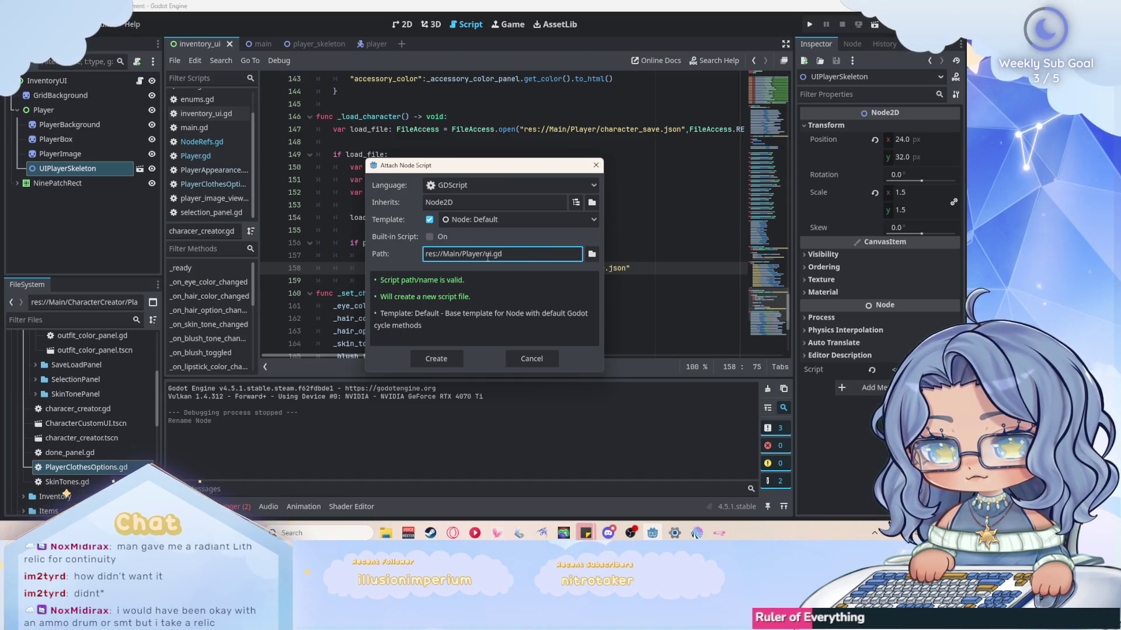
{"action": "type", "text": "player_skelet"}
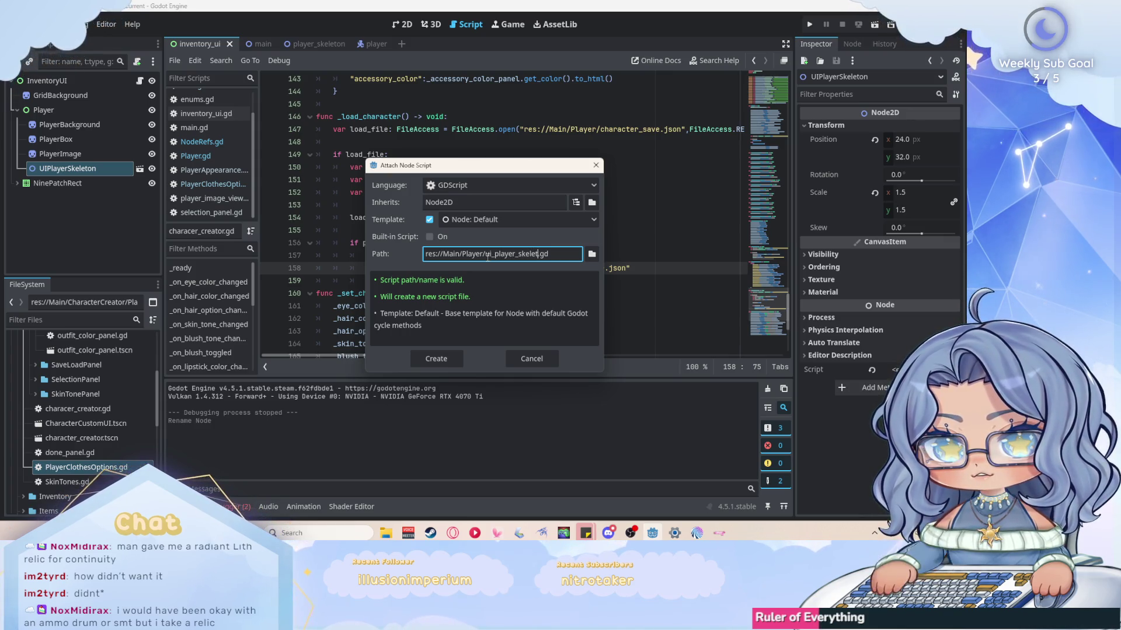
{"action": "type", "text": "on"}
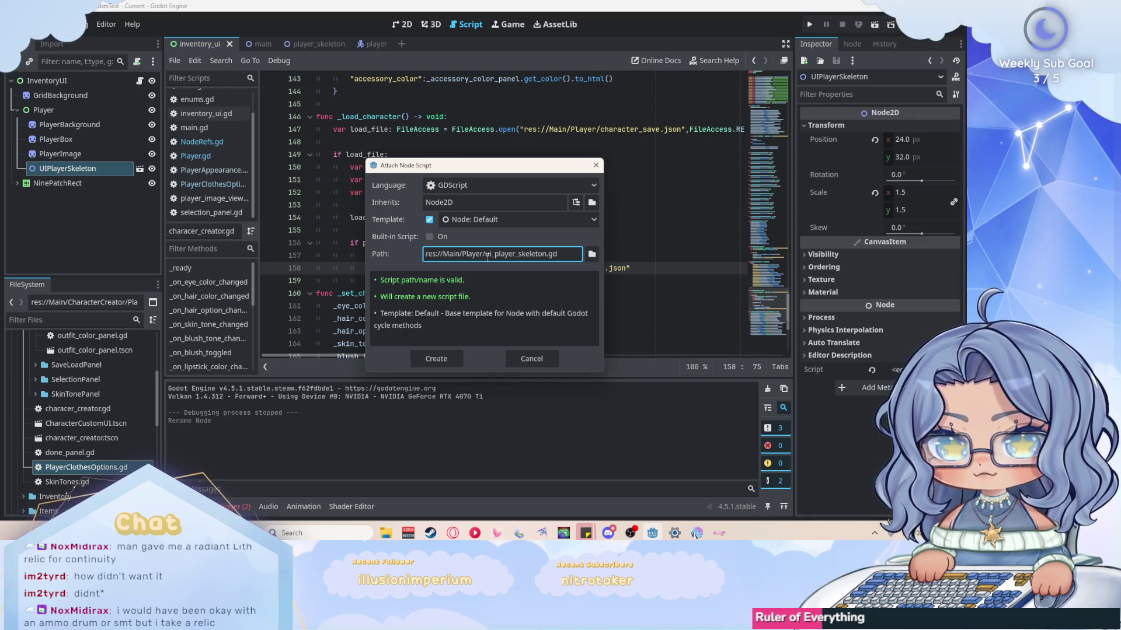
{"action": "left_click", "coordinate": [449, 362]}
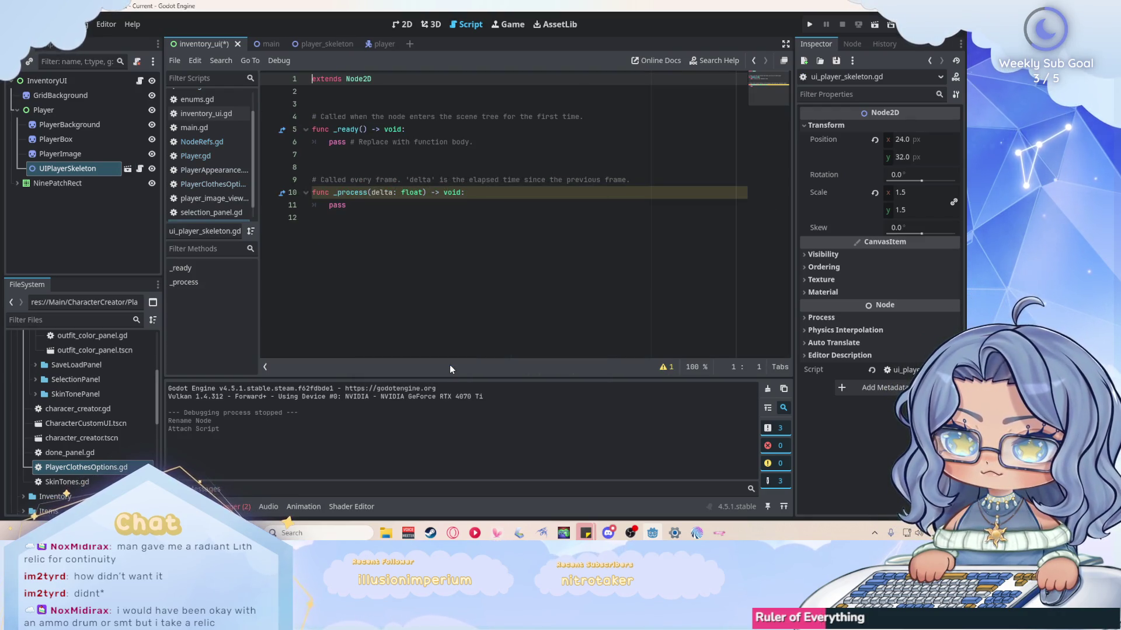
Save the inventory_ui scene with Ctrl+S.
{"action": "left_click", "coordinate": [447, 306]}
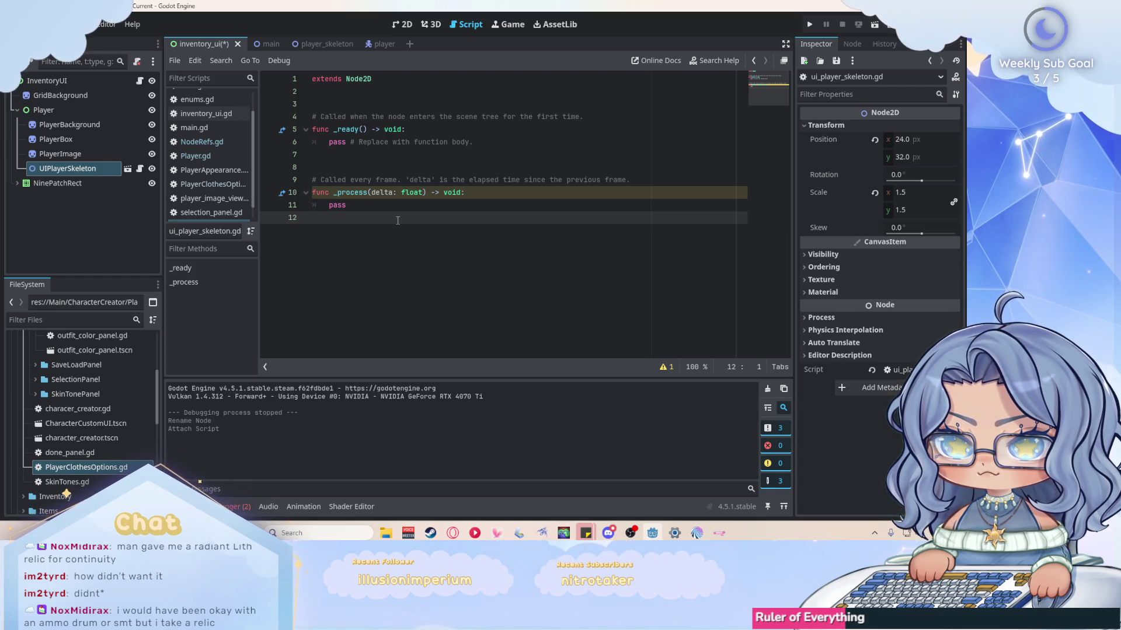
{"action": "key", "text": "ctrl+s"}
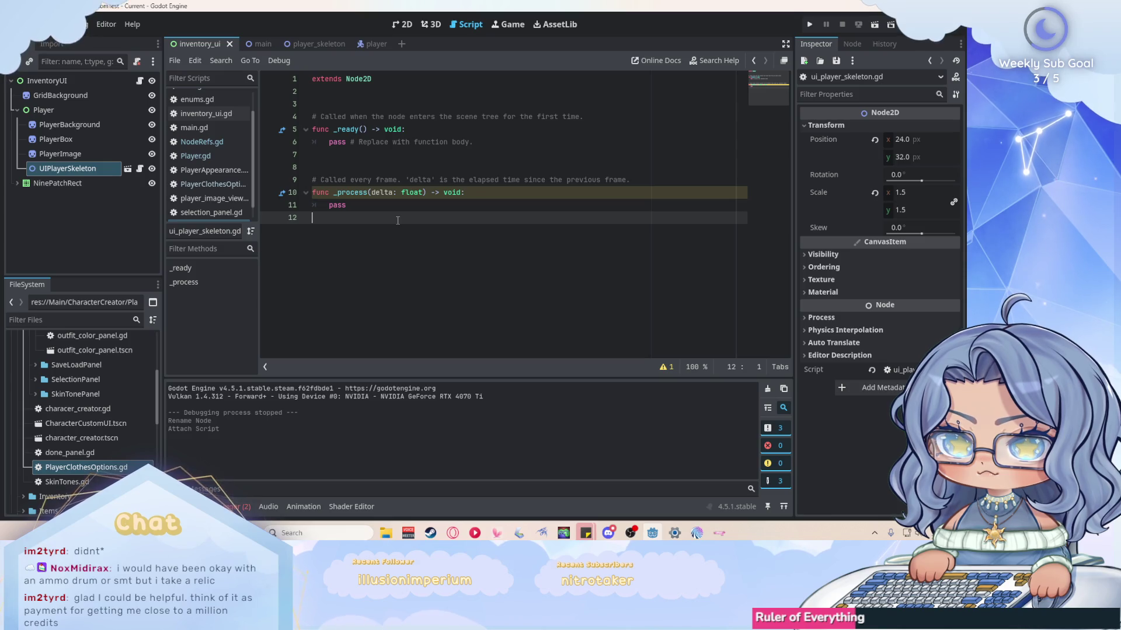
{"action": "scroll", "coordinate": [226, 153], "scroll_direction": "up", "scroll_amount": 2}
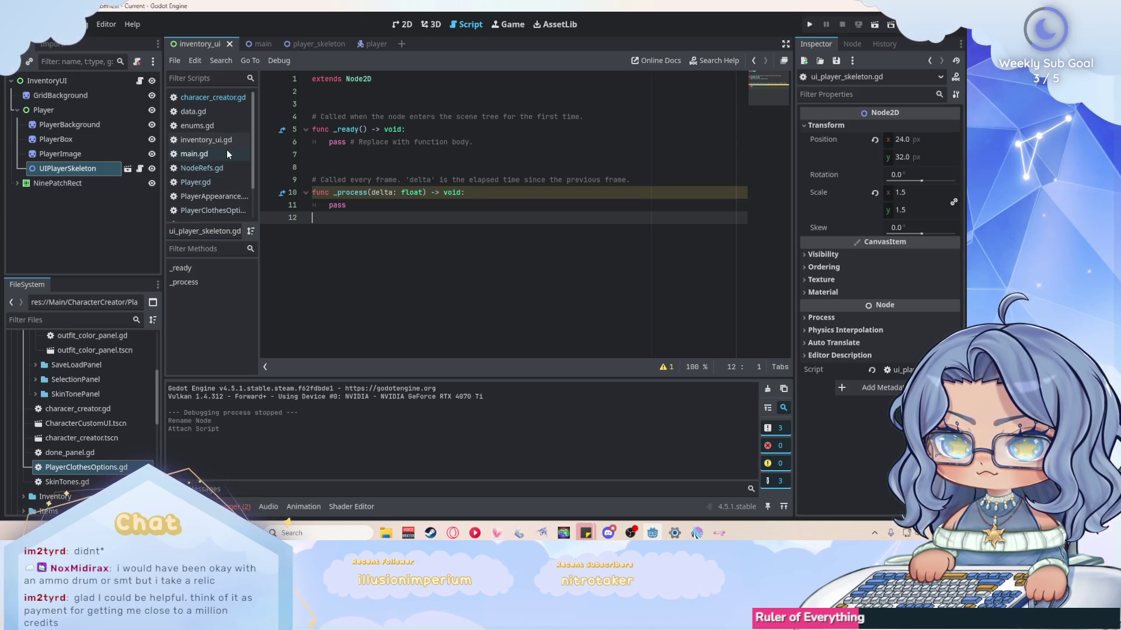
{"action": "scroll", "coordinate": [226, 150], "scroll_direction": "down", "scroll_amount": 2}
{"action": "scroll", "coordinate": [226, 150], "scroll_direction": "up", "scroll_amount": 2}
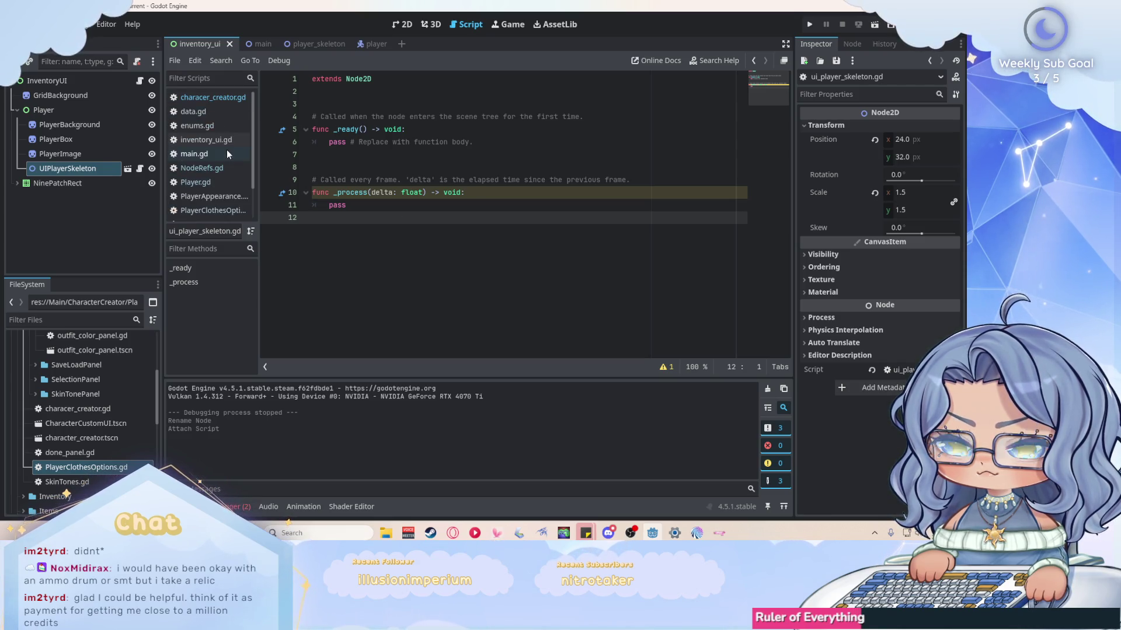
Open characer_creator.gd from the Scripts list, then NodeRefs.gd.
{"action": "left_click", "coordinate": [237, 99]}
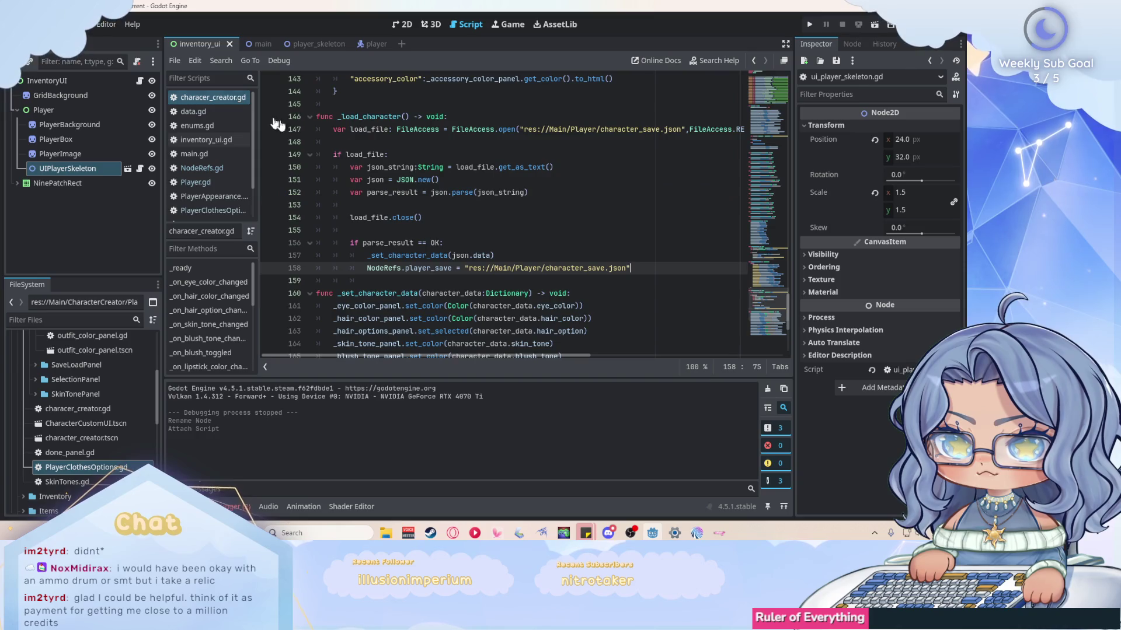
{"action": "scroll", "coordinate": [597, 185], "scroll_direction": "up", "scroll_amount": 10}
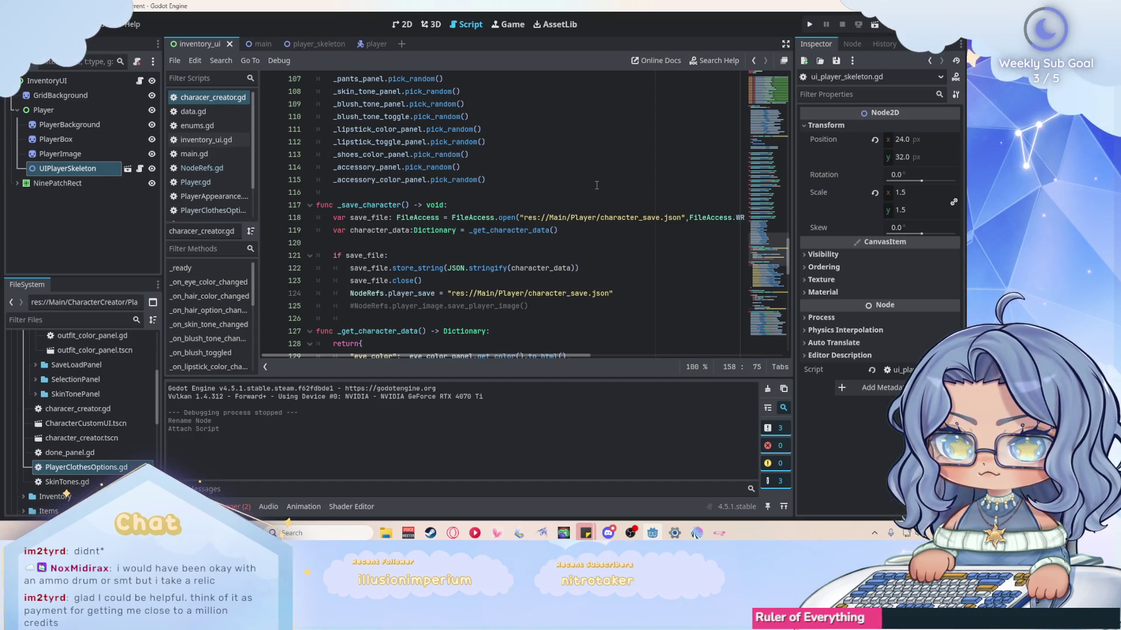
{"action": "left_click", "coordinate": [217, 168]}
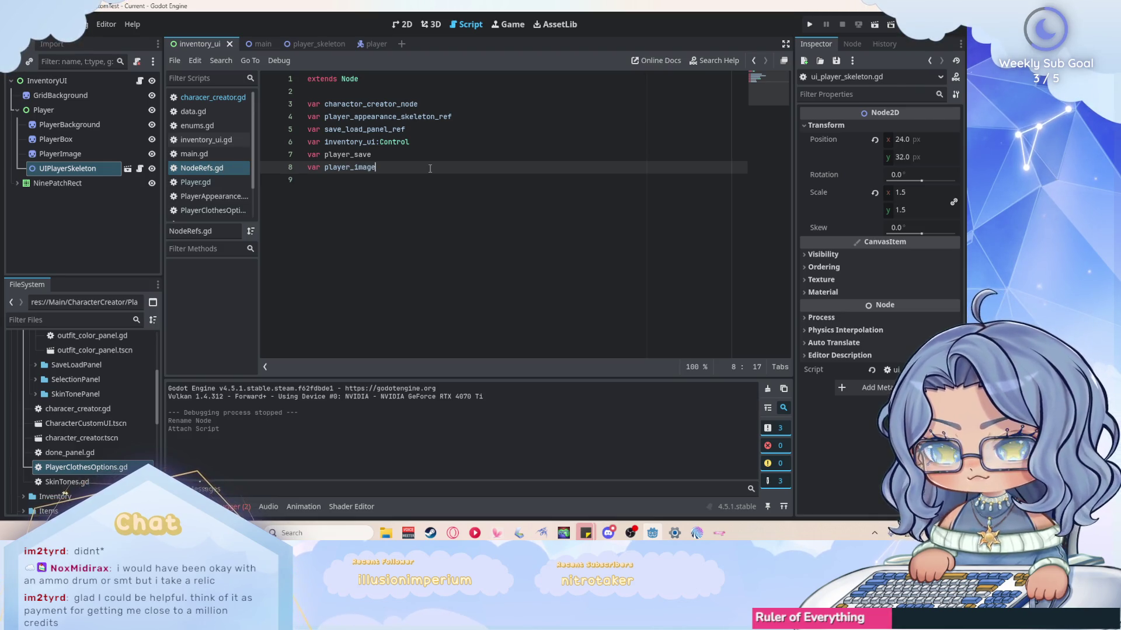
Declare 'var ui_player_skeleton' on line 9 of NodeRefs.gd, then switch to ui_player_skeleton.gd.
{"action": "key", "text": "Return"}
{"action": "type", "text": "var "}
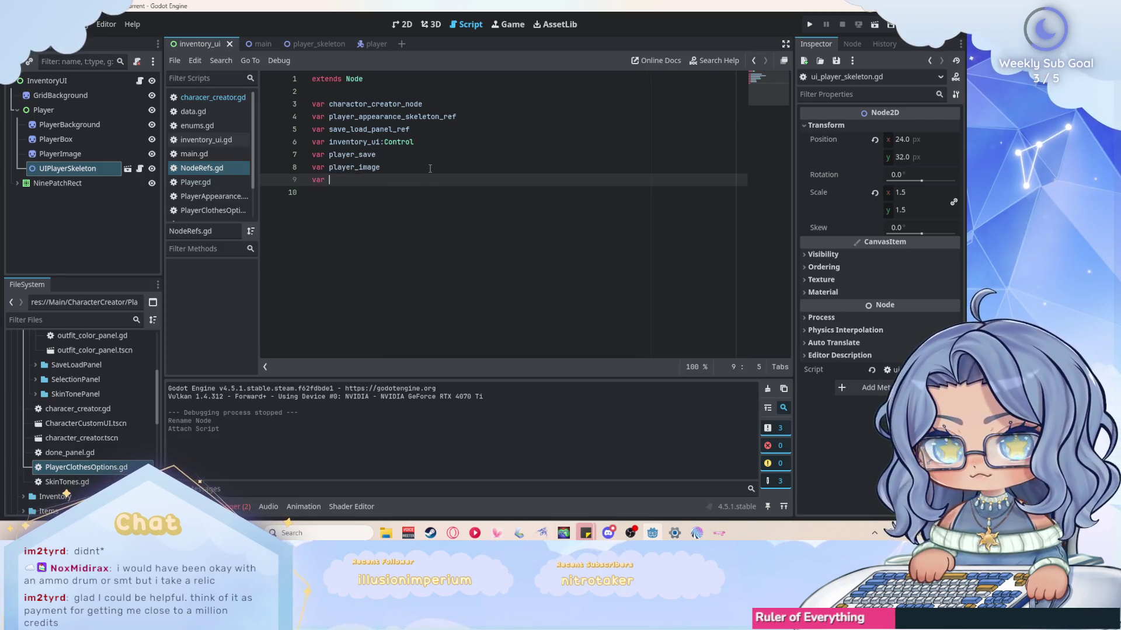
{"action": "type", "text": "ui"}
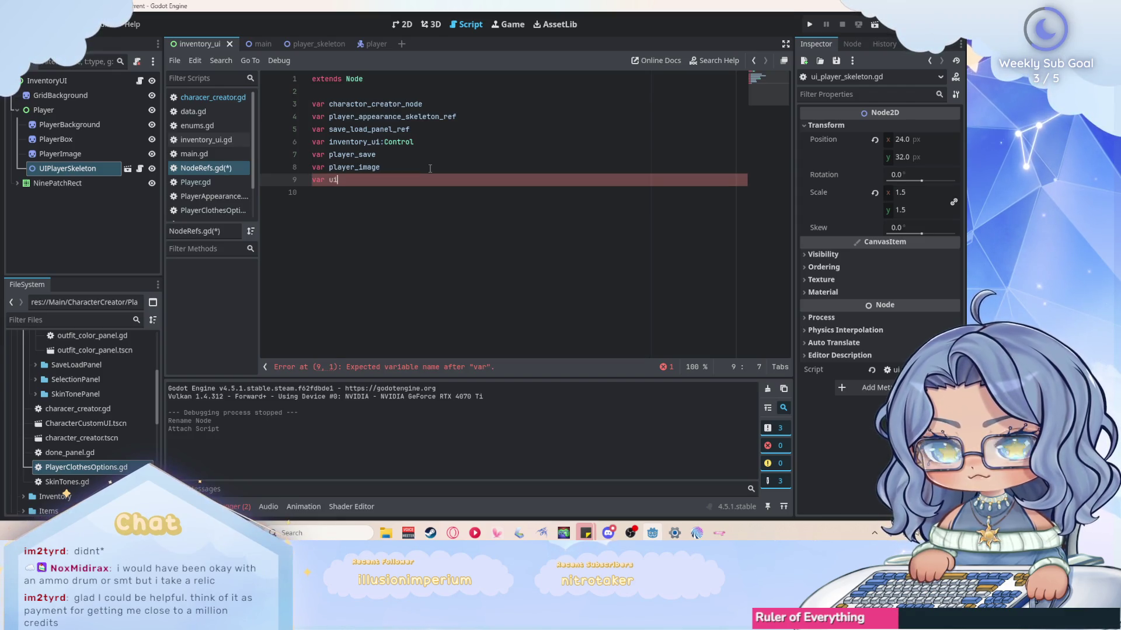
{"action": "type", "text": "_player_skeleton"}
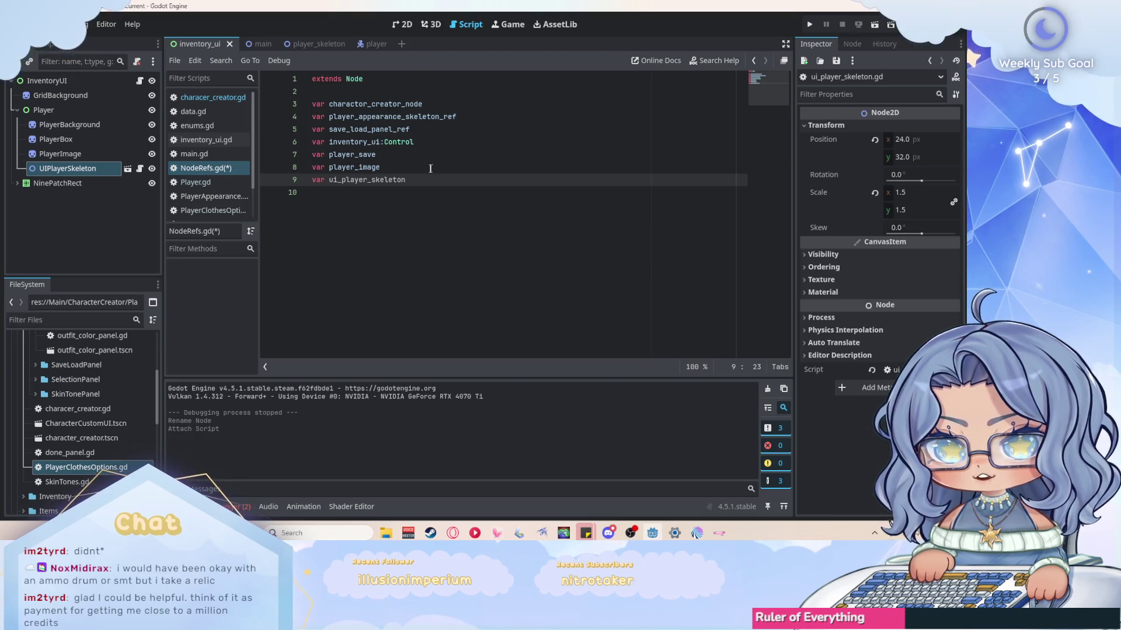
{"action": "left_click_drag", "start_coordinate": [406, 180], "coordinate": [329, 180]}
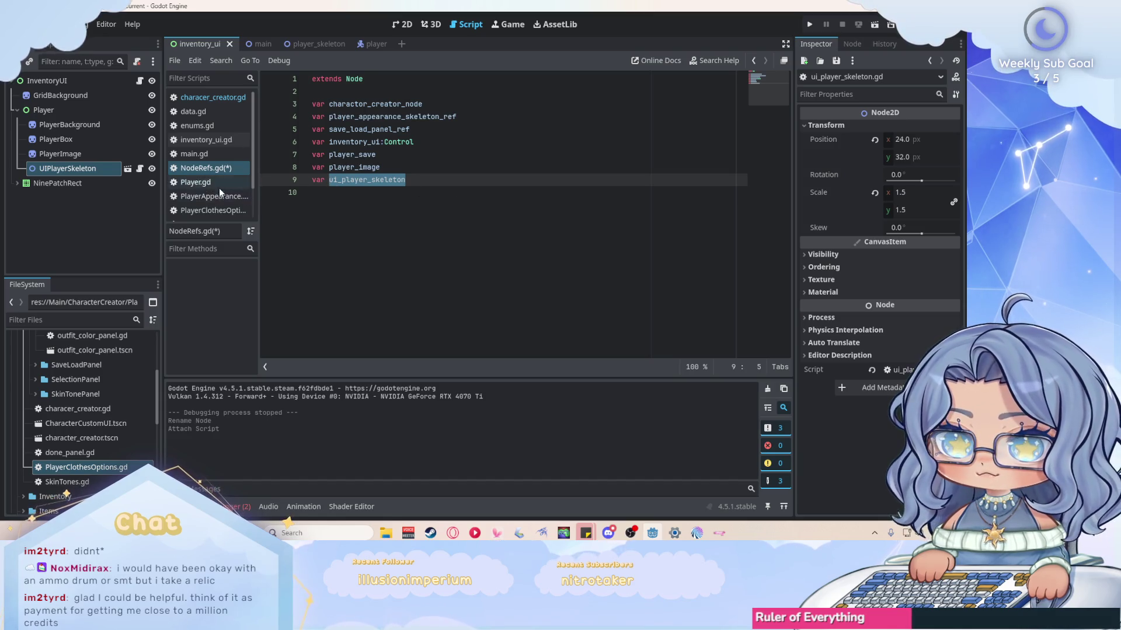
{"action": "scroll", "coordinate": [219, 188], "scroll_direction": "down", "scroll_amount": 3}
{"action": "left_click", "coordinate": [237, 213]}
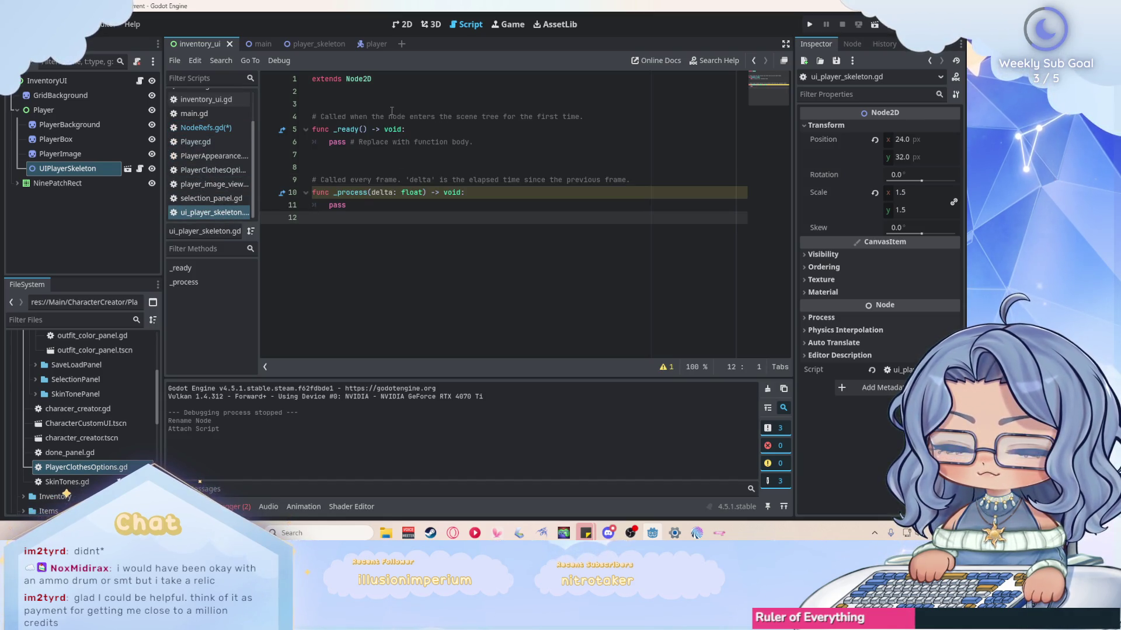
Replace the pass line in _ready with 'NodeRefs.ui_player_skeleton = self'.
{"action": "left_click_drag", "start_coordinate": [473, 142], "coordinate": [328, 144]}
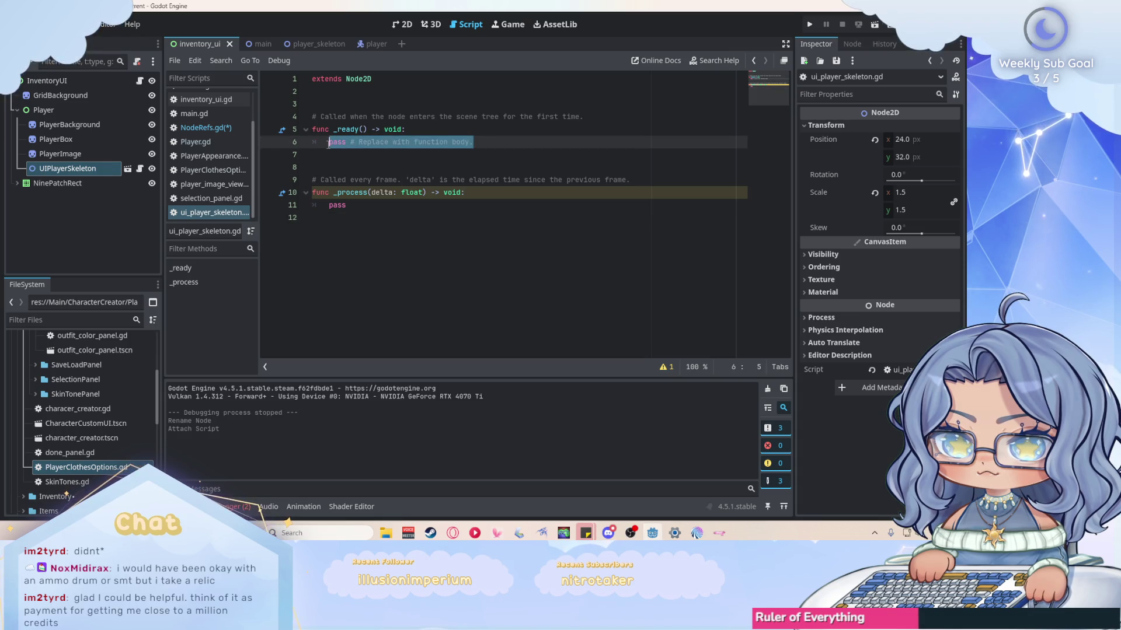
{"action": "type", "text": "NodeRefs"}
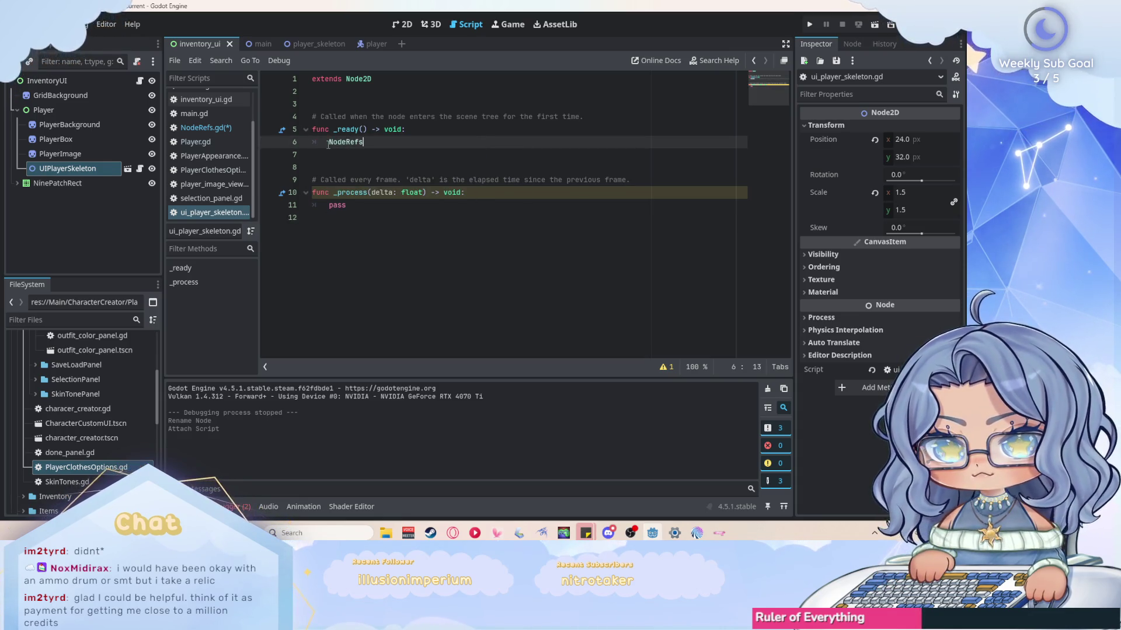
{"action": "type", "text": ".ui_player_skeleton "}
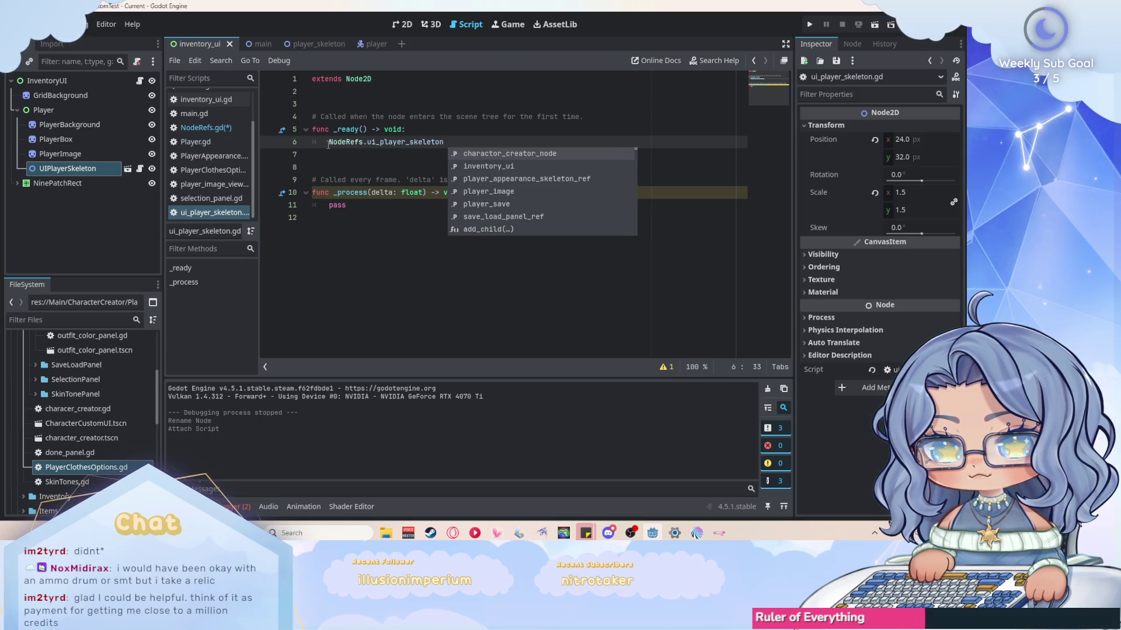
{"action": "type", "text": " = self"}
{"action": "left_click", "coordinate": [418, 155]}
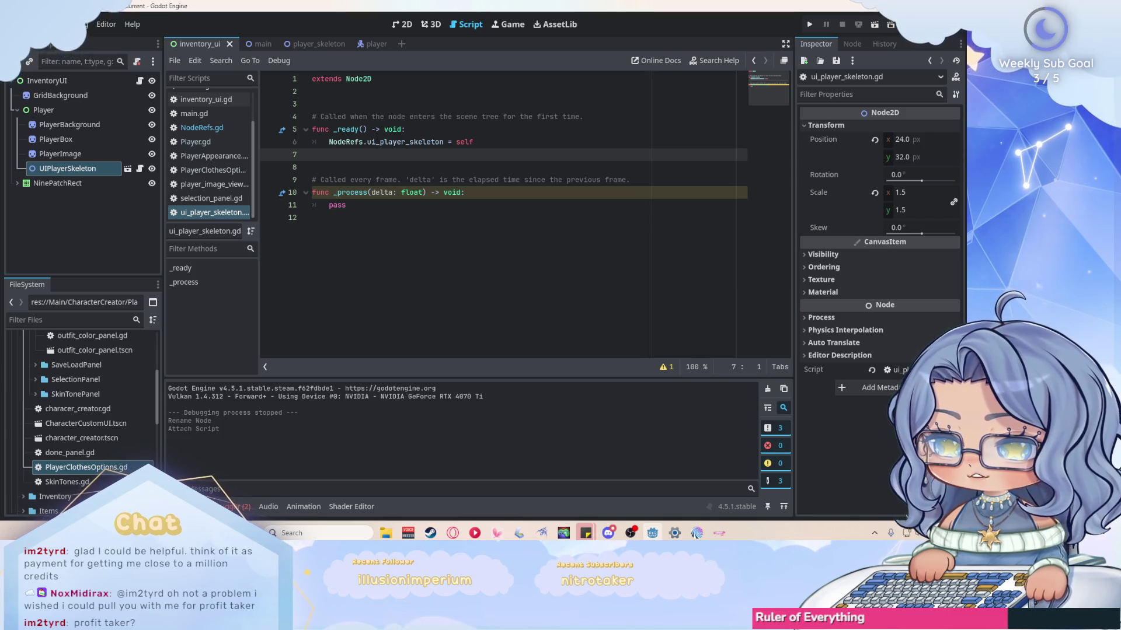
{"action": "left_click", "coordinate": [397, 206]}
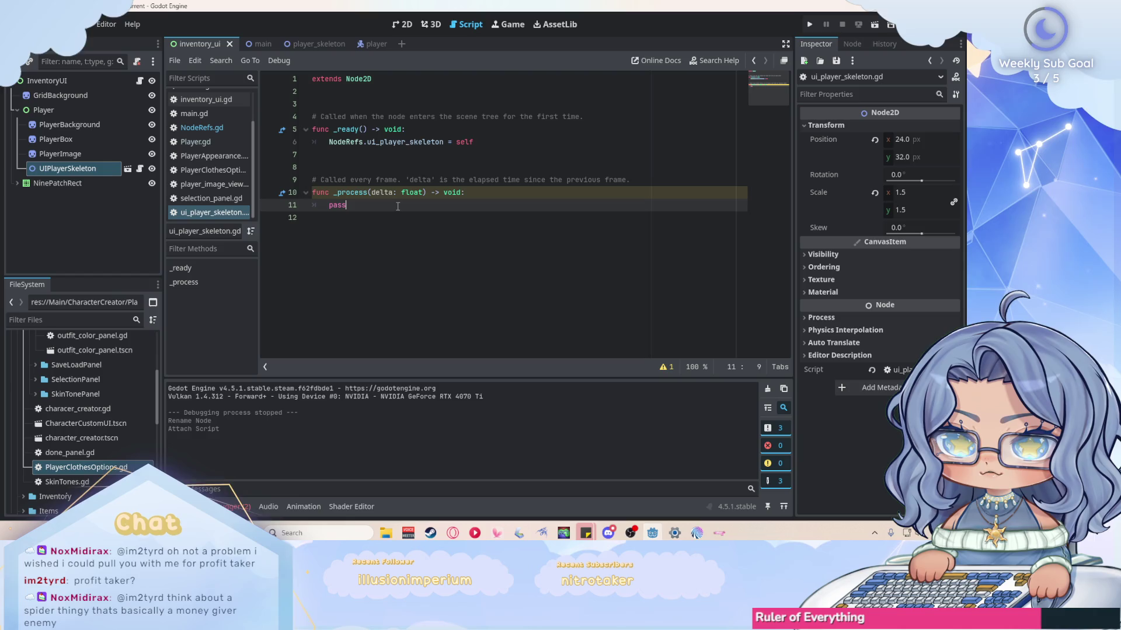
{"action": "scroll", "coordinate": [237, 191], "scroll_direction": "up", "scroll_amount": 3}
{"action": "left_click", "coordinate": [205, 99]}
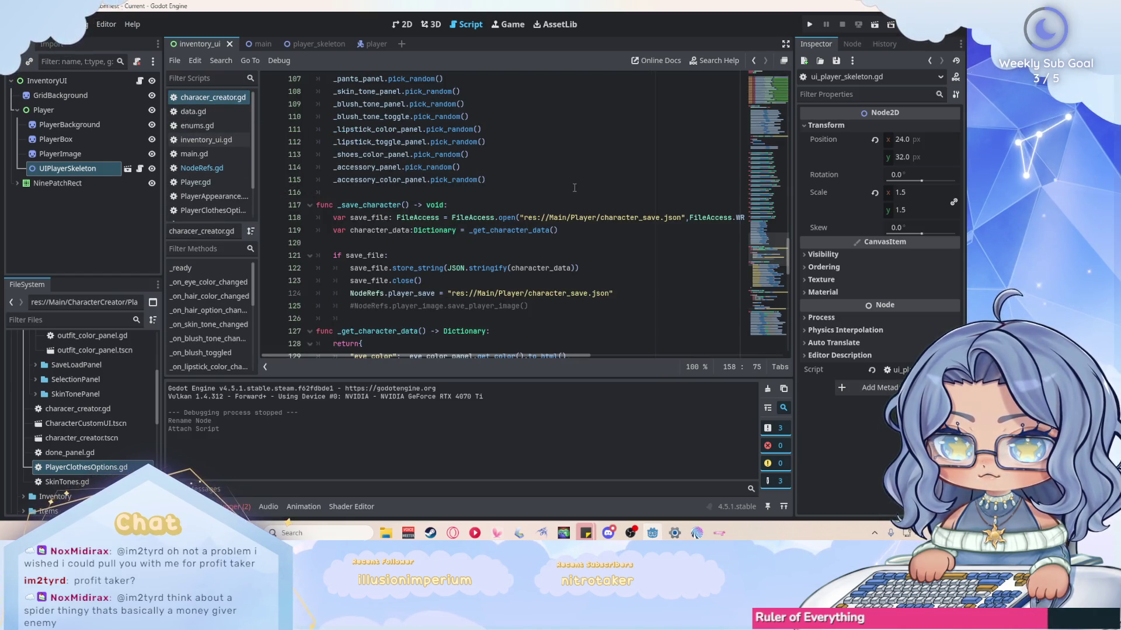
Review characer_creator.gd, then switch to inventory_ui.gd and read through its code.
{"action": "scroll", "coordinate": [575, 188], "scroll_direction": "down", "scroll_amount": 1}
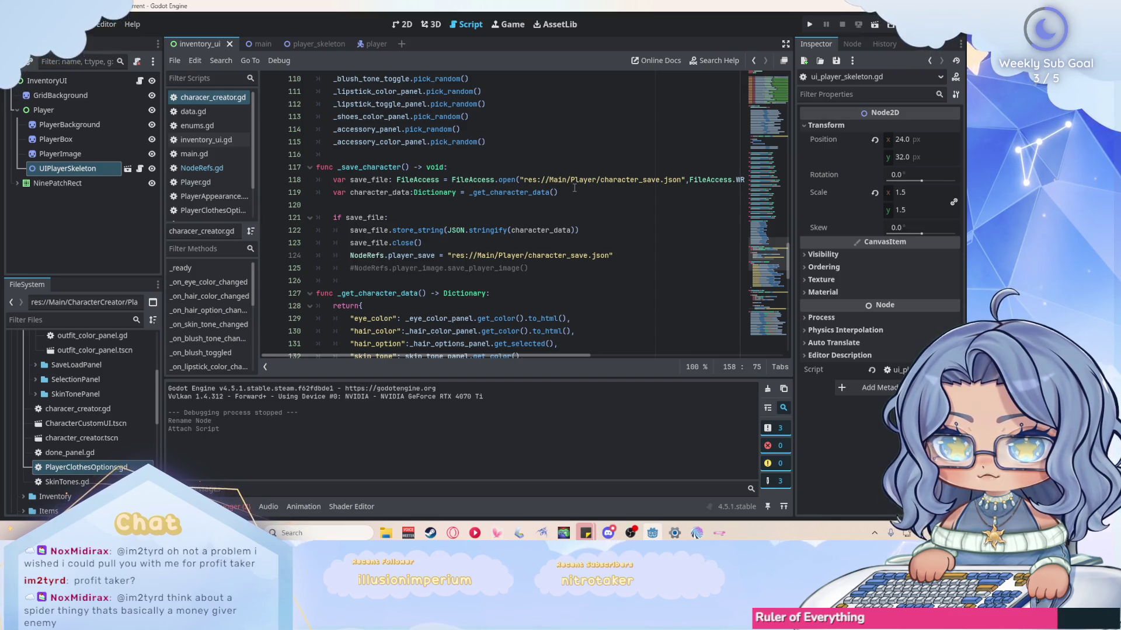
{"action": "left_click", "coordinate": [206, 140]}
{"action": "scroll", "coordinate": [534, 182], "scroll_direction": "down", "scroll_amount": 5}
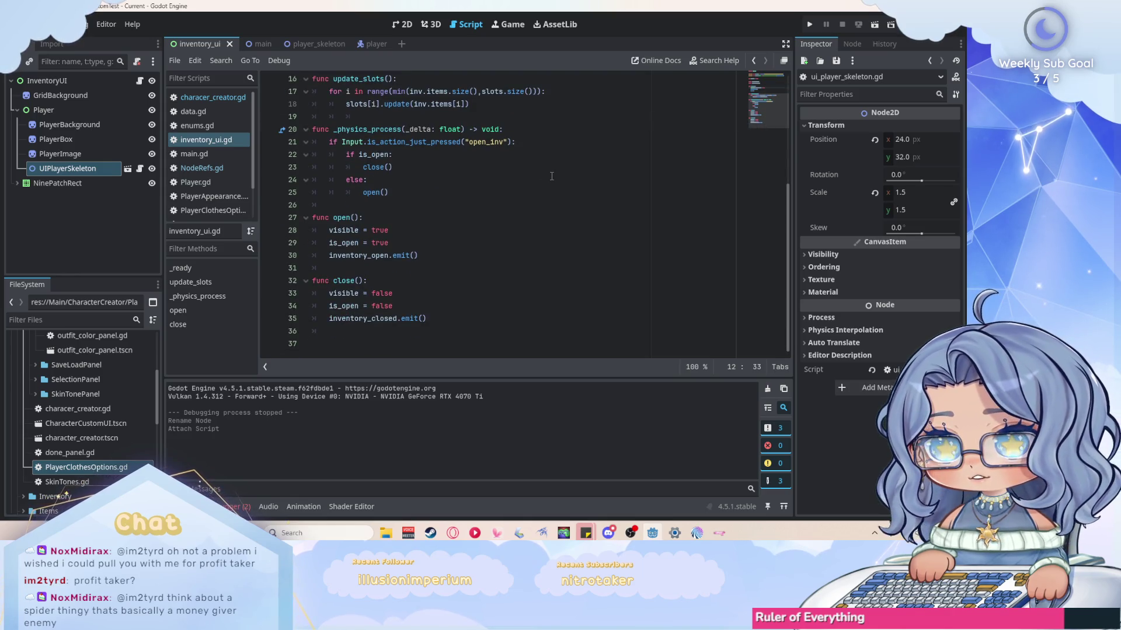
{"action": "scroll", "coordinate": [552, 176], "scroll_direction": "up", "scroll_amount": 4}
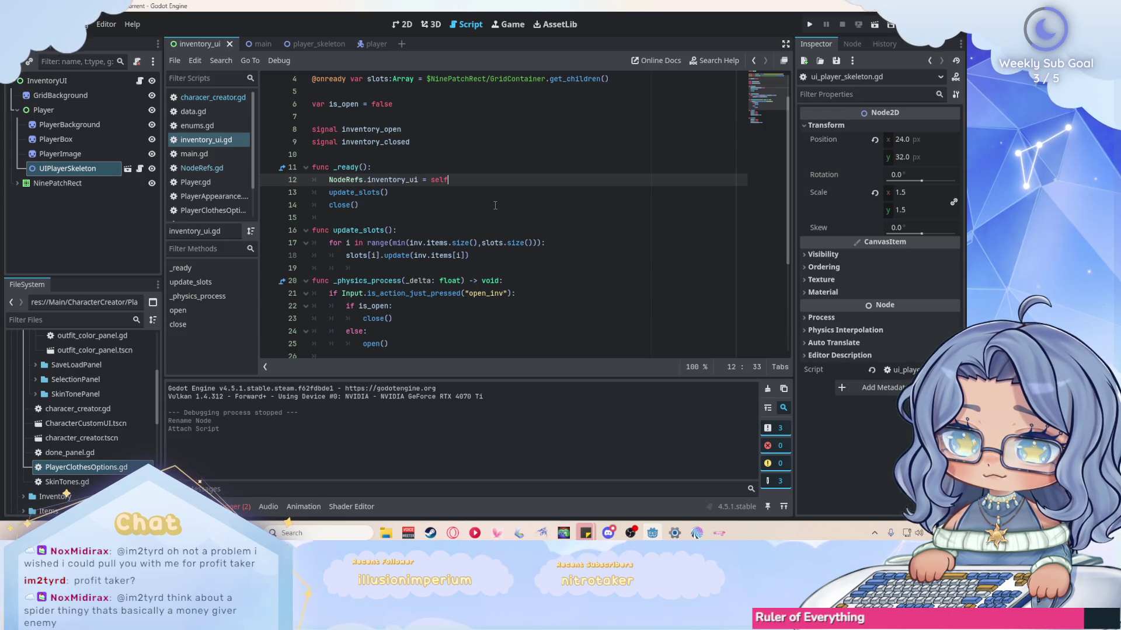
{"action": "scroll", "coordinate": [495, 206], "scroll_direction": "down", "scroll_amount": 1}
{"action": "scroll", "coordinate": [495, 206], "scroll_direction": "down", "scroll_amount": 1}
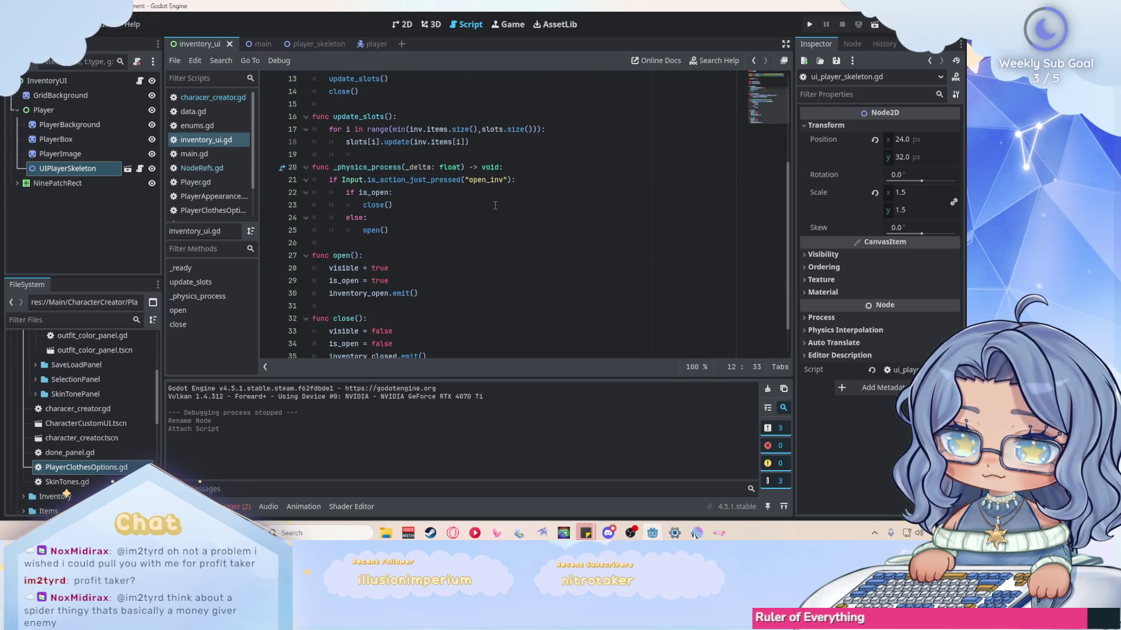
{"action": "scroll", "coordinate": [495, 205], "scroll_direction": "down", "scroll_amount": 1}
{"action": "scroll", "coordinate": [495, 205], "scroll_direction": "down", "scroll_amount": 1}
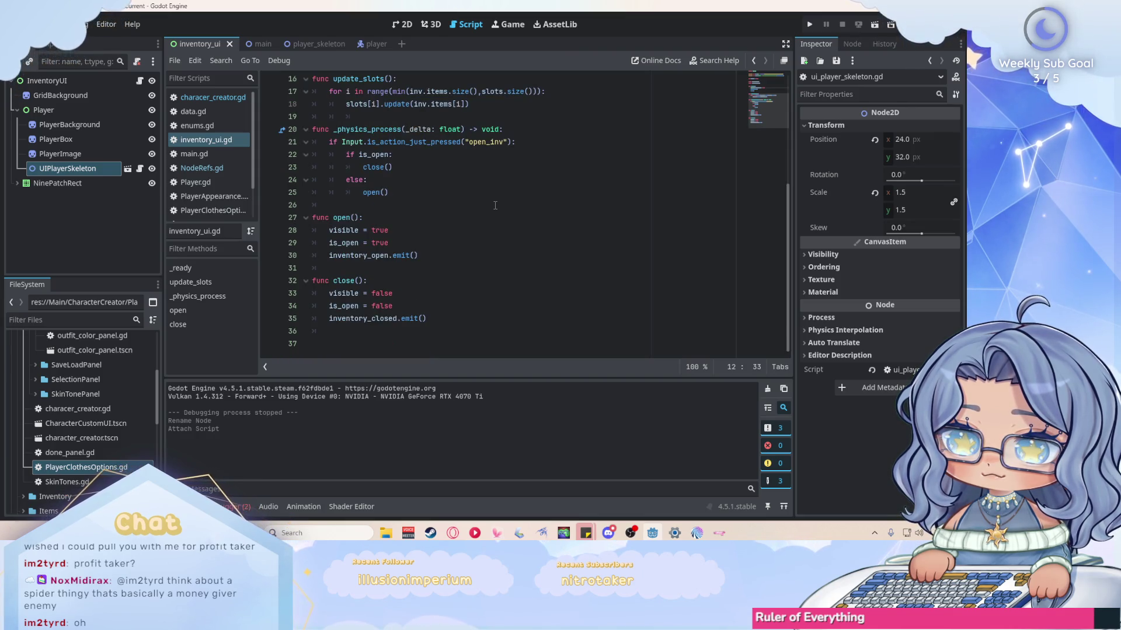
{"action": "scroll", "coordinate": [494, 205], "scroll_direction": "up", "scroll_amount": 5}
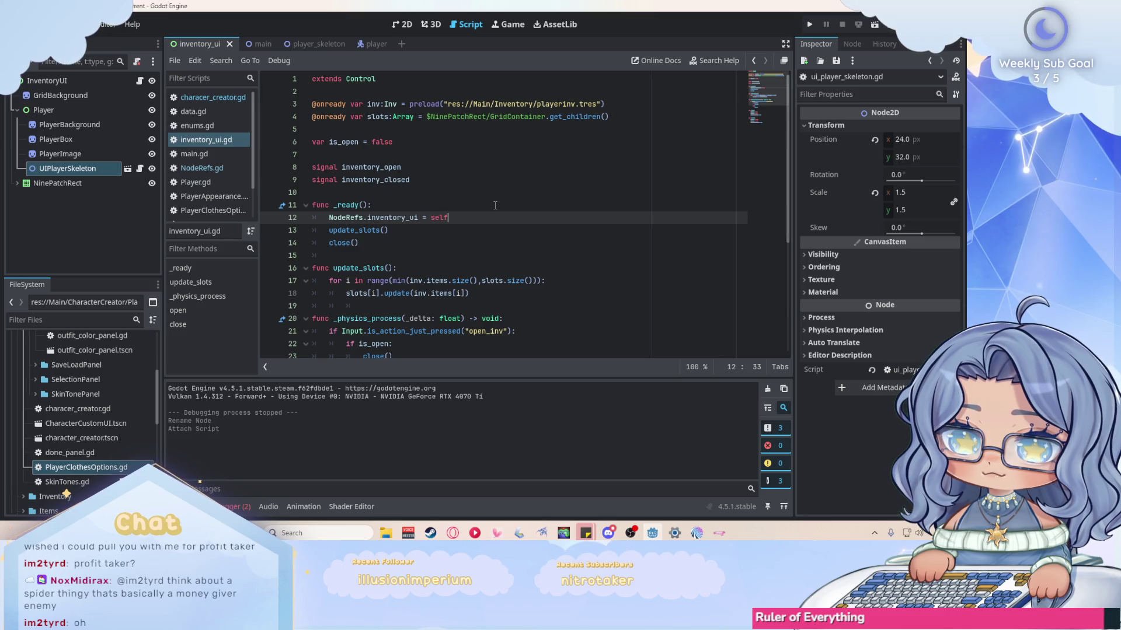
{"action": "scroll", "coordinate": [201, 153], "scroll_direction": "down", "scroll_amount": 3}
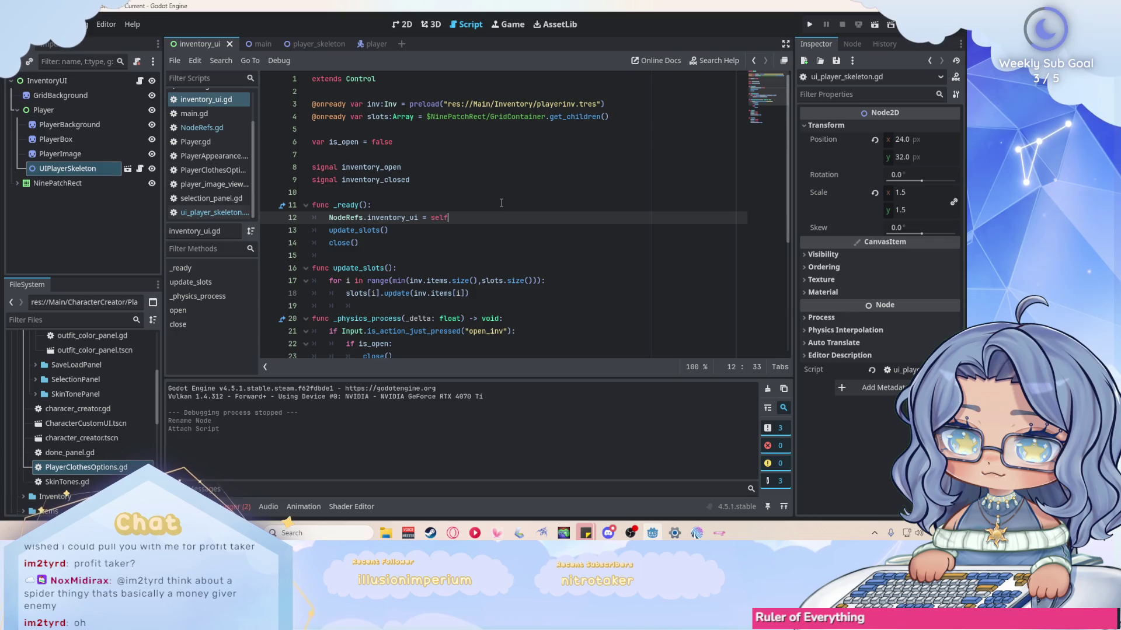
{"action": "scroll", "coordinate": [501, 202], "scroll_direction": "down", "scroll_amount": 3}
{"action": "scroll", "coordinate": [501, 203], "scroll_direction": "down", "scroll_amount": 2}
{"action": "scroll", "coordinate": [501, 203], "scroll_direction": "up", "scroll_amount": 3}
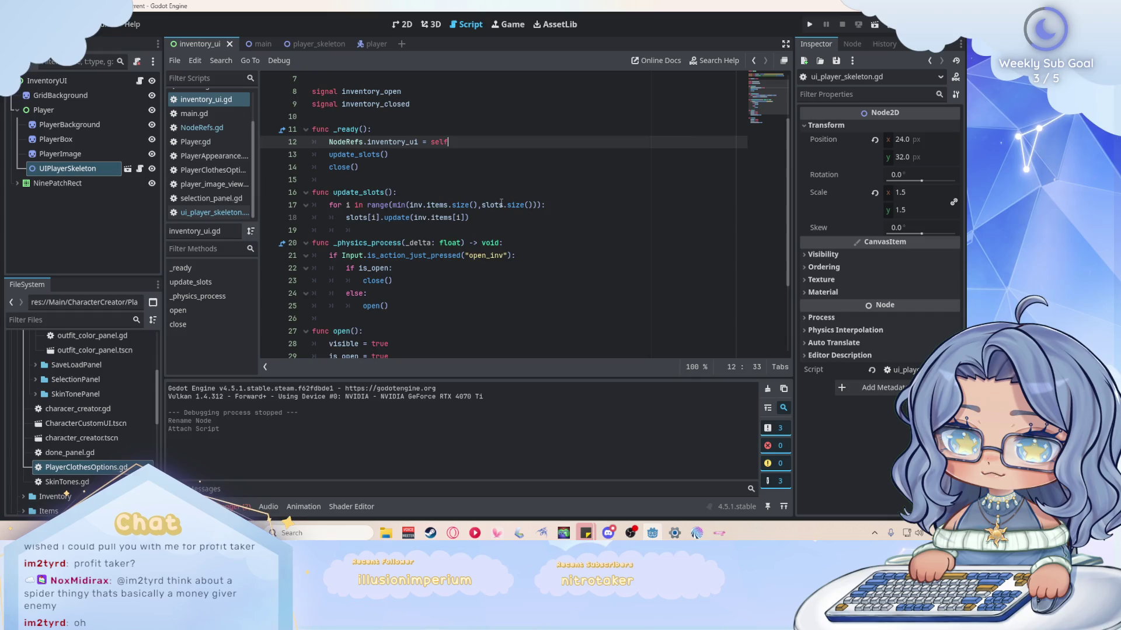
{"action": "scroll", "coordinate": [500, 203], "scroll_direction": "up", "scroll_amount": 2}
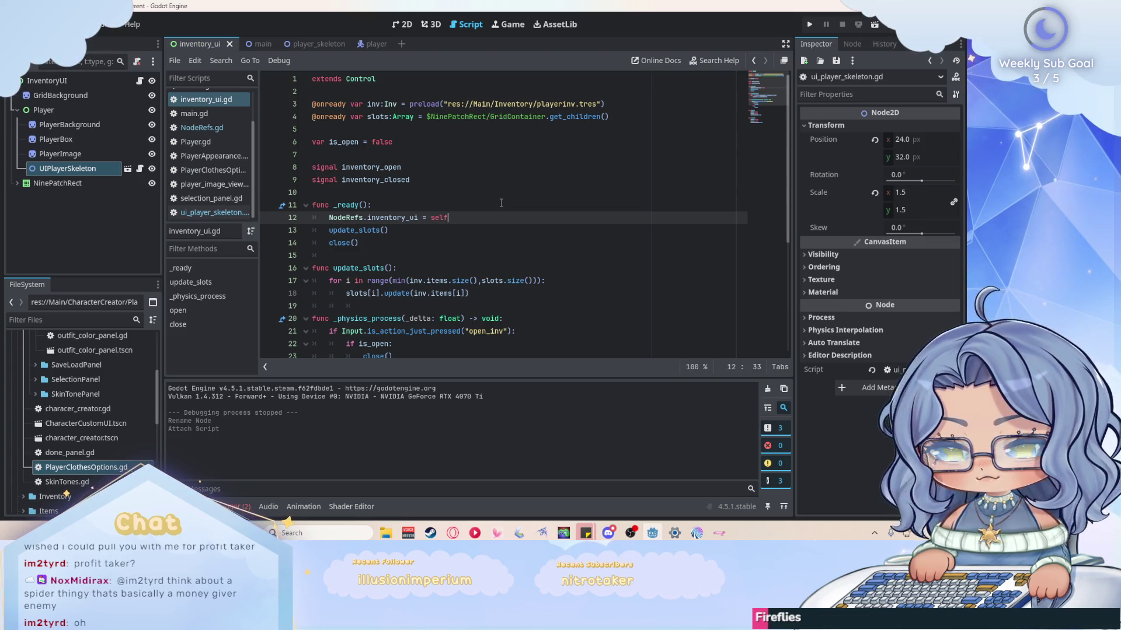
{"action": "left_click", "coordinate": [500, 242]}
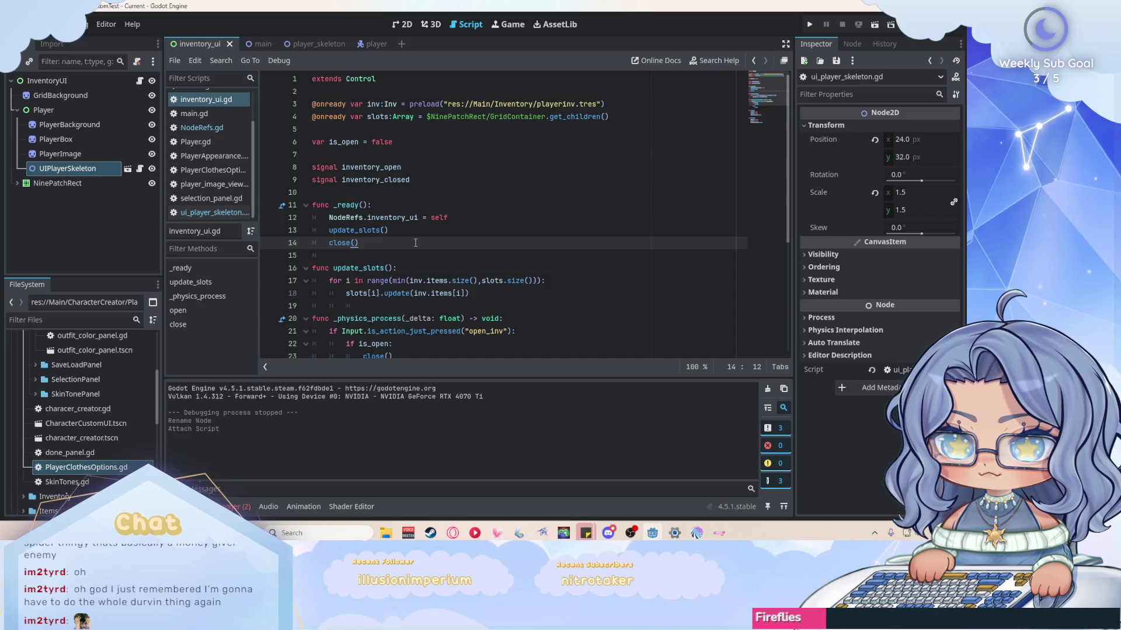
{"action": "right_click", "coordinate": [223, 198]}
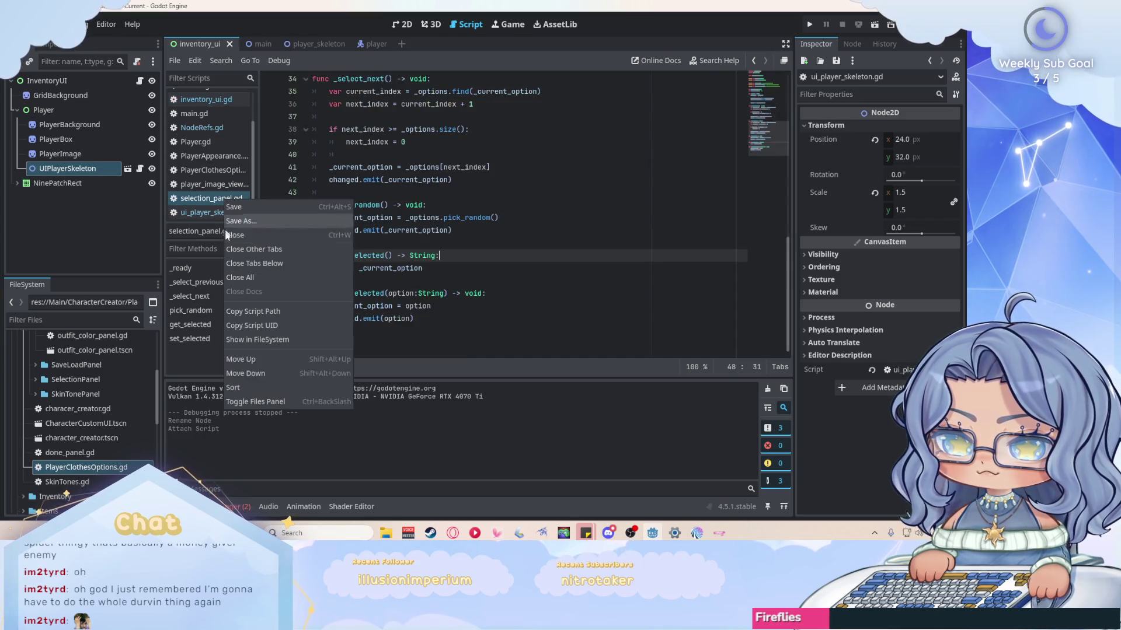
Close selection_panel.gd, then look over ui_player_skeleton.gd and characer_creator.gd.
{"action": "left_click", "coordinate": [254, 232]}
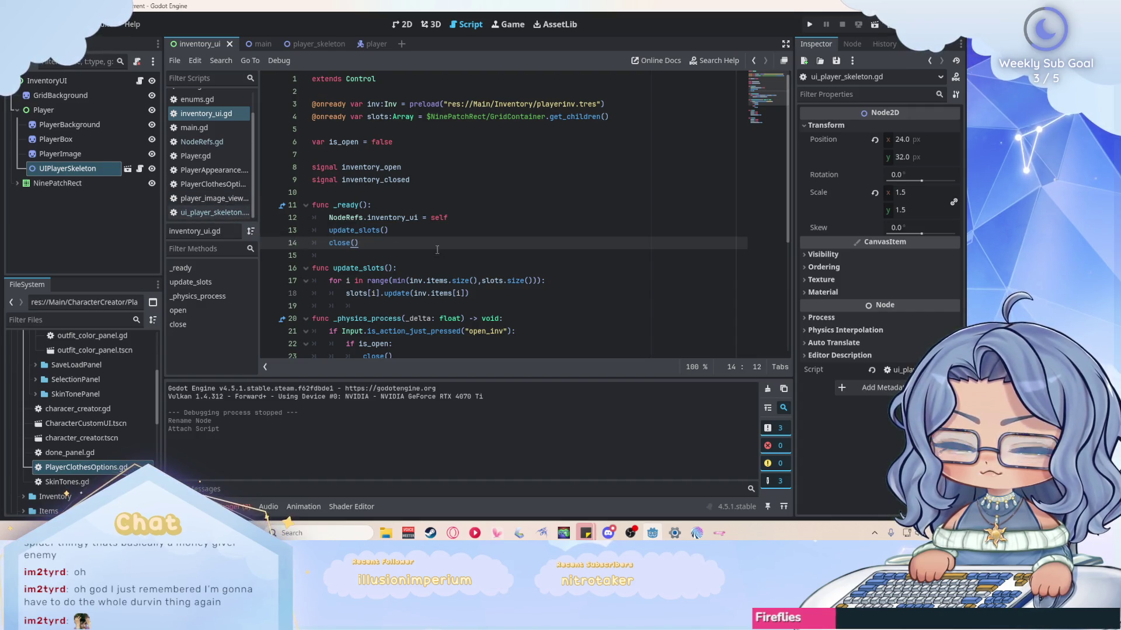
{"action": "scroll", "coordinate": [613, 223], "scroll_direction": "down", "scroll_amount": 1}
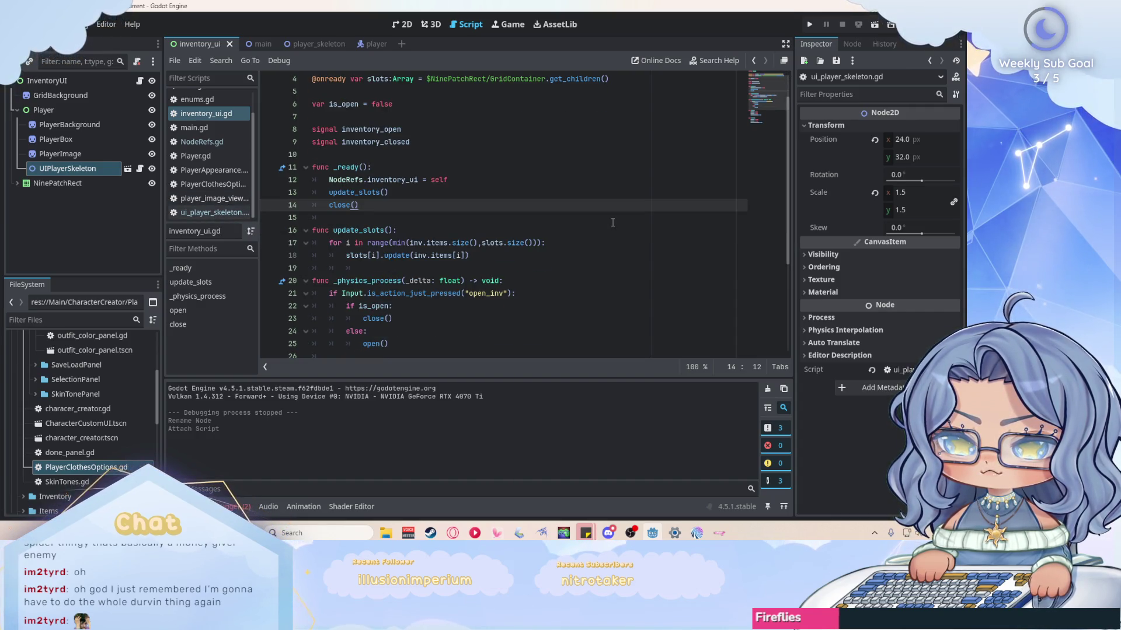
{"action": "left_click", "coordinate": [215, 212]}
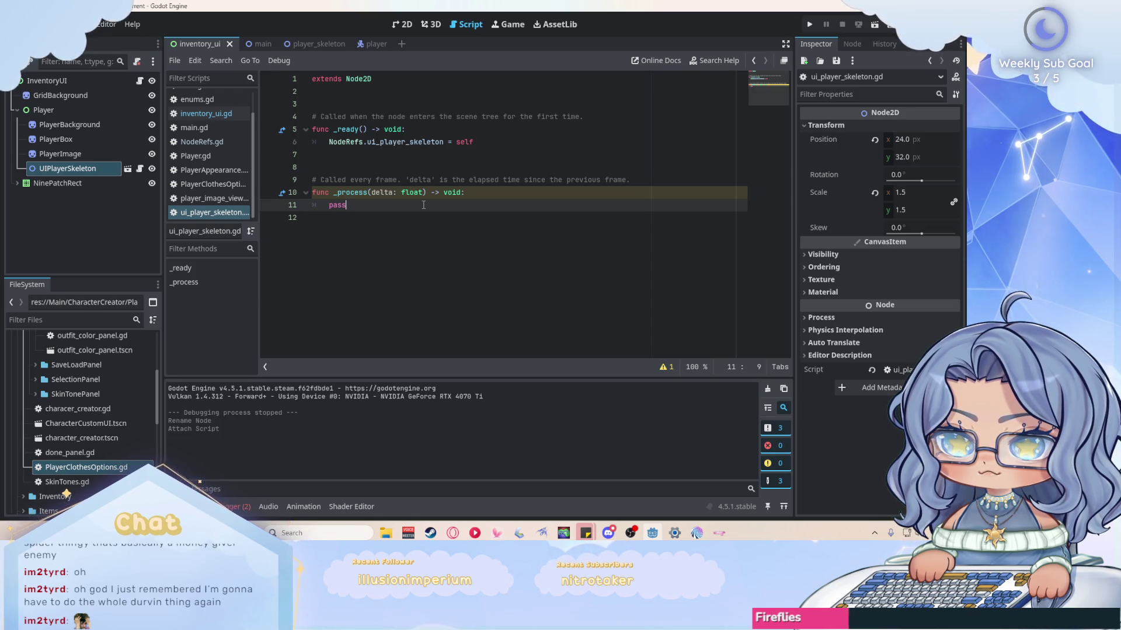
{"action": "scroll", "coordinate": [198, 195], "scroll_direction": "up", "scroll_amount": 2}
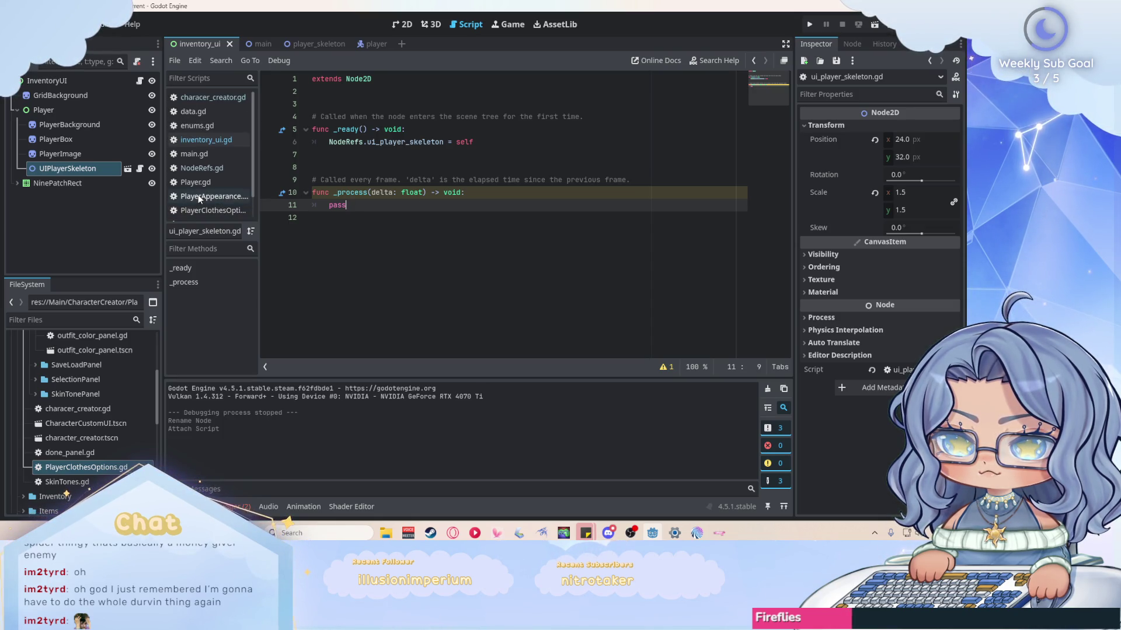
{"action": "left_click", "coordinate": [226, 96]}
{"action": "scroll", "coordinate": [552, 227], "scroll_direction": "up", "scroll_amount": 15}
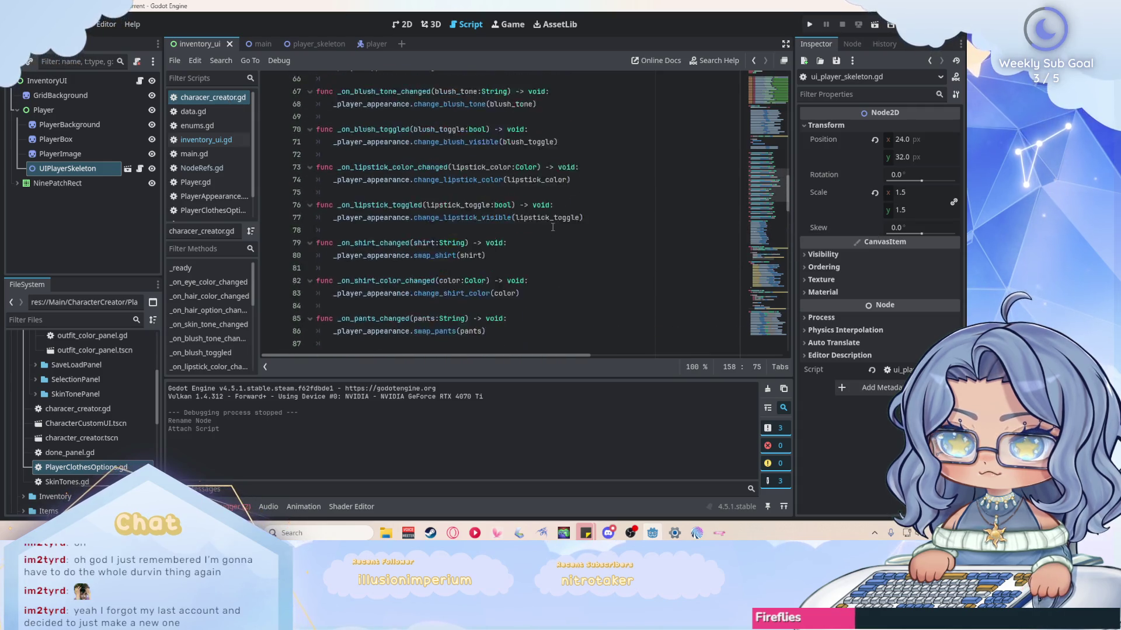
{"action": "scroll", "coordinate": [553, 226], "scroll_direction": "up", "scroll_amount": 12}
Open the PlayerSkeleton node's script in player_skeleton, then return to the inventory_ui scene.
{"action": "left_click", "coordinate": [311, 51]}
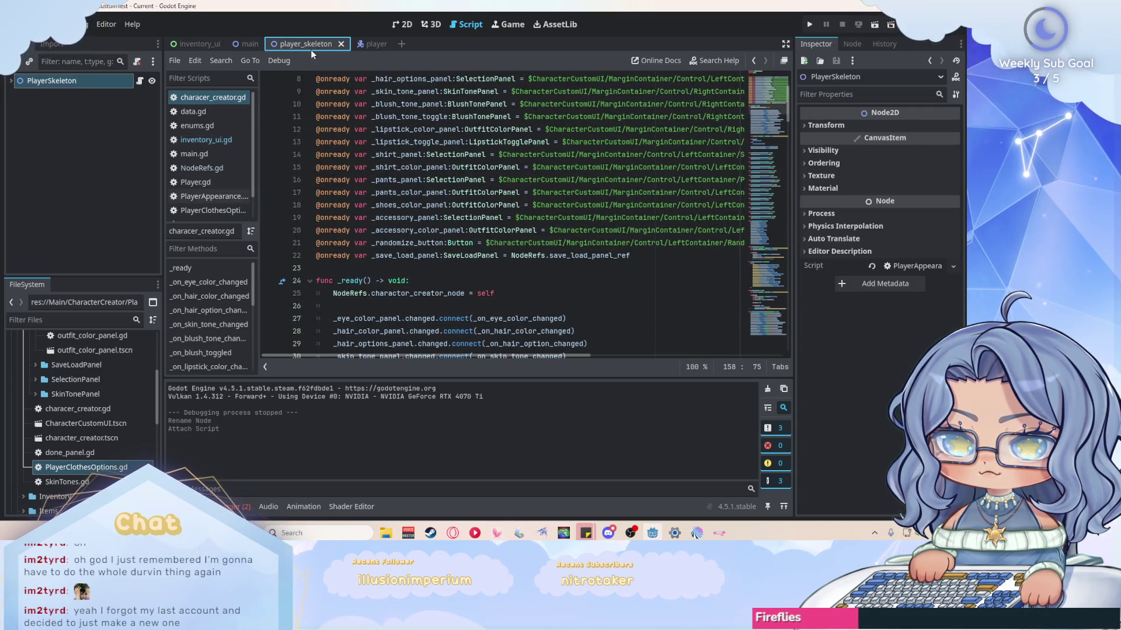
{"action": "left_click", "coordinate": [139, 80]}
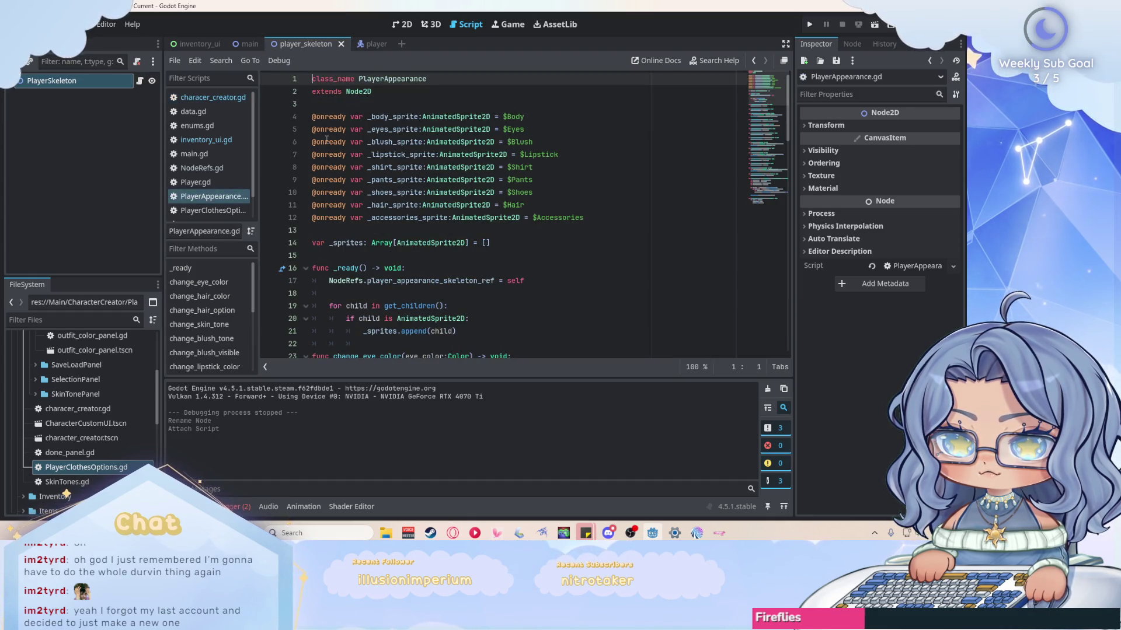
{"action": "scroll", "coordinate": [233, 167], "scroll_direction": "down", "scroll_amount": 2}
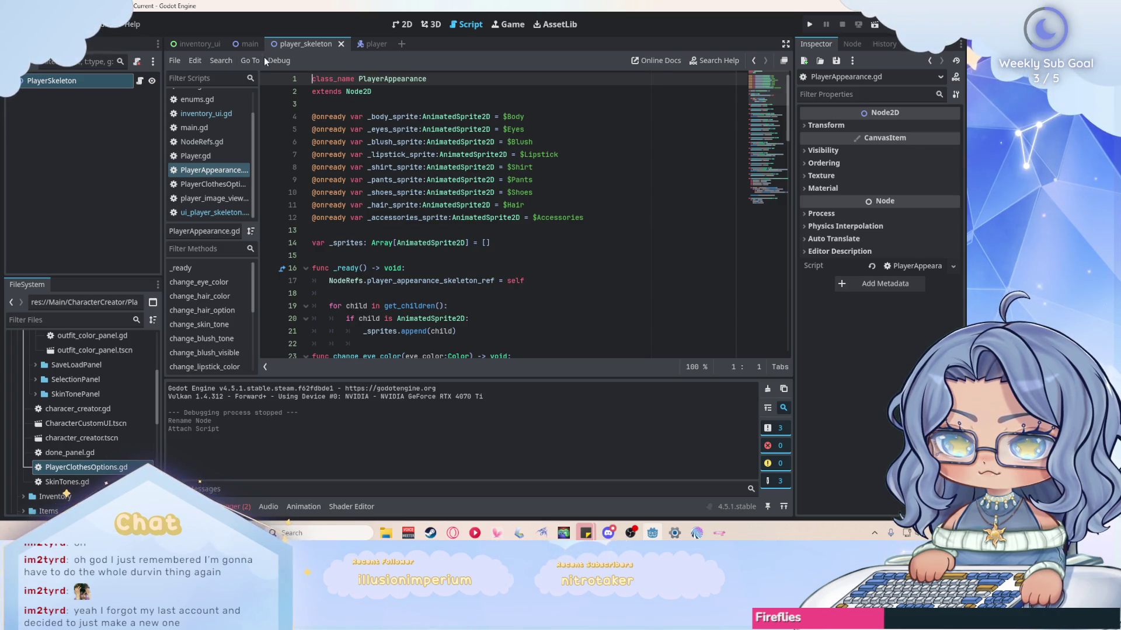
{"action": "left_click", "coordinate": [179, 45]}
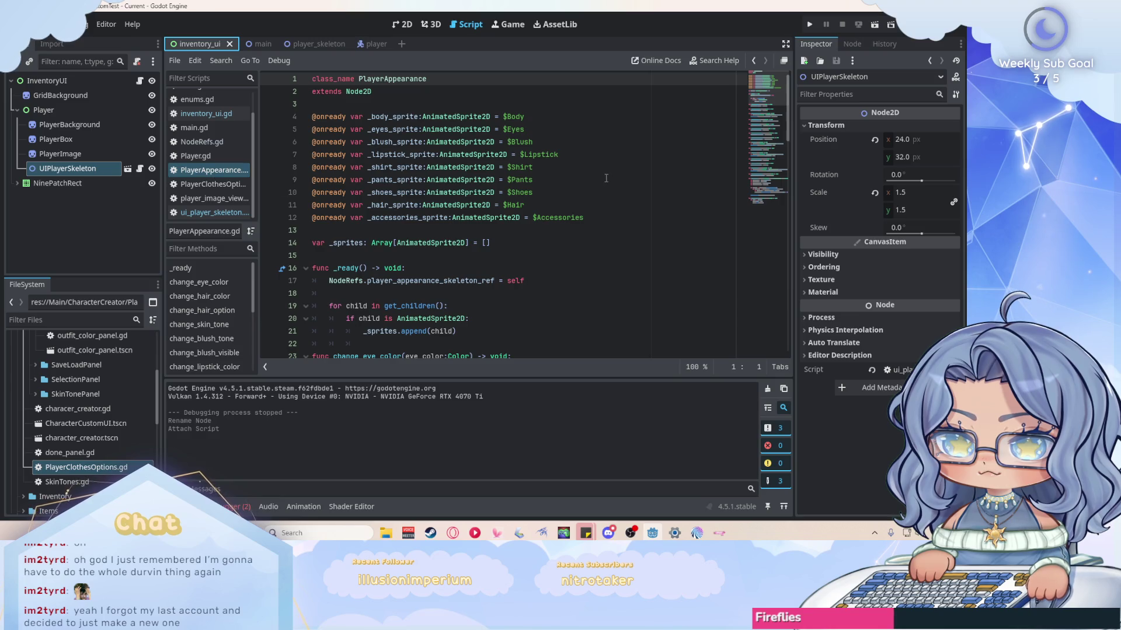
Open character_save.json from the Player folder in the FileSystem dock.
{"action": "scroll", "coordinate": [607, 178], "scroll_direction": "down", "scroll_amount": 6}
{"action": "scroll", "coordinate": [607, 178], "scroll_direction": "down", "scroll_amount": 2}
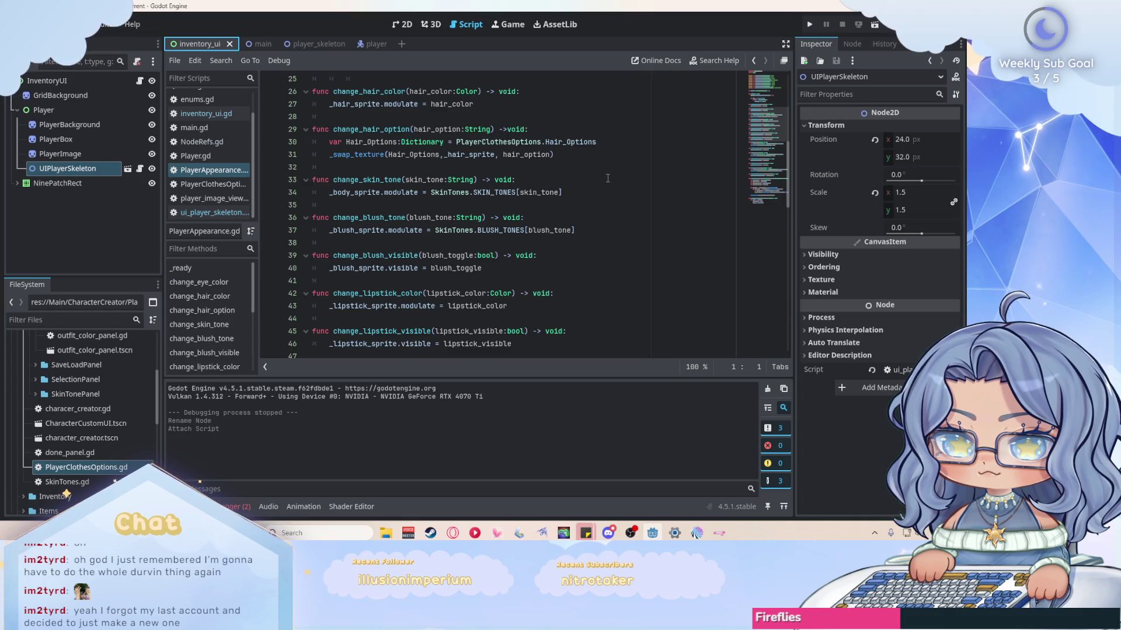
{"action": "scroll", "coordinate": [607, 178], "scroll_direction": "down", "scroll_amount": 2}
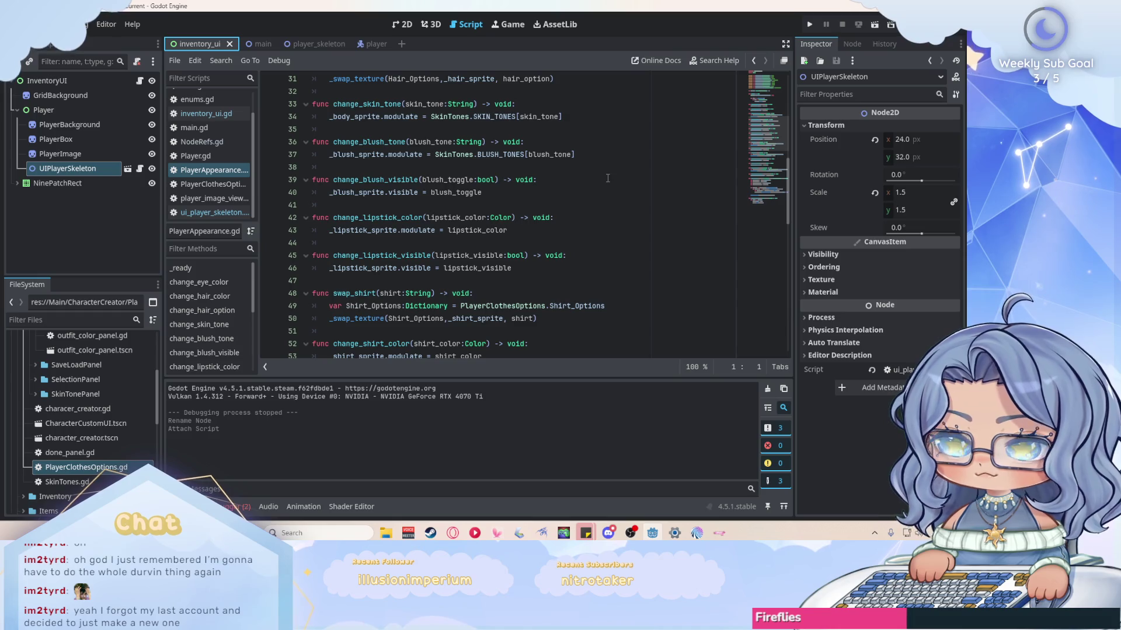
{"action": "scroll", "coordinate": [607, 178], "scroll_direction": "down", "scroll_amount": 8}
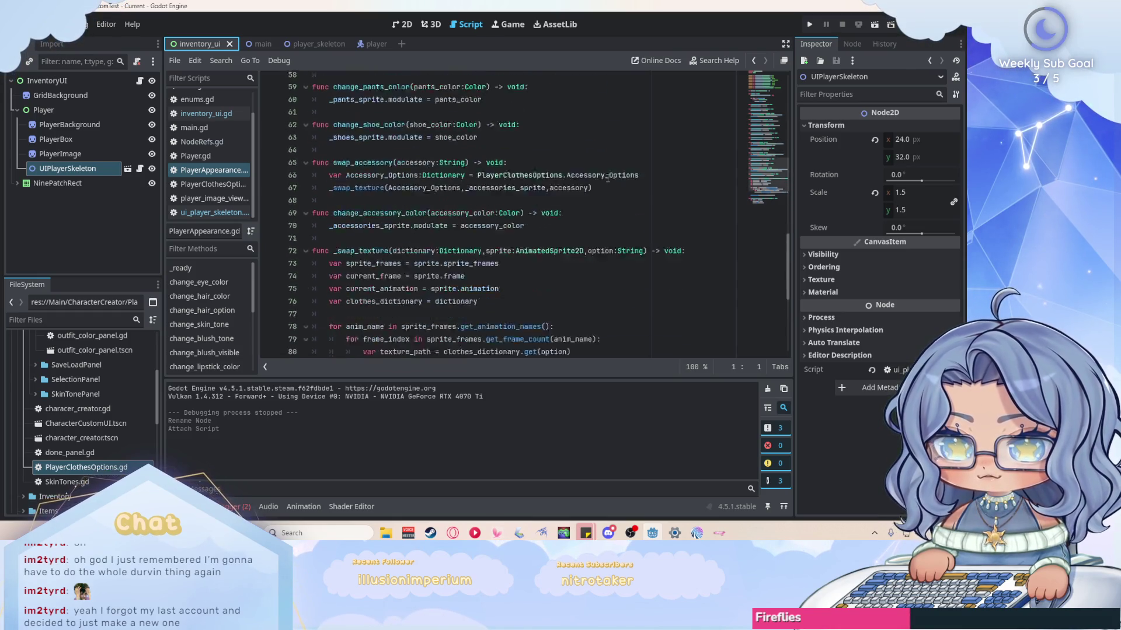
{"action": "scroll", "coordinate": [607, 178], "scroll_direction": "down", "scroll_amount": 4}
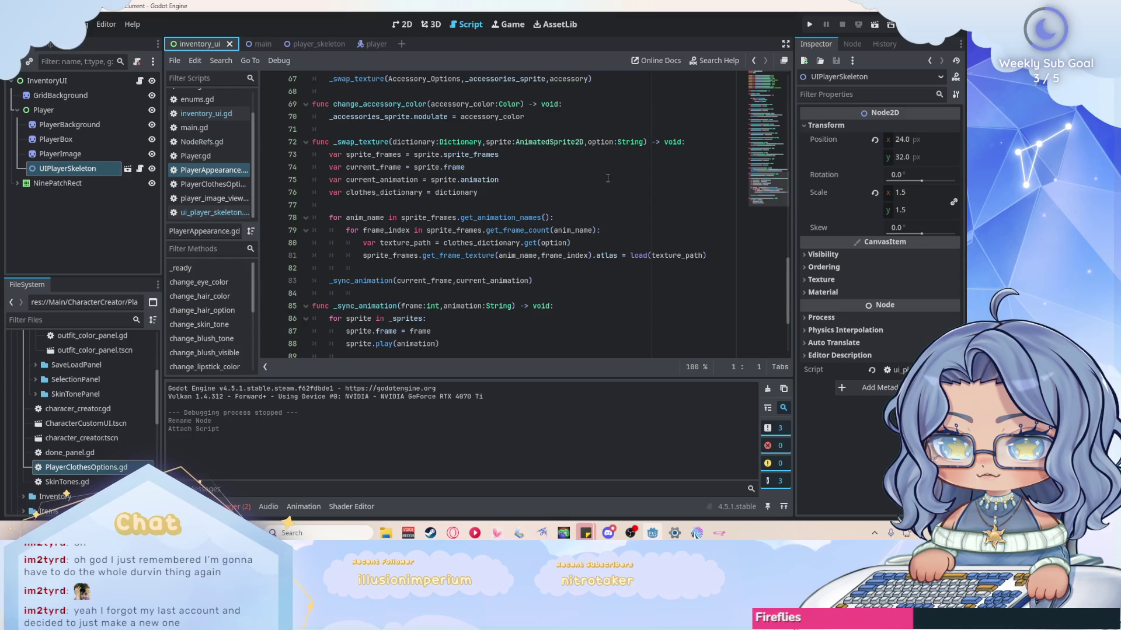
{"action": "scroll", "coordinate": [607, 178], "scroll_direction": "up", "scroll_amount": 6}
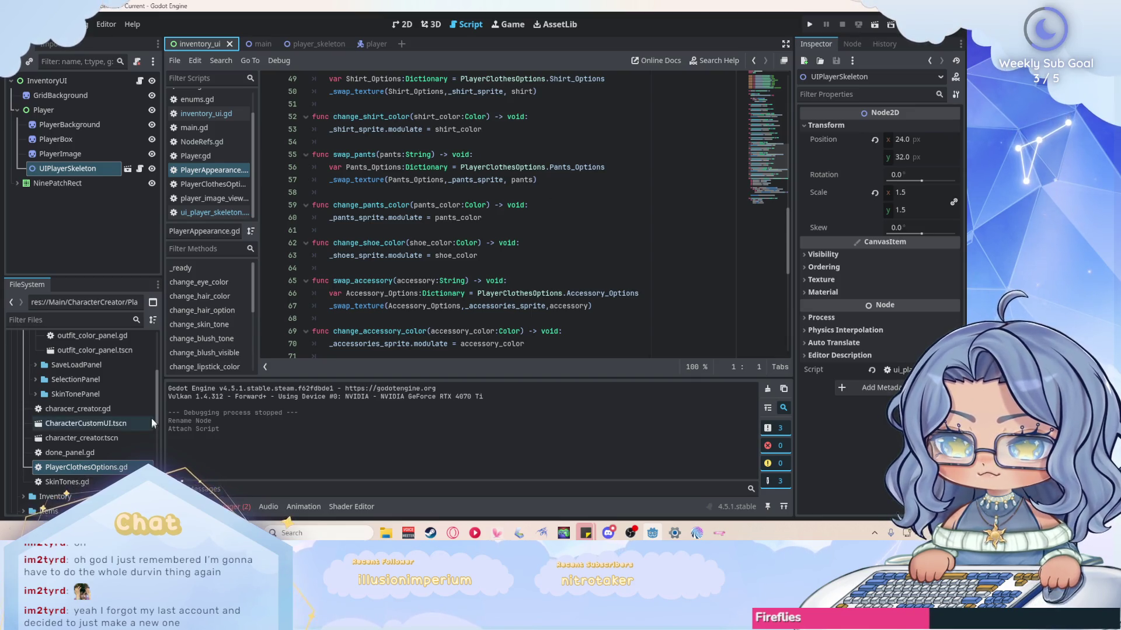
{"action": "scroll", "coordinate": [140, 405], "scroll_direction": "down", "scroll_amount": 5}
{"action": "double_click", "coordinate": [140, 405]}
{"action": "double_click", "coordinate": [110, 420]}
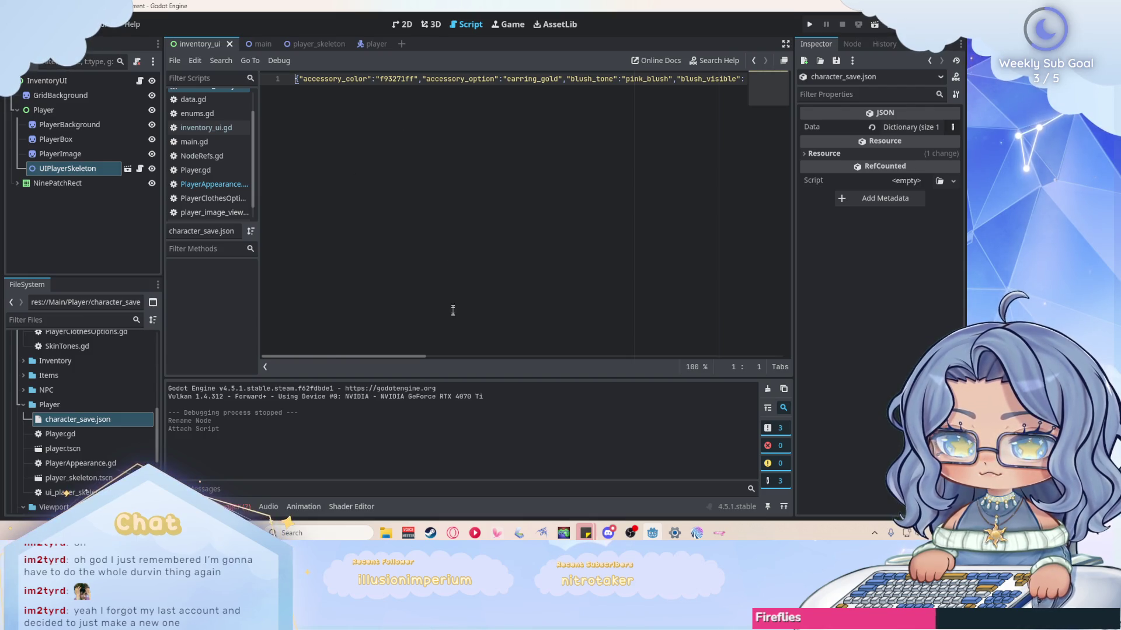
Switch to the main scene, show PlayerAppearance.gd, then ui_player_skeleton.gd.
{"action": "mouse_move", "coordinate": [413, 358]}
{"action": "left_mouse_down"}
{"action": "mouse_move", "coordinate": [423, 357]}
{"action": "mouse_move", "coordinate": [398, 359]}
{"action": "left_mouse_up"}
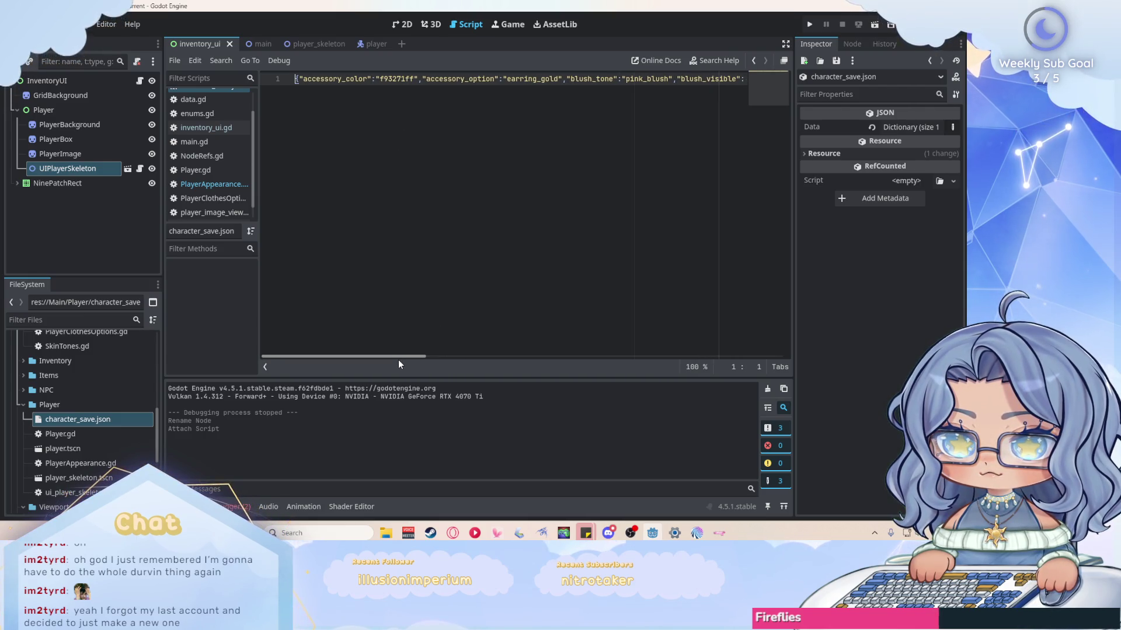
{"action": "scroll", "coordinate": [213, 198], "scroll_direction": "up", "scroll_amount": 2}
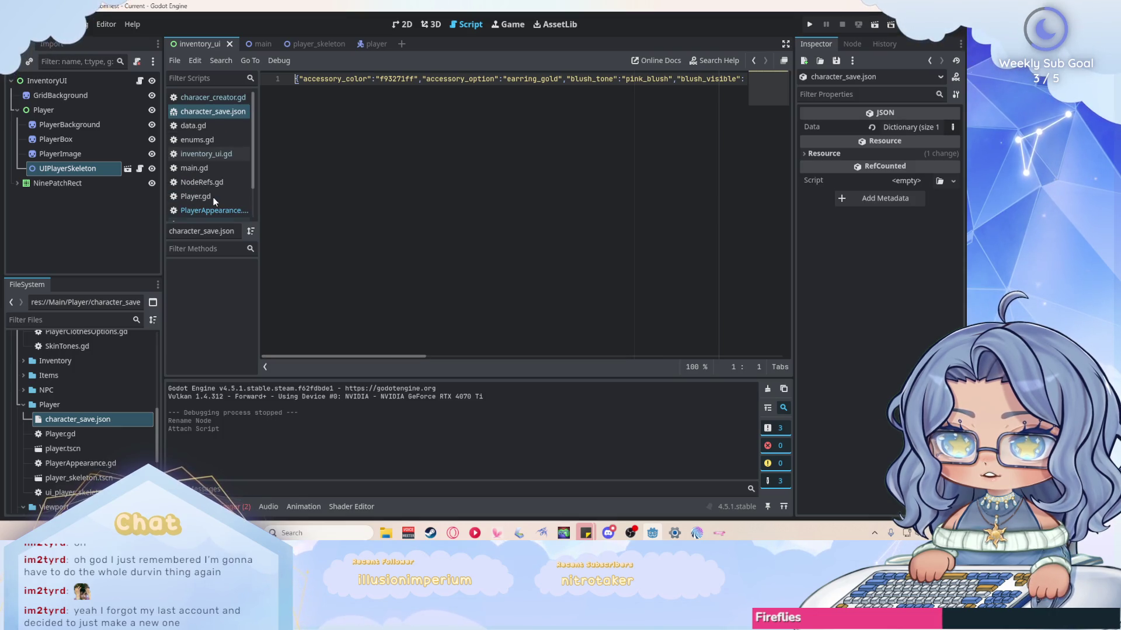
{"action": "scroll", "coordinate": [218, 177], "scroll_direction": "down", "scroll_amount": 3}
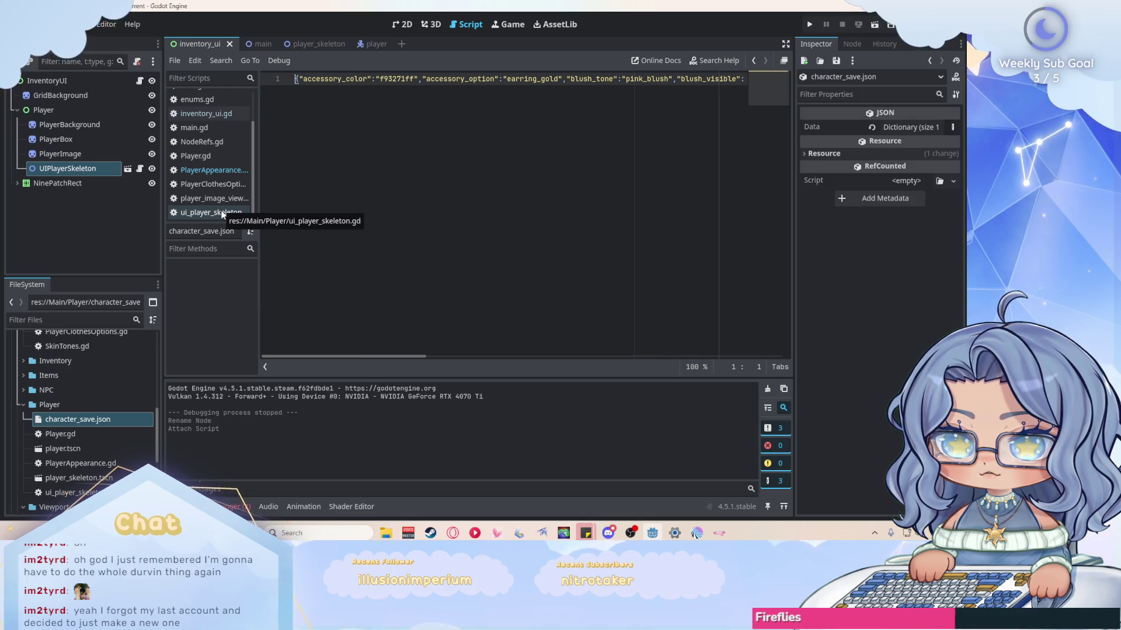
{"action": "left_click", "coordinate": [312, 44]}
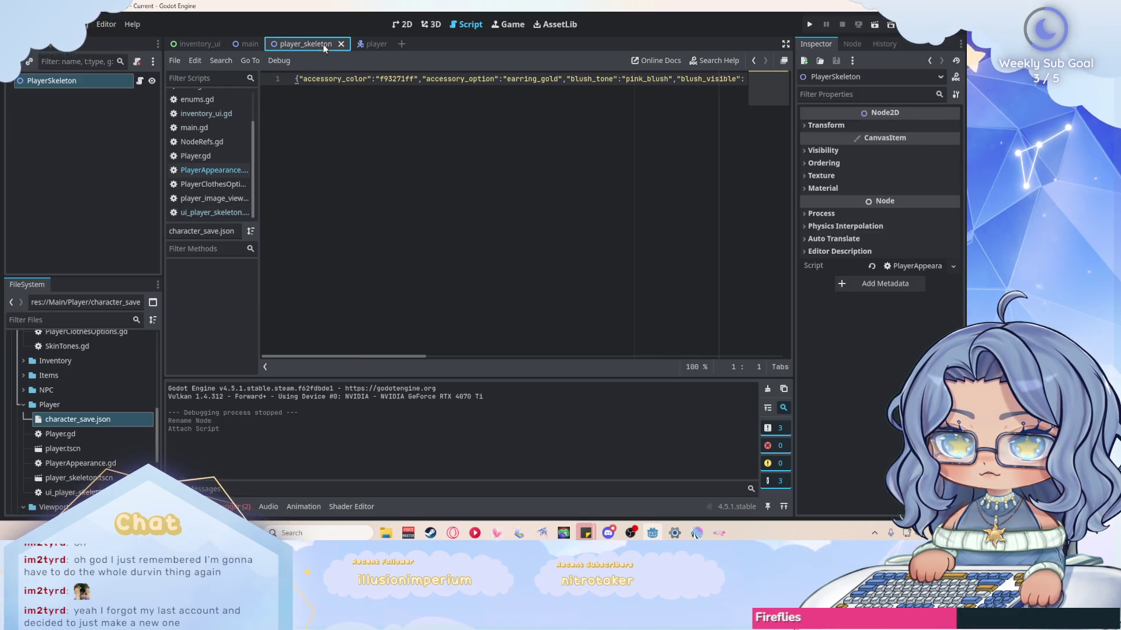
{"action": "left_click", "coordinate": [245, 44]}
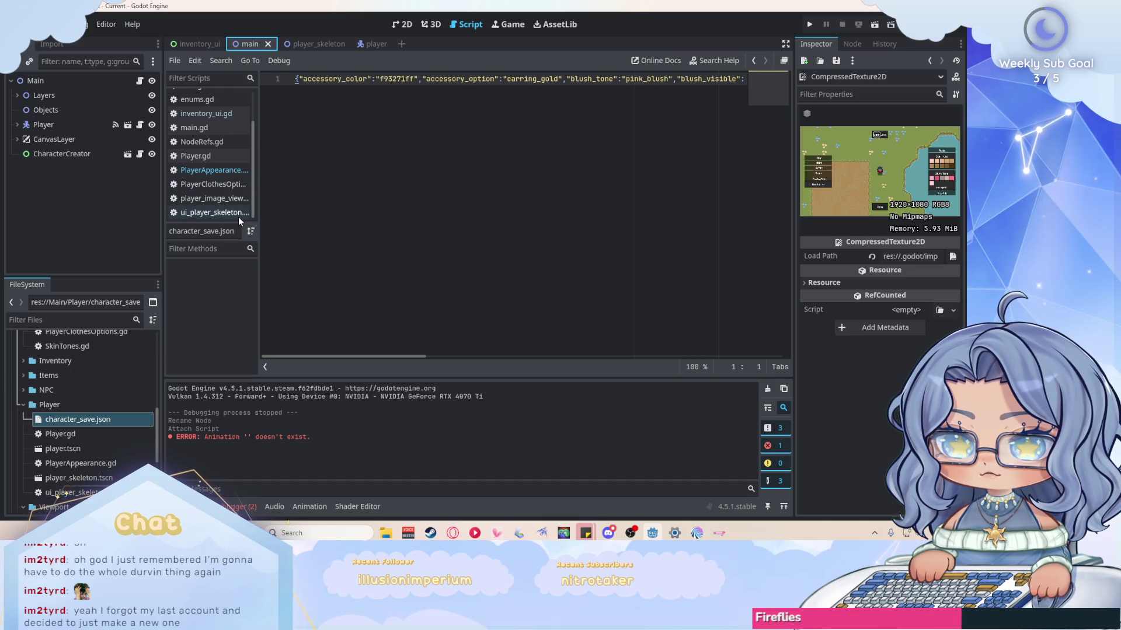
{"action": "left_click", "coordinate": [234, 170]}
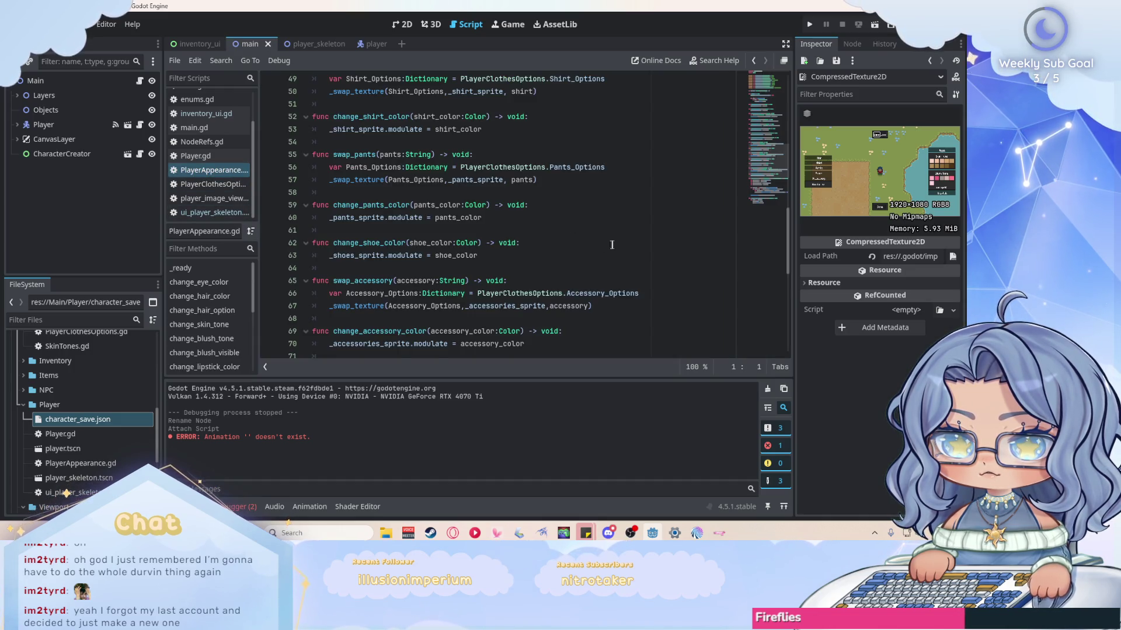
{"action": "scroll", "coordinate": [622, 244], "scroll_direction": "up", "scroll_amount": 10}
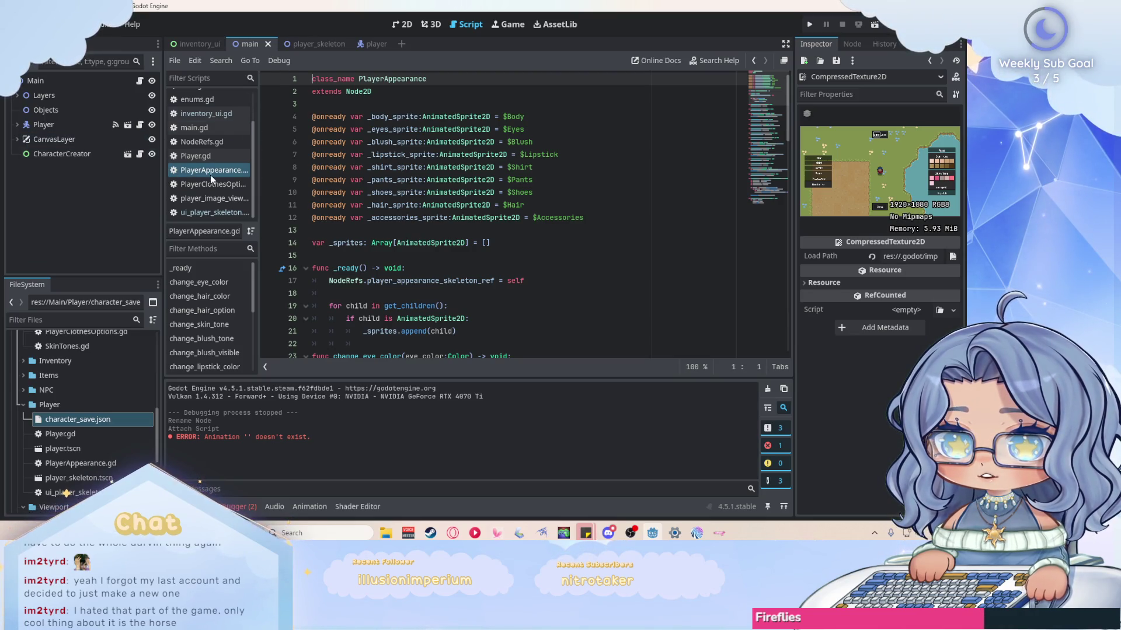
{"action": "left_click_drag", "start_coordinate": [233, 213], "coordinate": [231, 168]}
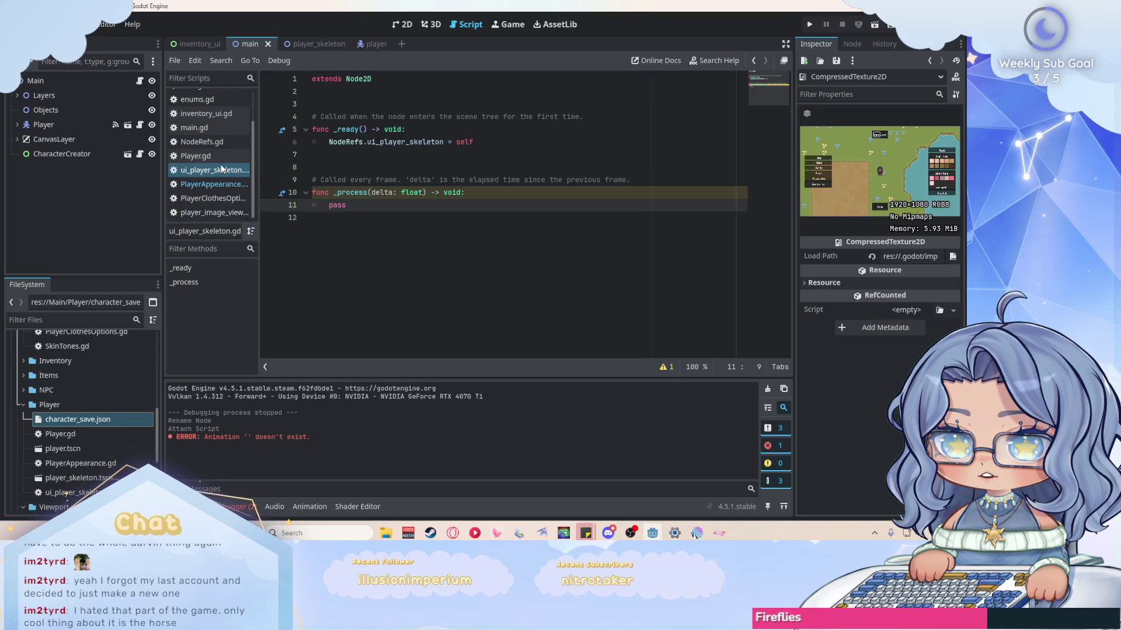
Make ui_player_skeleton.gd extend PlayerAppearance, add 'class_name UIPlayerAppearance', and save.
{"action": "double_click", "coordinate": [358, 78]}
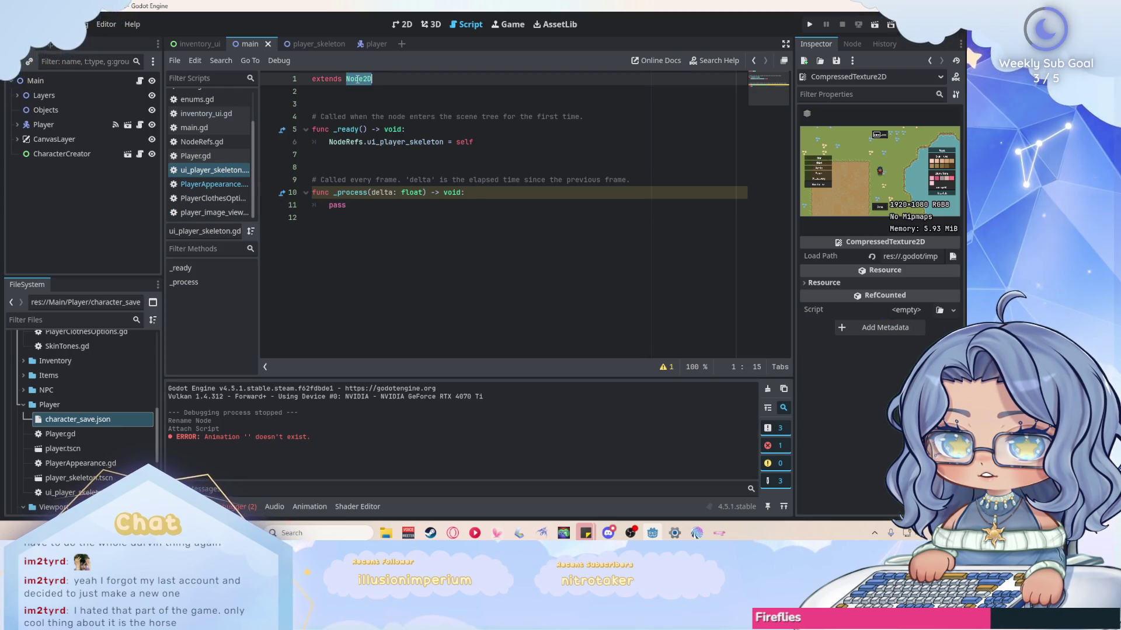
{"action": "type", "text": "Player"}
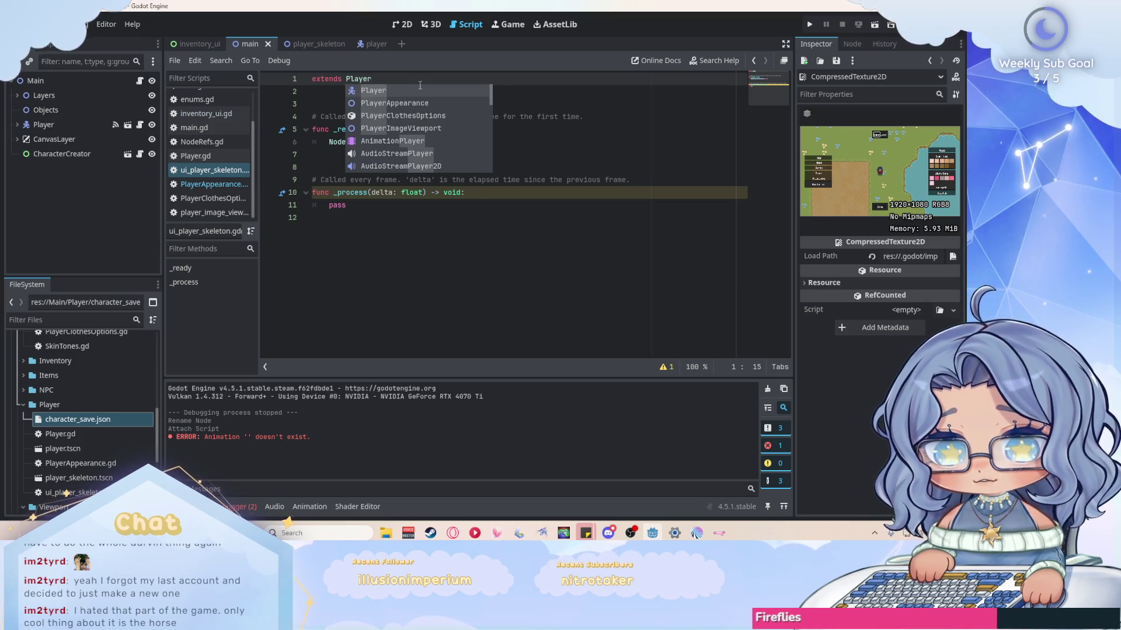
{"action": "key", "text": "Down"}
{"action": "key", "text": "Return"}
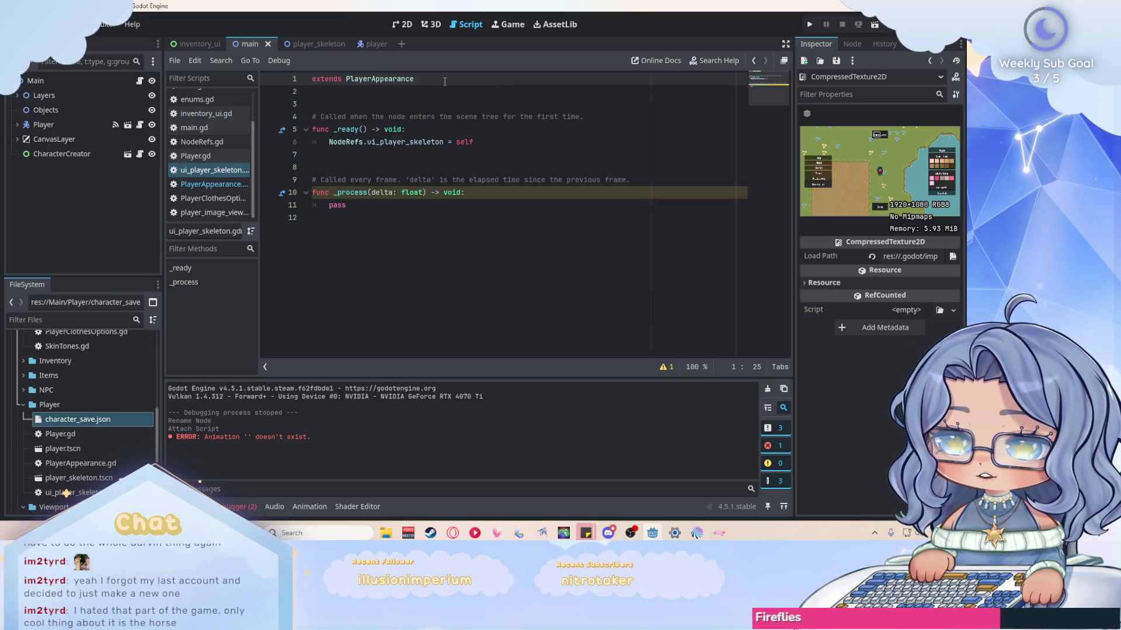
{"action": "key", "text": "Return"}
{"action": "type", "text": "class_anem"}
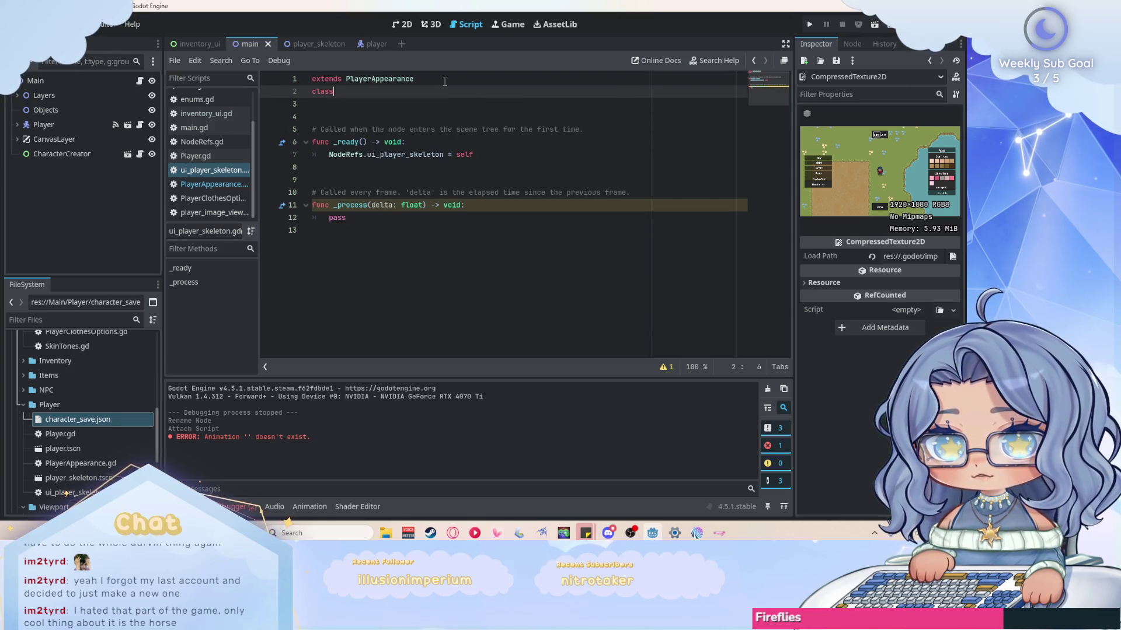
{"action": "key", "text": "BackSpace"}
{"action": "key", "text": "BackSpace"}
{"action": "key", "text": "BackSpace"}
{"action": "type", "text": "name UI"}
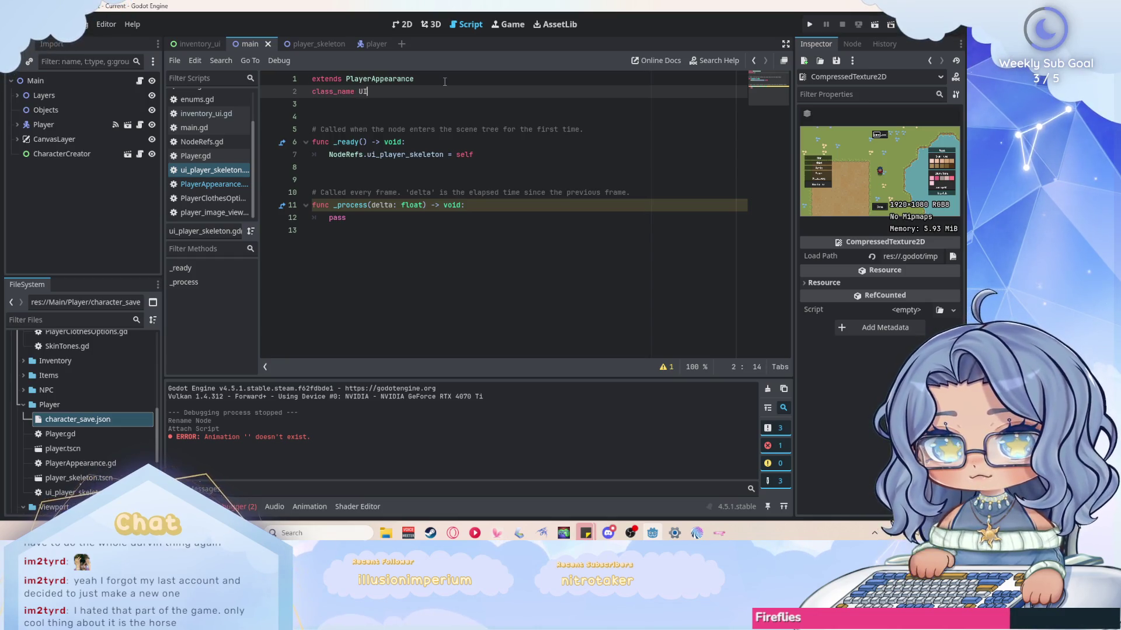
{"action": "type", "text": "PlayerApp"}
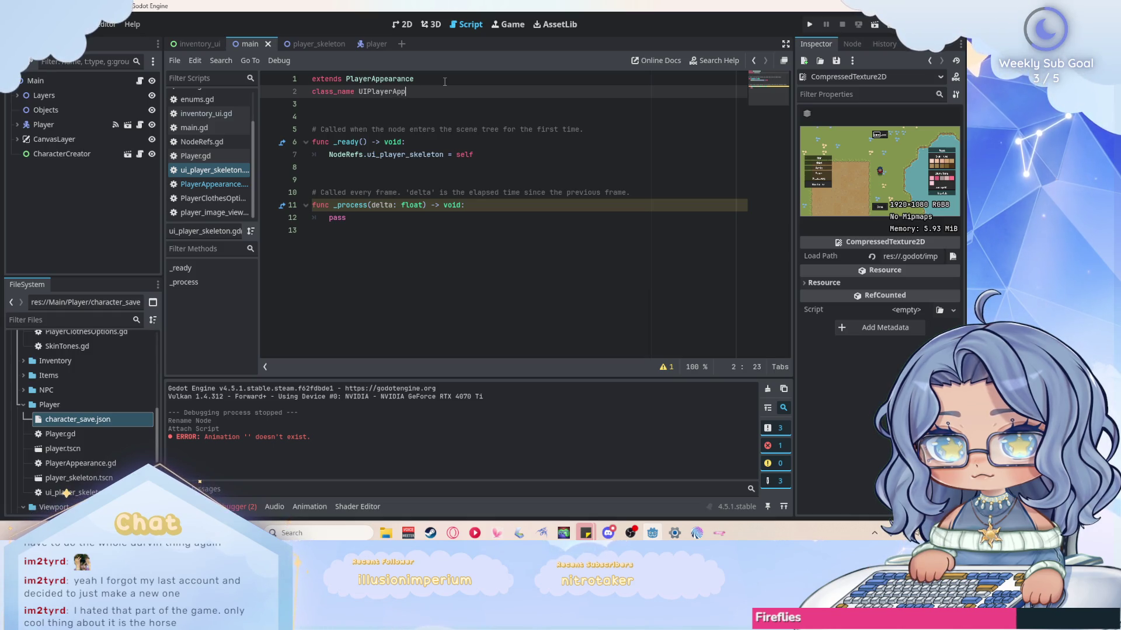
{"action": "type", "text": "earance"}
{"action": "key", "text": "ctrl+s"}
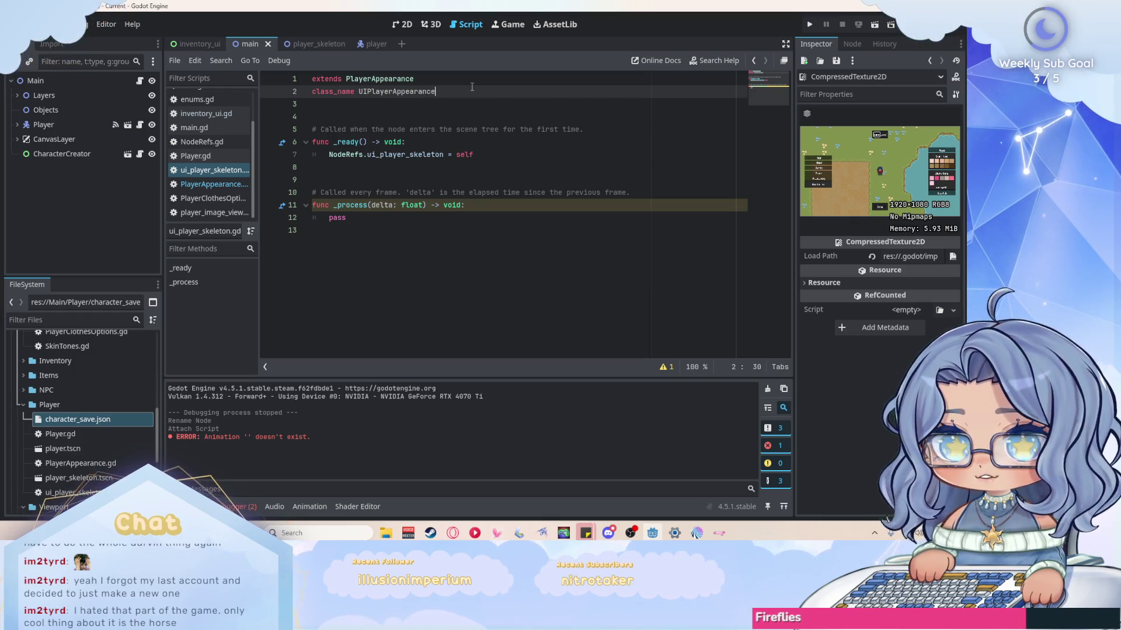
Return to the main scene and bring up PlayerAppearance.gd.
{"action": "left_click", "coordinate": [433, 79]}
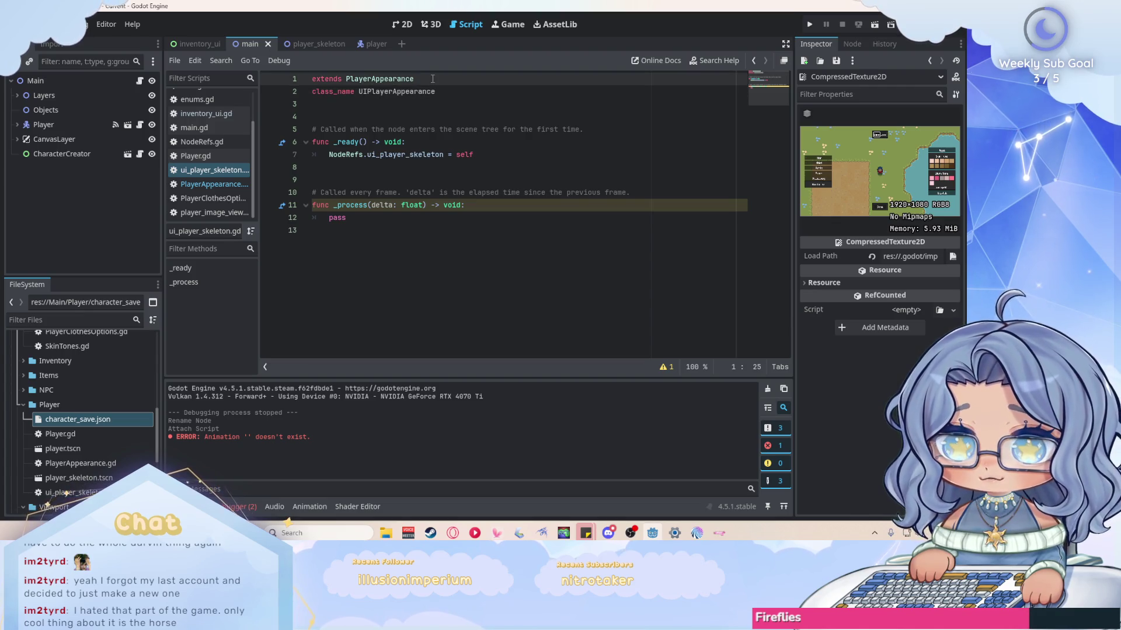
{"action": "left_click", "coordinate": [309, 46]}
{"action": "left_click", "coordinate": [250, 44]}
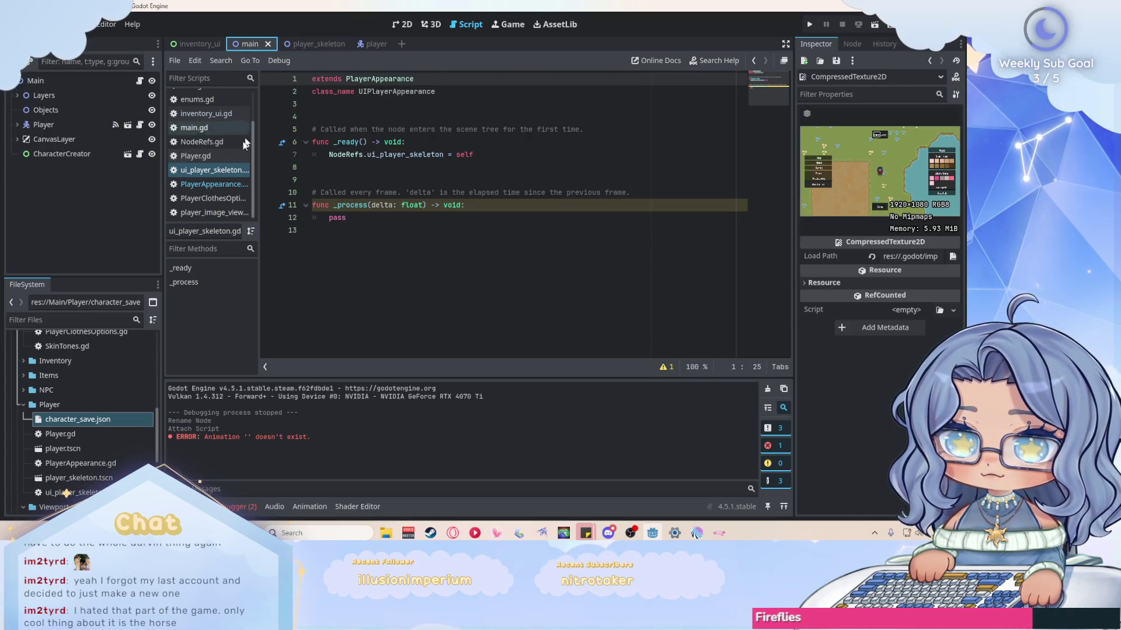
{"action": "left_click", "coordinate": [210, 184]}
Scroll through PlayerAppearance.gd to review its code, then go back to ui_player_skeleton.gd.
{"action": "scroll", "coordinate": [327, 134], "scroll_direction": "down", "scroll_amount": 8}
{"action": "scroll", "coordinate": [341, 95], "scroll_direction": "down", "scroll_amount": 7}
{"action": "scroll", "coordinate": [342, 95], "scroll_direction": "up", "scroll_amount": 15}
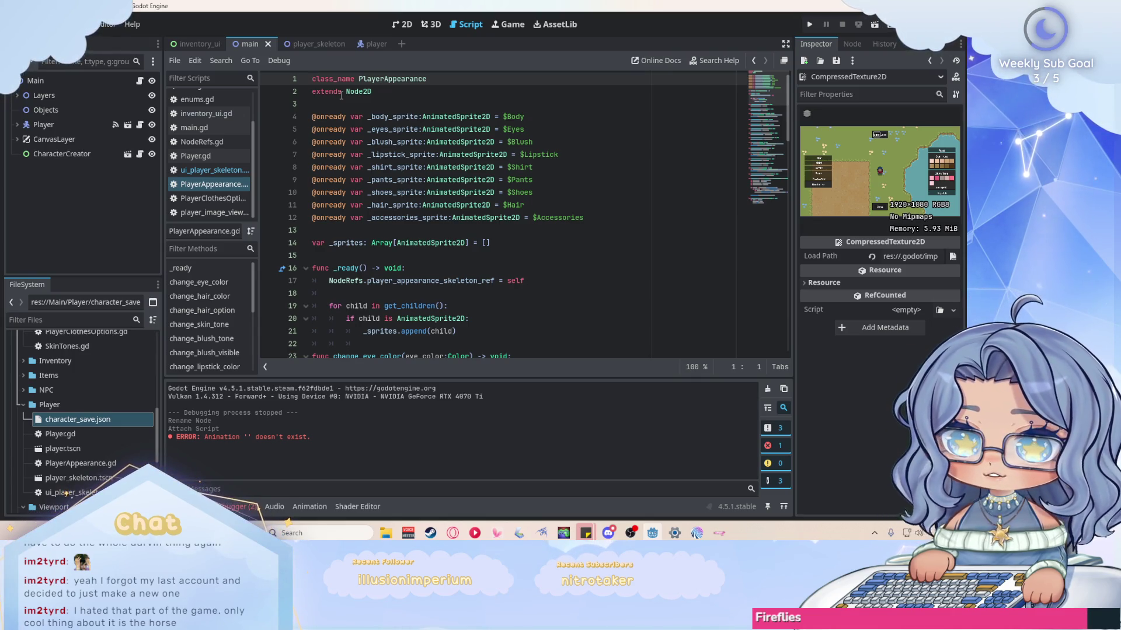
{"action": "scroll", "coordinate": [656, 181], "scroll_direction": "down", "scroll_amount": 1}
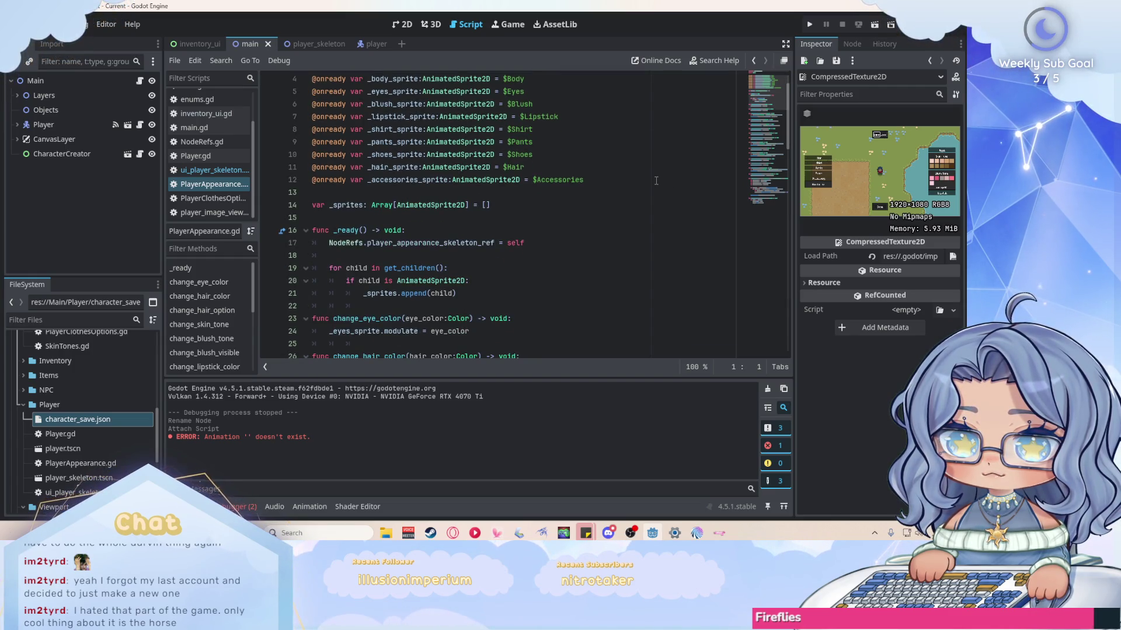
{"action": "scroll", "coordinate": [656, 181], "scroll_direction": "up", "scroll_amount": 1}
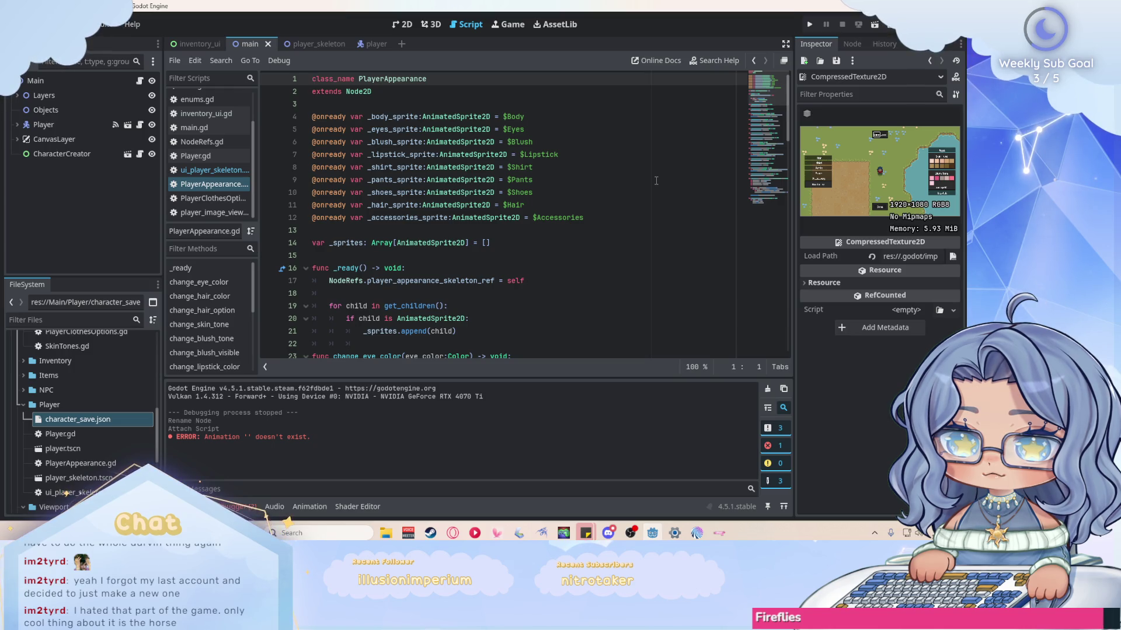
{"action": "scroll", "coordinate": [656, 181], "scroll_direction": "down", "scroll_amount": 2}
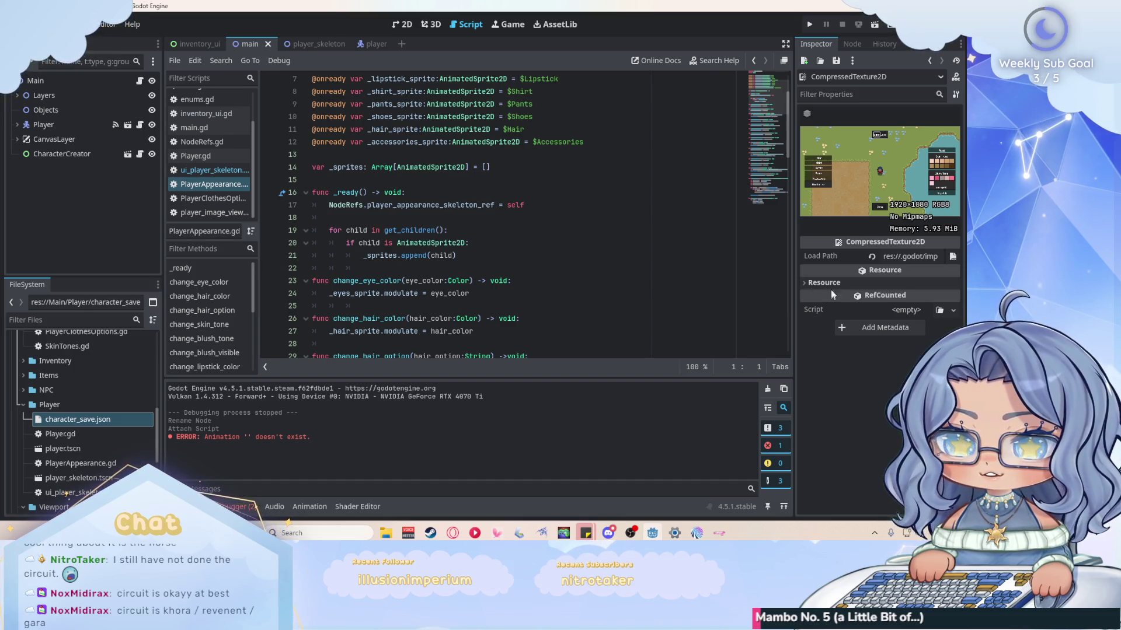
{"action": "scroll", "coordinate": [547, 228], "scroll_direction": "down", "scroll_amount": 1}
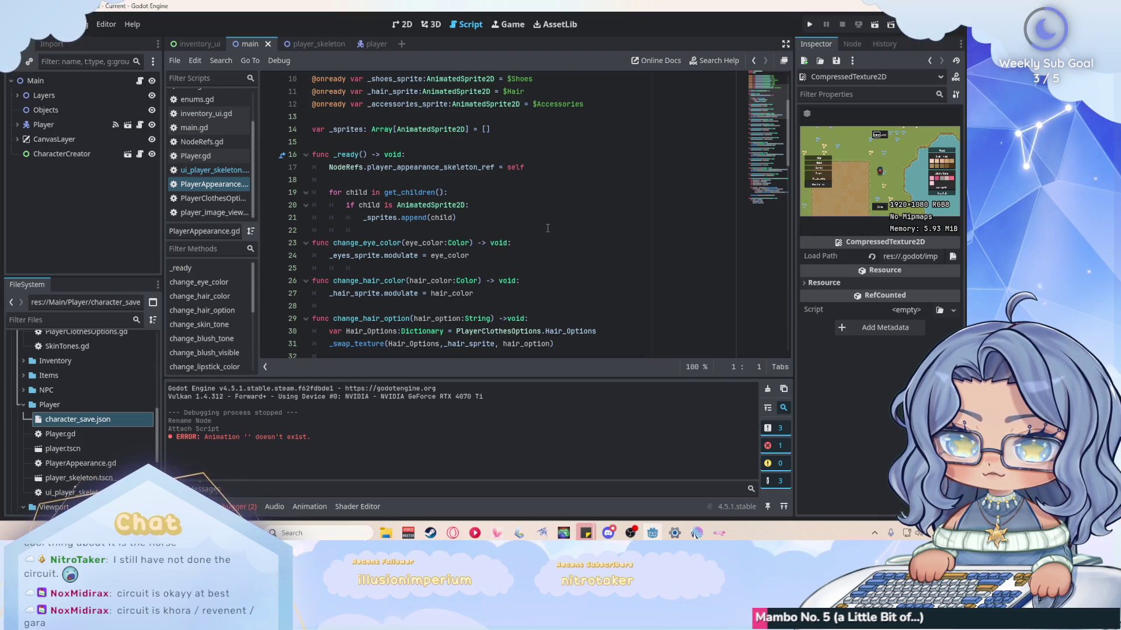
{"action": "scroll", "coordinate": [548, 228], "scroll_direction": "up", "scroll_amount": 1}
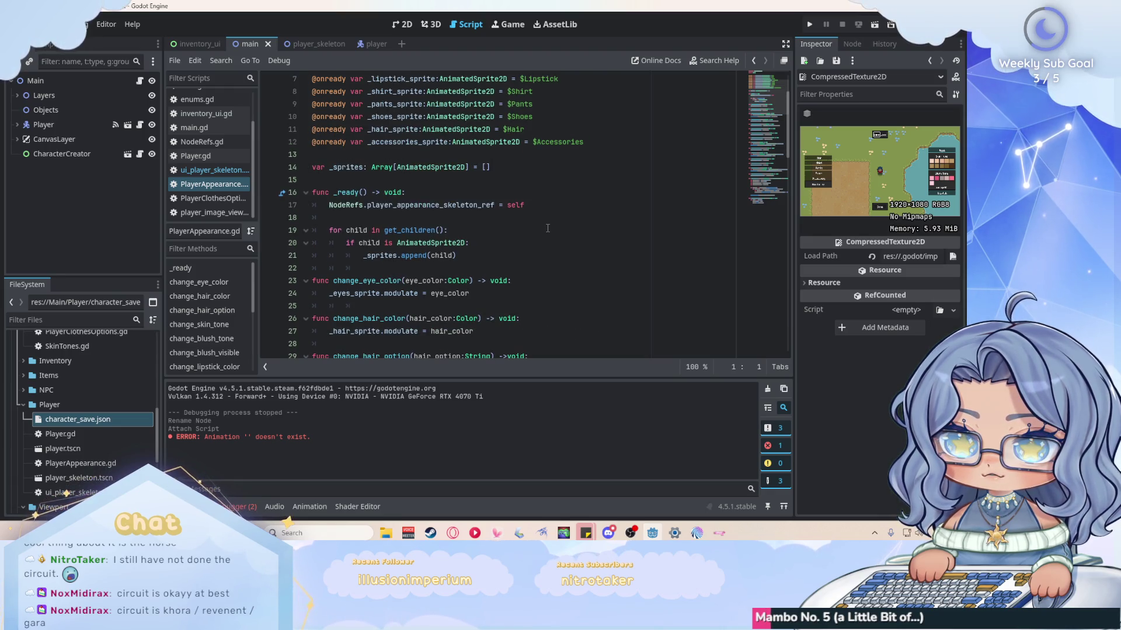
{"action": "key", "text": "alt+Left"}
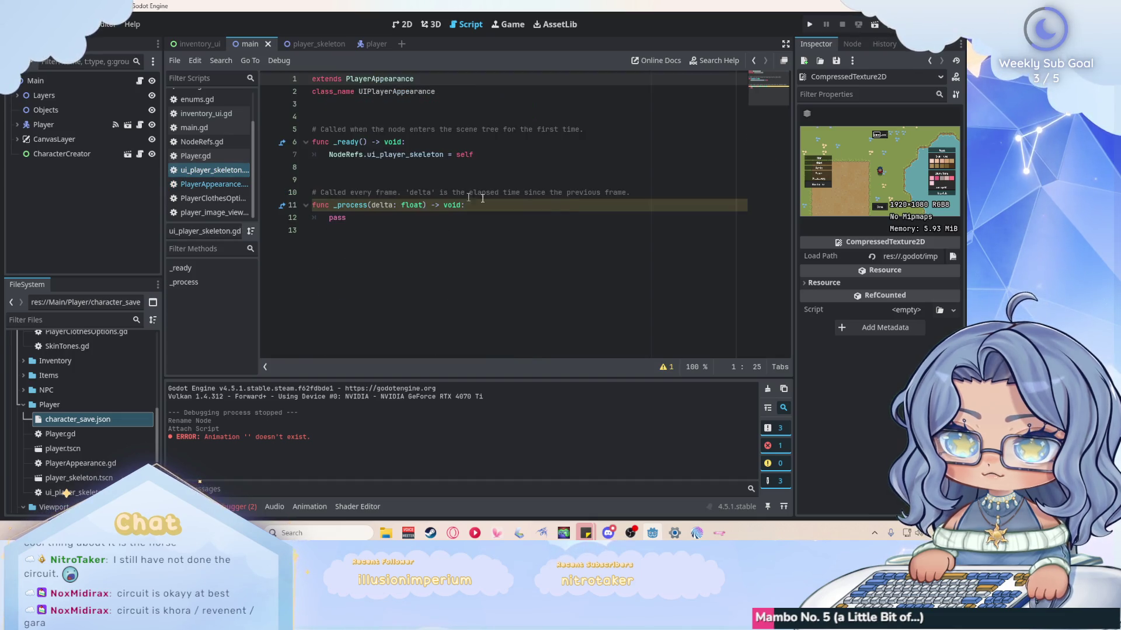
Delete the ui_player_skeleton variable line from NodeRefs.gd.
{"action": "left_click", "coordinate": [527, 155]}
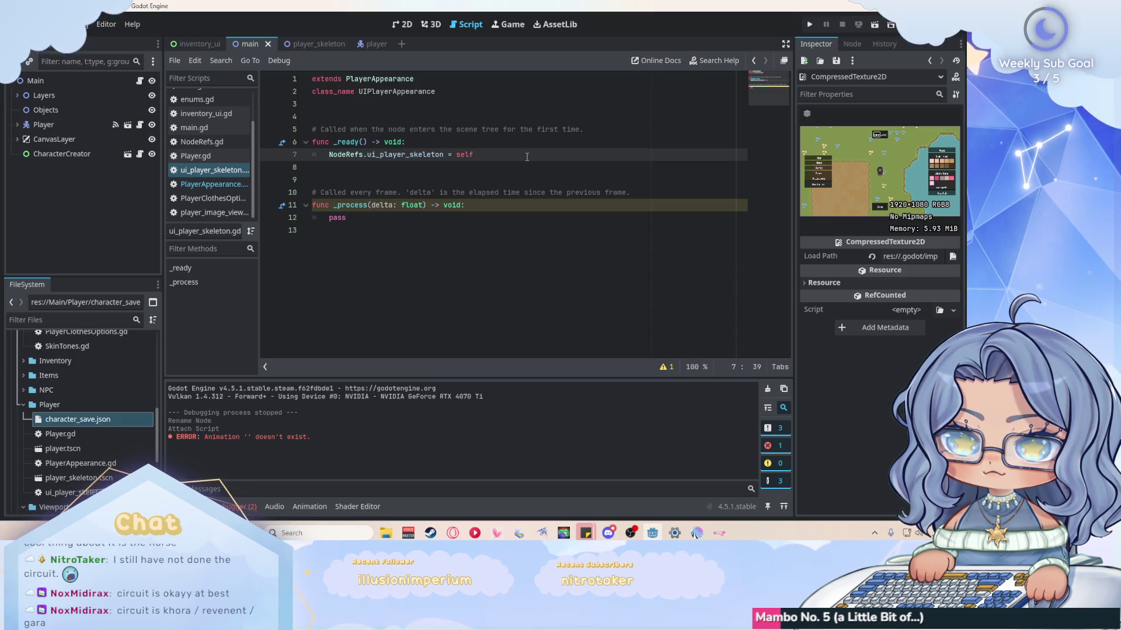
{"action": "left_click", "coordinate": [202, 141]}
{"action": "left_click", "coordinate": [449, 179]}
{"action": "left_click_drag", "start_coordinate": [448, 179], "coordinate": [310, 179]}
{"action": "key", "text": "BackSpace"}
{"action": "key", "text": "BackSpace"}
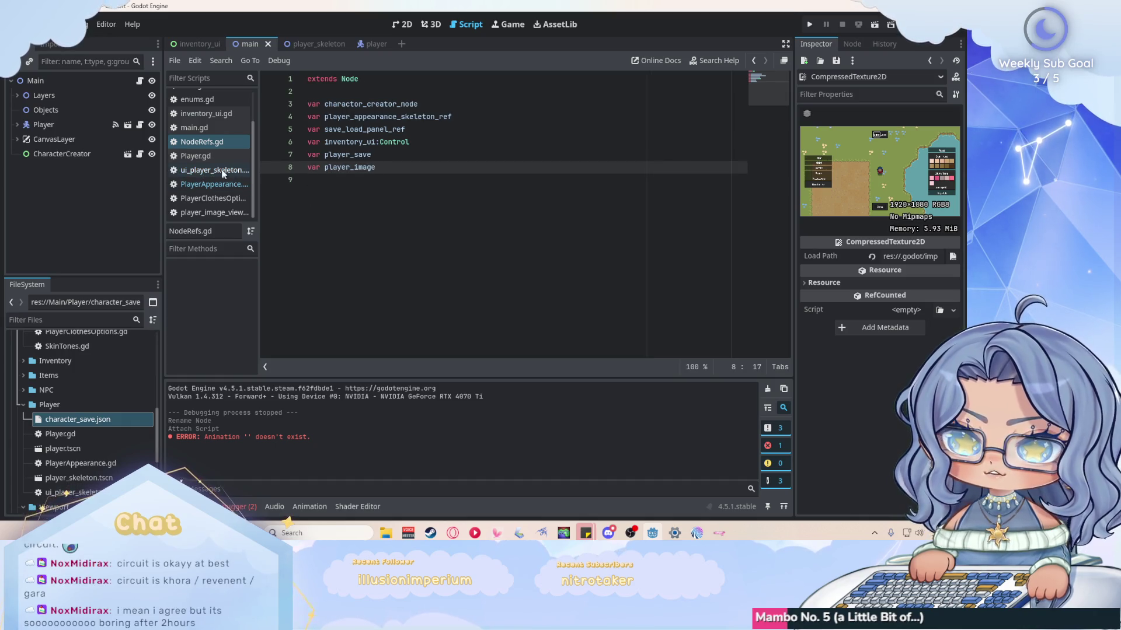
Add pass to the empty _ready body in ui_player_skeleton.gd.
{"action": "left_click", "coordinate": [215, 170]}
{"action": "left_click", "coordinate": [437, 155]}
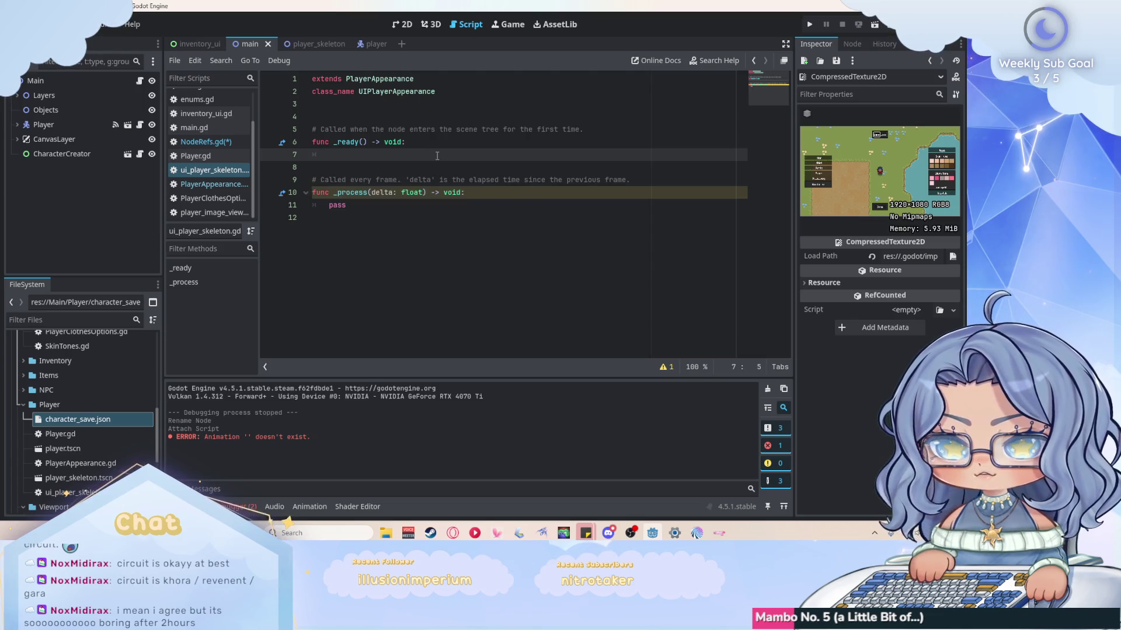
{"action": "type", "text": "pass"}
{"action": "left_click", "coordinate": [410, 207]}
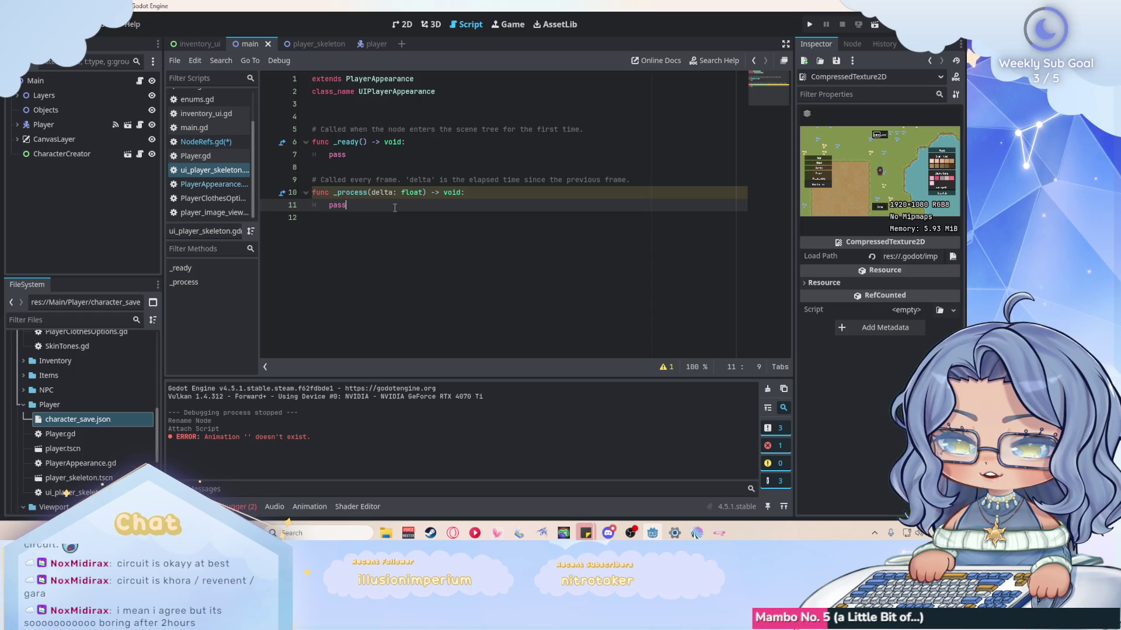
Save NodeRefs.gd and return to the inventory_ui scene.
{"action": "left_click", "coordinate": [234, 142]}
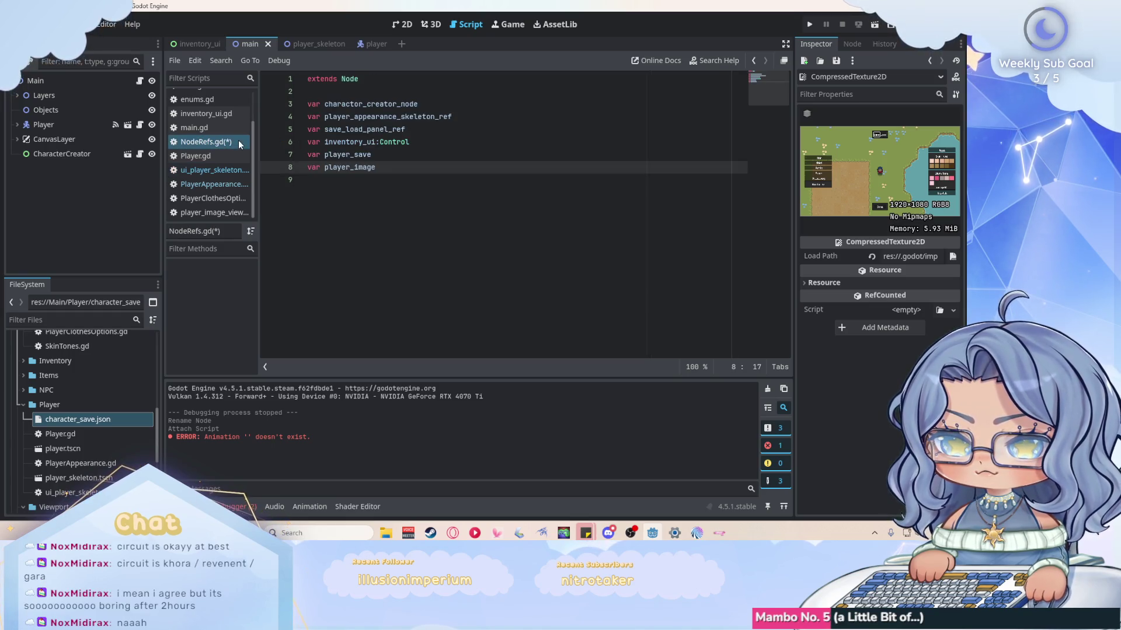
{"action": "left_click", "coordinate": [434, 196]}
{"action": "key", "text": "ctrl+s"}
{"action": "left_click", "coordinate": [221, 157]}
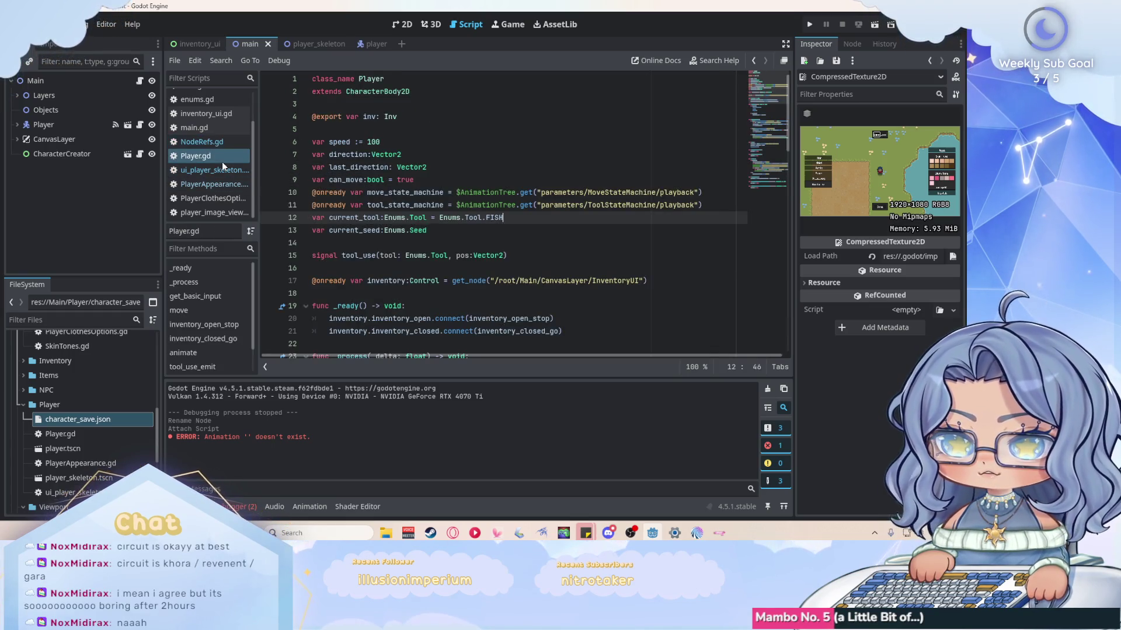
{"action": "left_click", "coordinate": [223, 170]}
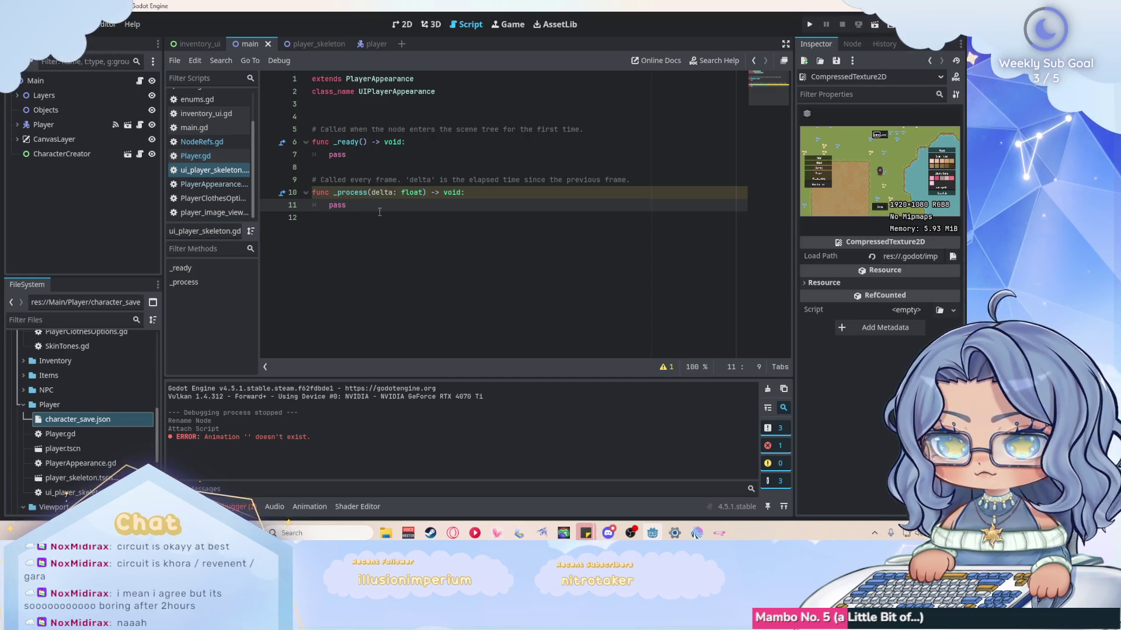
{"action": "key", "text": "ctrl+shift+Tab"}
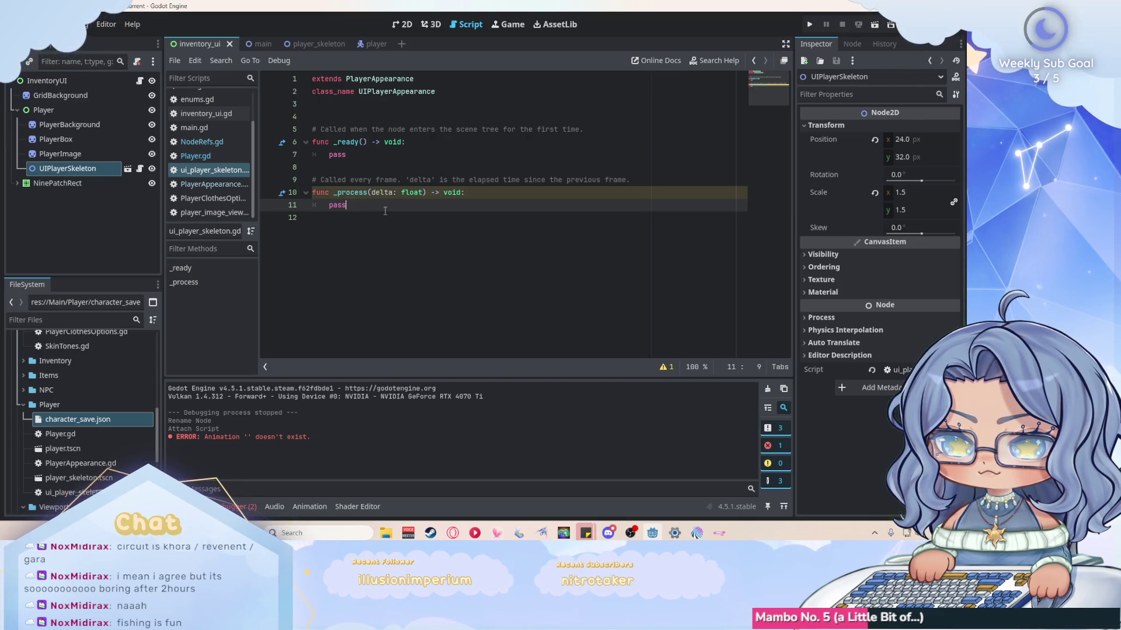
Open characer_creator.gd and read through its _save_character code.
{"action": "scroll", "coordinate": [84, 376], "scroll_direction": "down", "scroll_amount": 5}
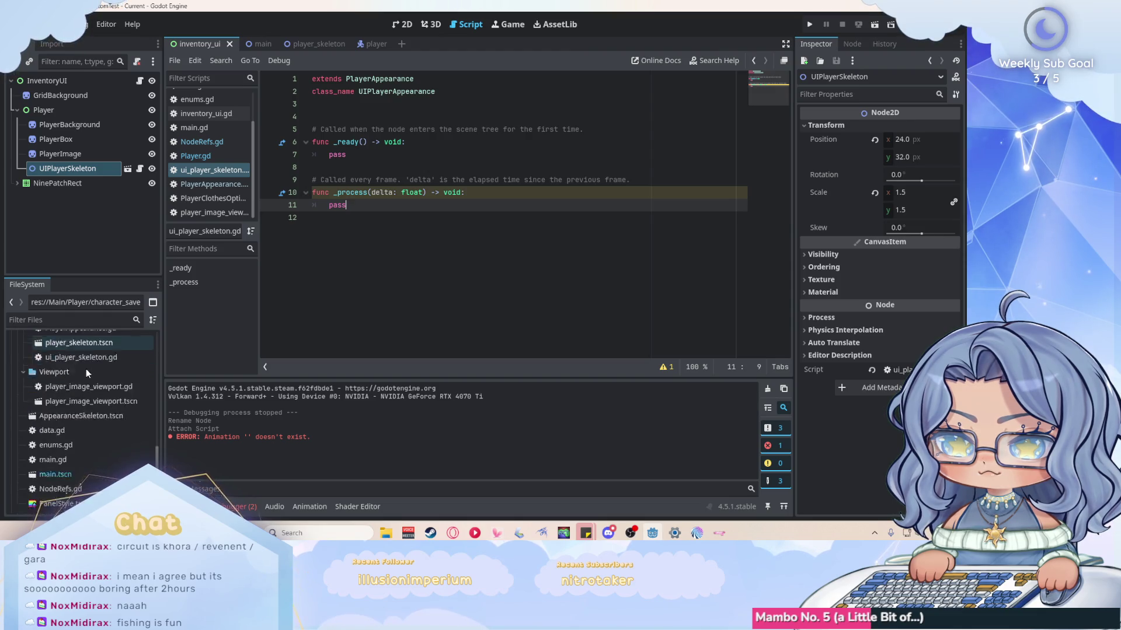
{"action": "scroll", "coordinate": [86, 368], "scroll_direction": "up", "scroll_amount": 10}
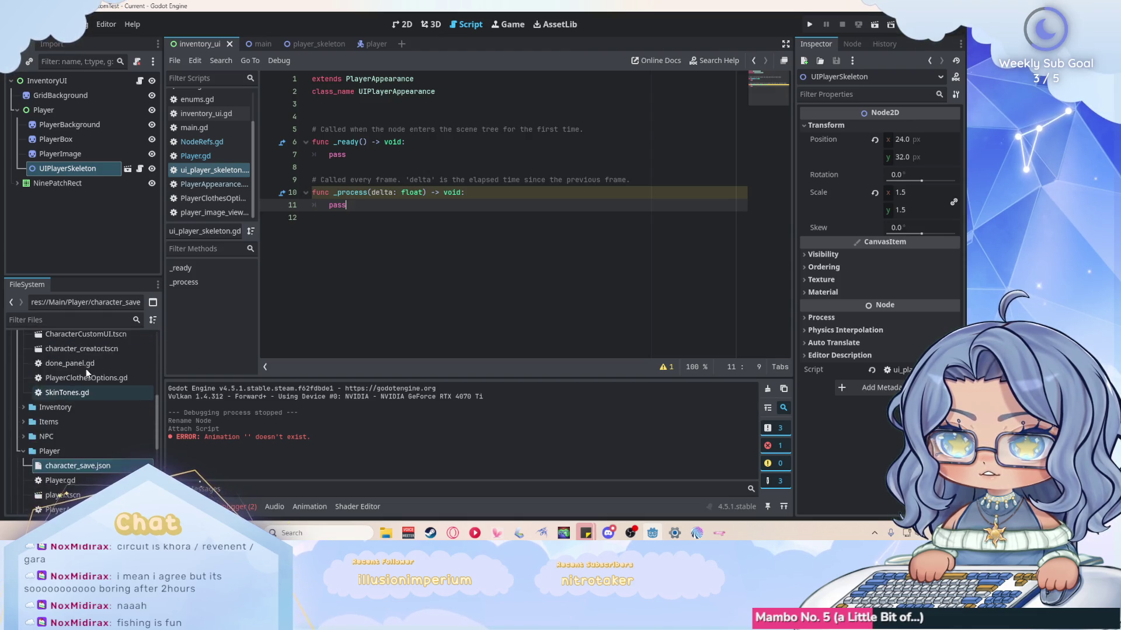
{"action": "scroll", "coordinate": [211, 97], "scroll_direction": "up", "scroll_amount": 3}
{"action": "left_click", "coordinate": [211, 96]}
{"action": "scroll", "coordinate": [490, 203], "scroll_direction": "down", "scroll_amount": 20}
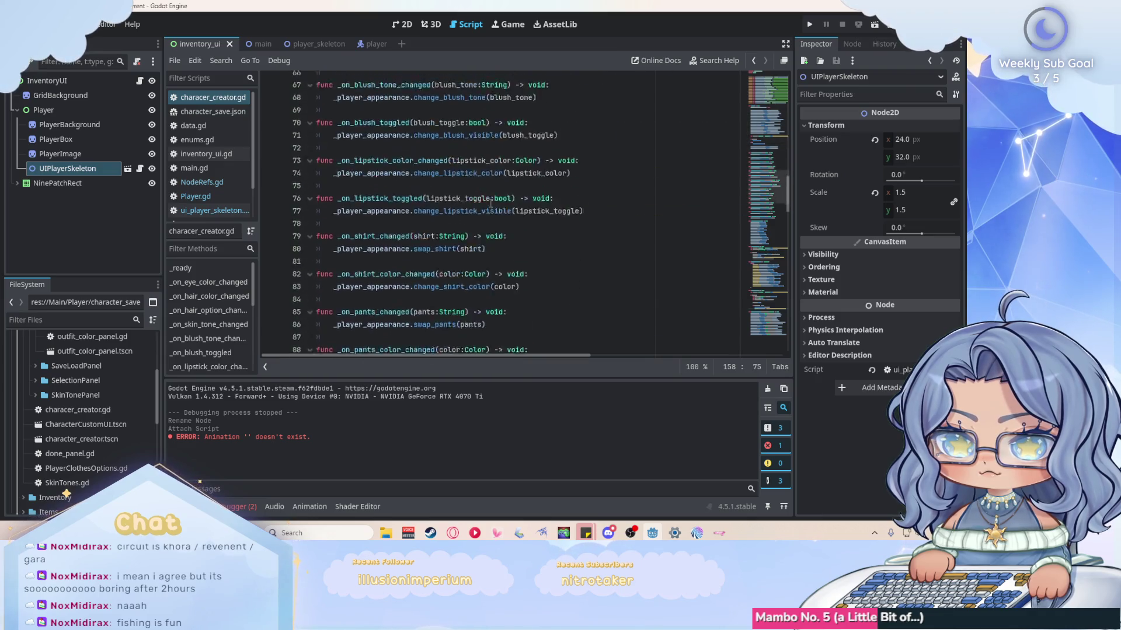
{"action": "scroll", "coordinate": [490, 203], "scroll_direction": "down", "scroll_amount": 5}
{"action": "scroll", "coordinate": [501, 205], "scroll_direction": "down", "scroll_amount": 13}
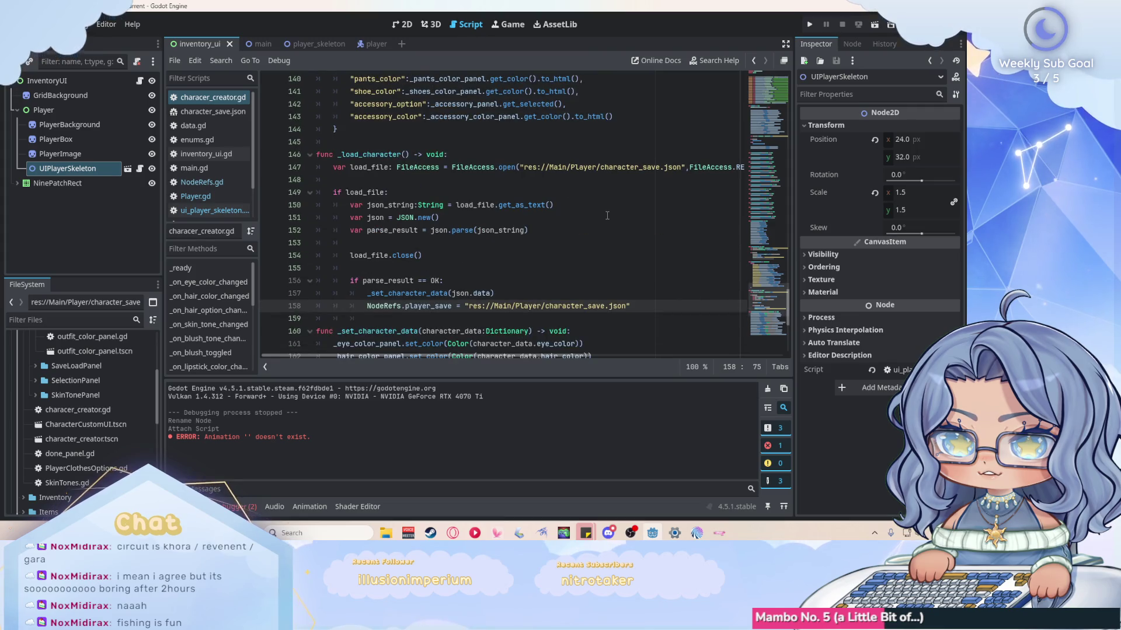
{"action": "scroll", "coordinate": [607, 215], "scroll_direction": "down", "scroll_amount": 5}
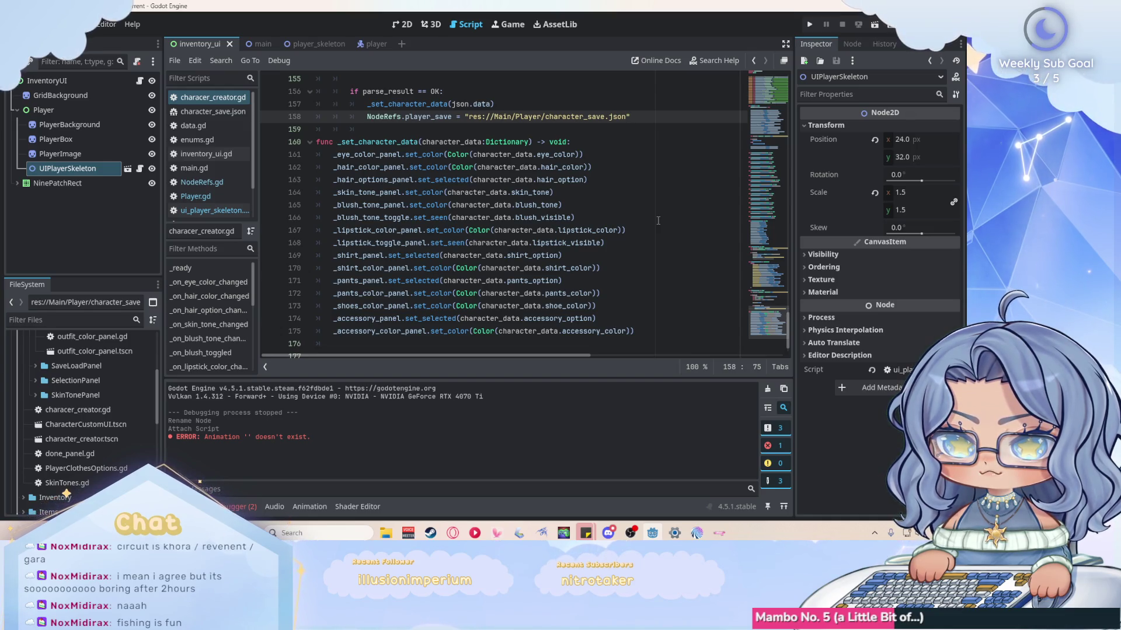
{"action": "scroll", "coordinate": [658, 221], "scroll_direction": "up", "scroll_amount": 2}
{"action": "scroll", "coordinate": [657, 221], "scroll_direction": "up", "scroll_amount": 3}
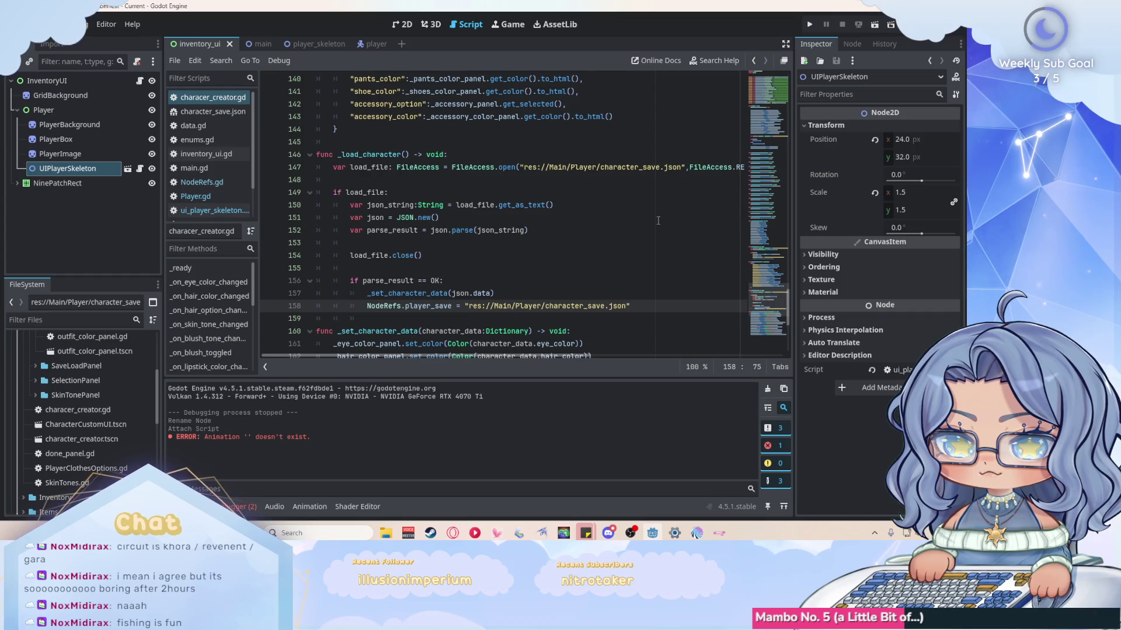
{"action": "scroll", "coordinate": [658, 221], "scroll_direction": "down", "scroll_amount": 3}
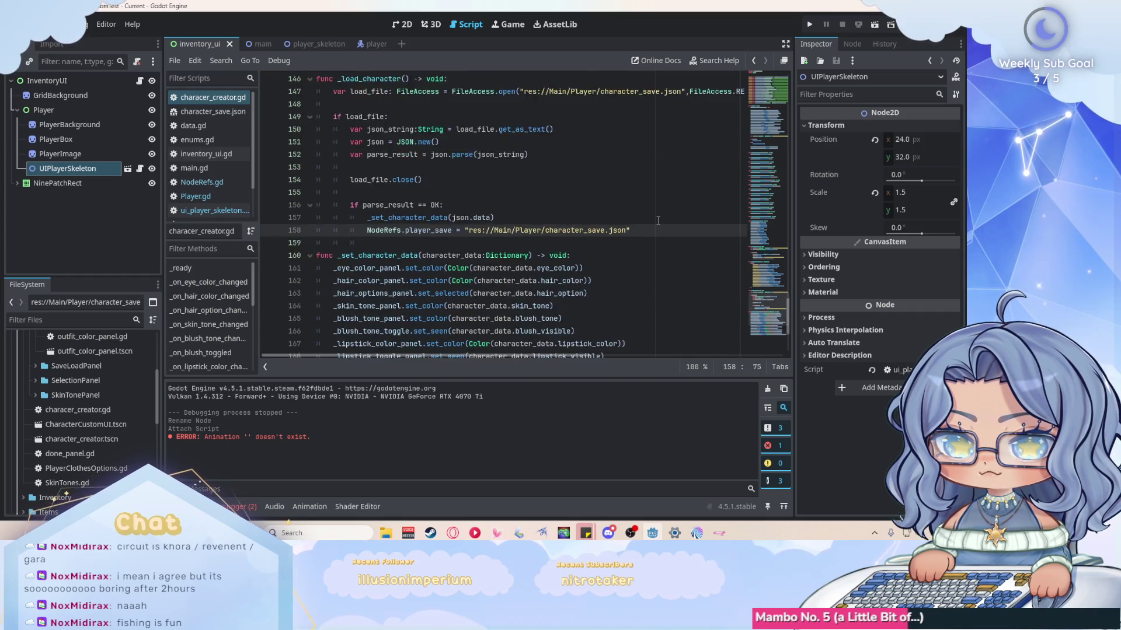
Review the _load_character code, then open PlayerAppearance.gd for editing.
{"action": "scroll", "coordinate": [658, 220], "scroll_direction": "up", "scroll_amount": 3}
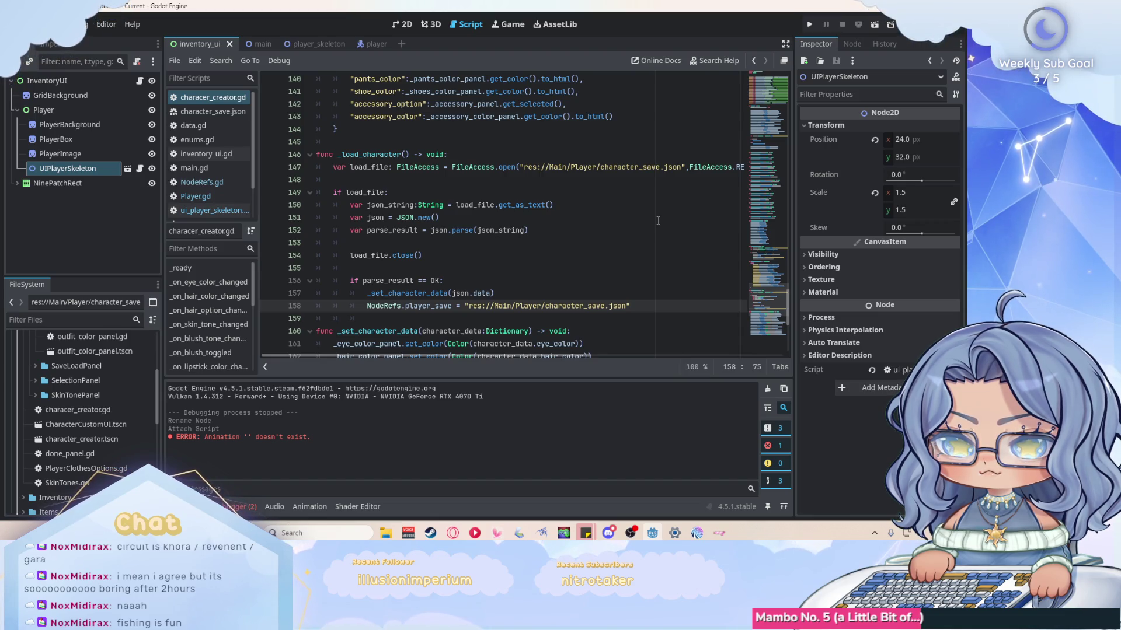
{"action": "scroll", "coordinate": [658, 221], "scroll_direction": "up", "scroll_amount": 15}
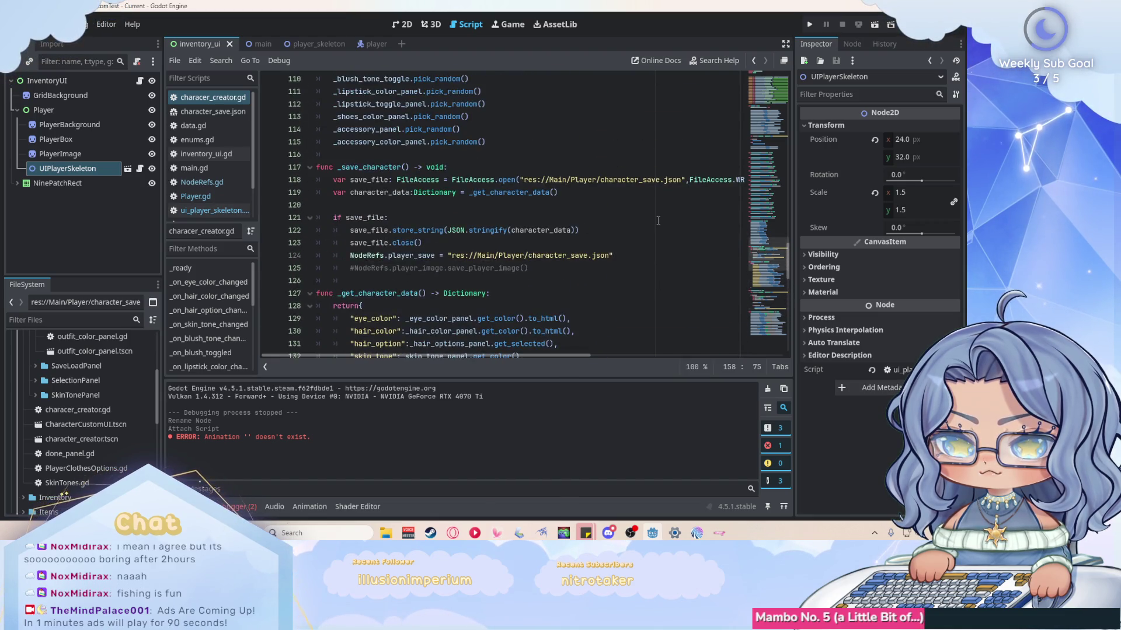
{"action": "scroll", "coordinate": [658, 221], "scroll_direction": "down", "scroll_amount": 5}
{"action": "scroll", "coordinate": [658, 221], "scroll_direction": "down", "scroll_amount": 13}
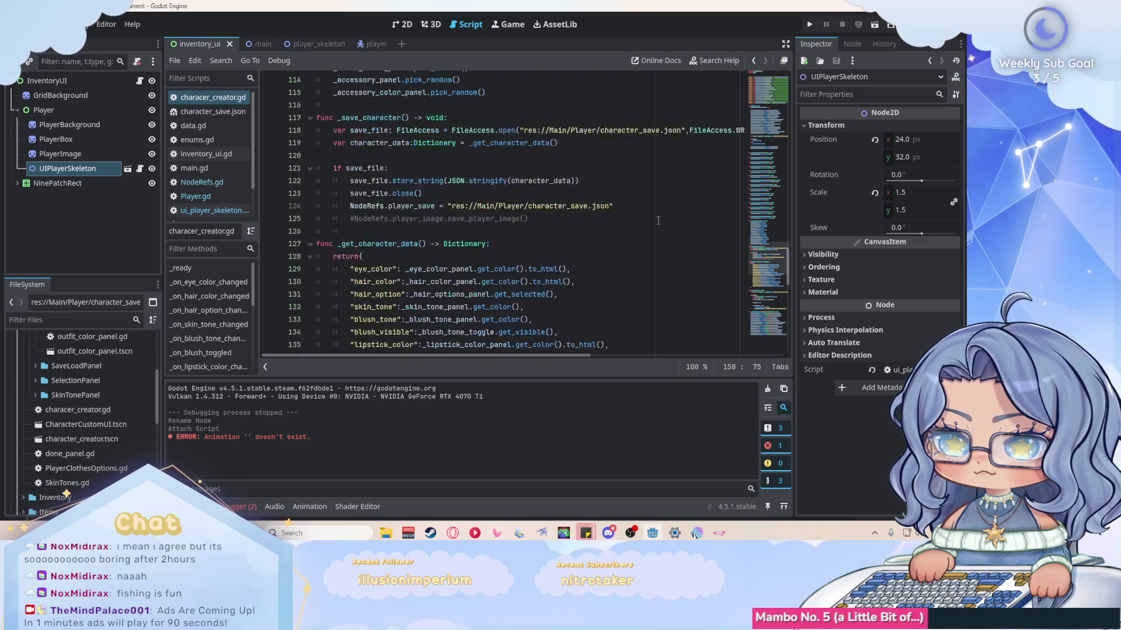
{"action": "scroll", "coordinate": [657, 220], "scroll_direction": "up", "scroll_amount": 18}
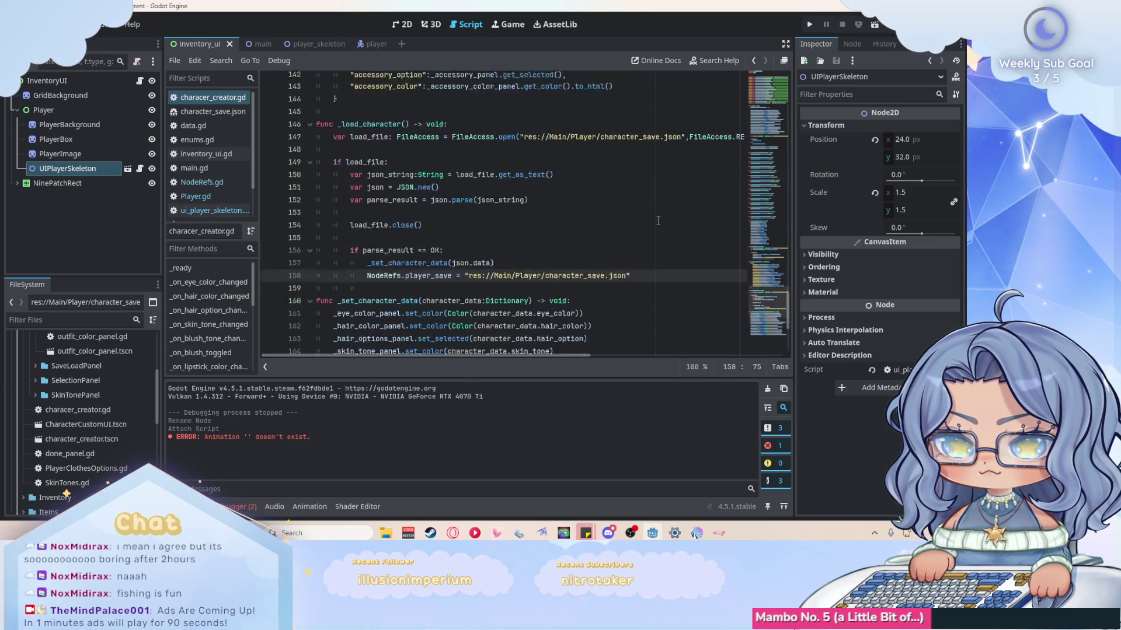
{"action": "scroll", "coordinate": [658, 220], "scroll_direction": "down", "scroll_amount": 7}
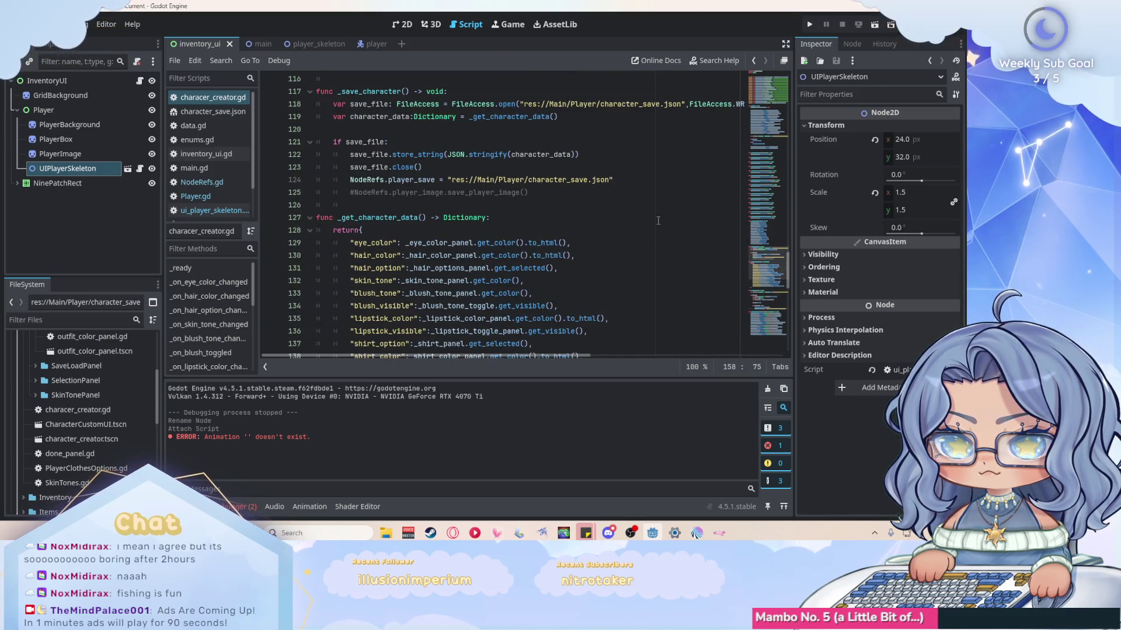
{"action": "scroll", "coordinate": [658, 221], "scroll_direction": "down", "scroll_amount": 4}
{"action": "scroll", "coordinate": [658, 221], "scroll_direction": "down", "scroll_amount": 4}
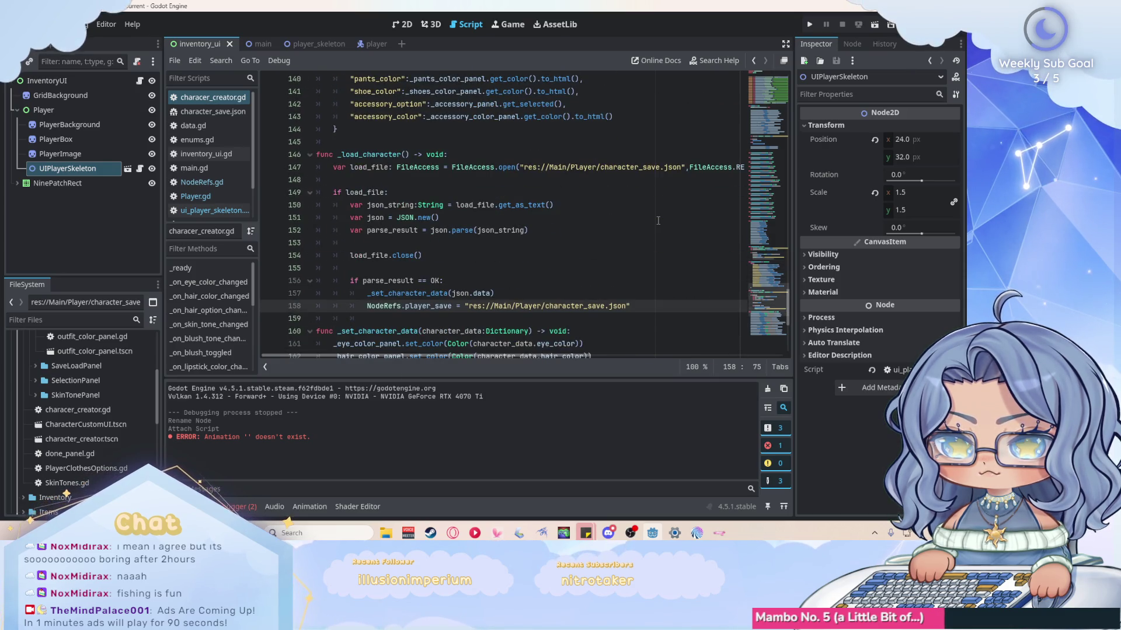
{"action": "mouse_move", "coordinate": [499, 353]}
{"action": "left_mouse_down"}
{"action": "mouse_move", "coordinate": [609, 355]}
{"action": "mouse_move", "coordinate": [453, 358]}
{"action": "left_mouse_up"}
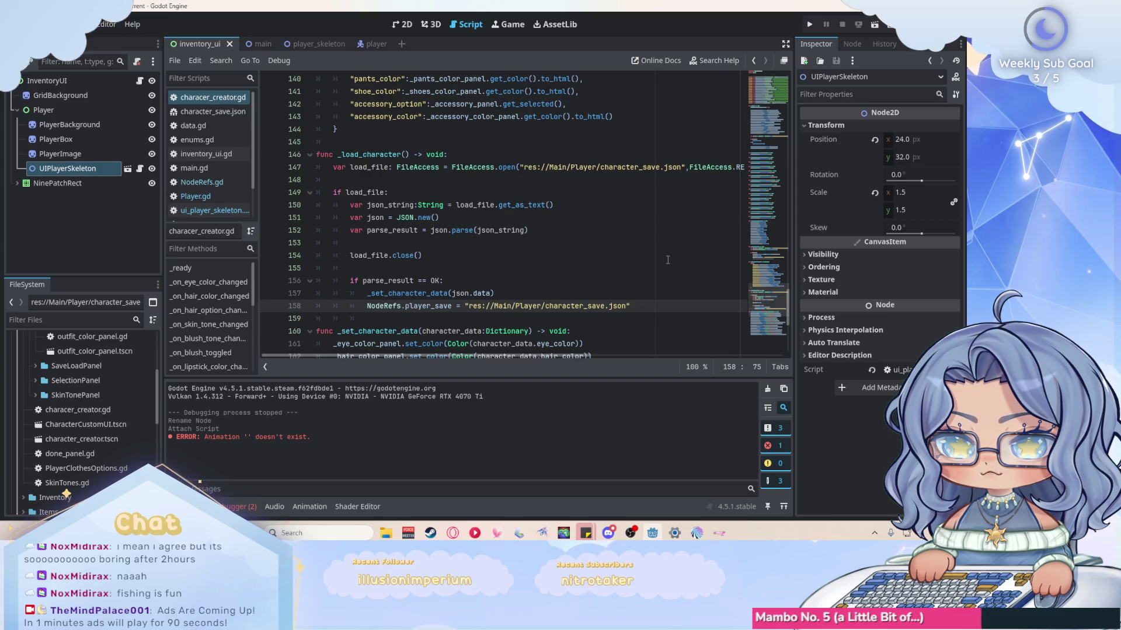
{"action": "scroll", "coordinate": [667, 259], "scroll_direction": "down", "scroll_amount": 2}
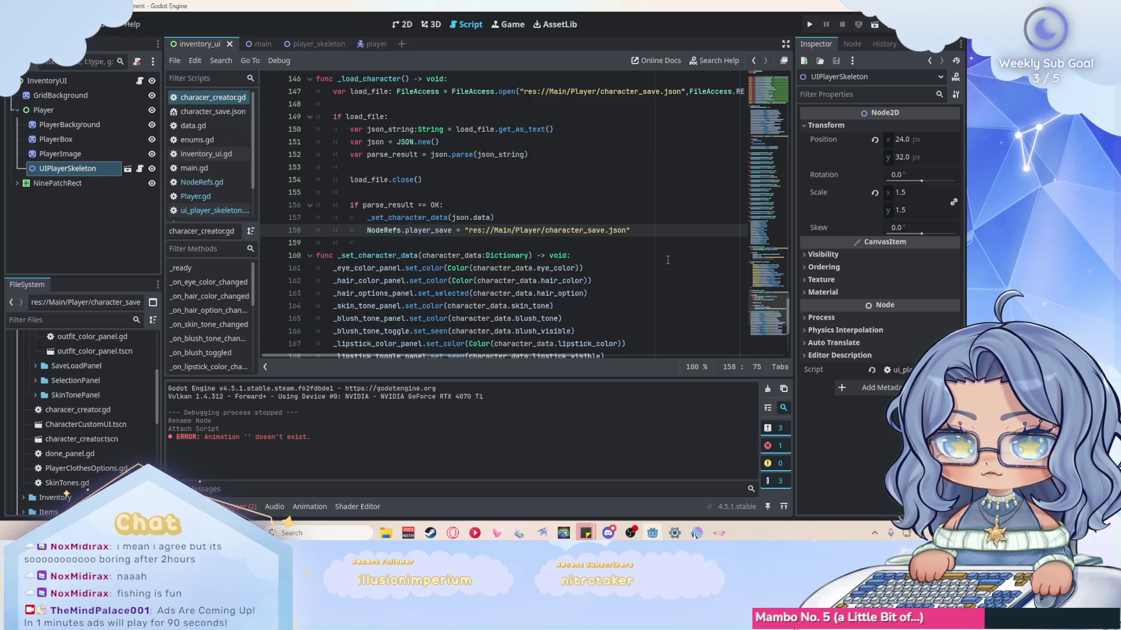
{"action": "scroll", "coordinate": [668, 260], "scroll_direction": "up", "scroll_amount": 1}
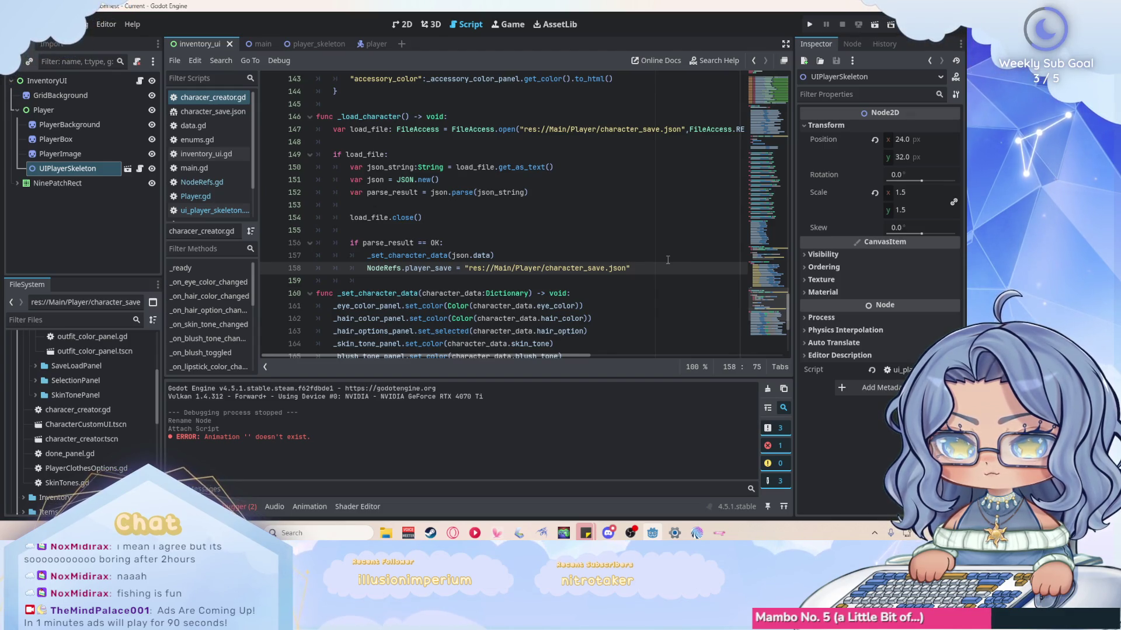
{"action": "scroll", "coordinate": [668, 260], "scroll_direction": "up", "scroll_amount": 2}
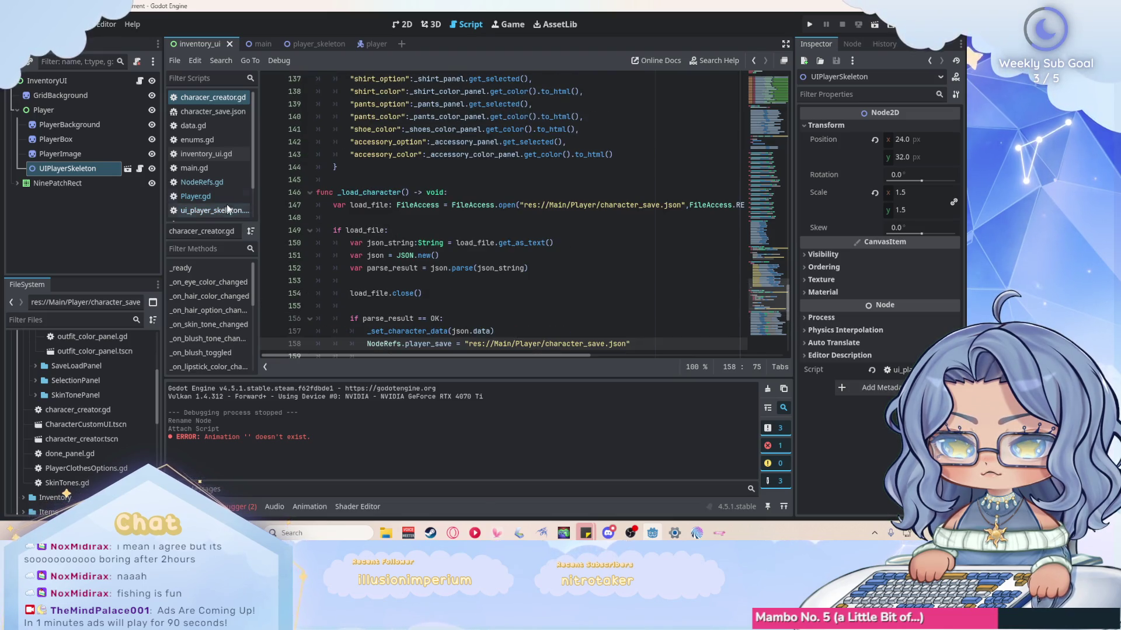
{"action": "scroll", "coordinate": [228, 211], "scroll_direction": "down", "scroll_amount": 1}
{"action": "left_click", "coordinate": [213, 184]}
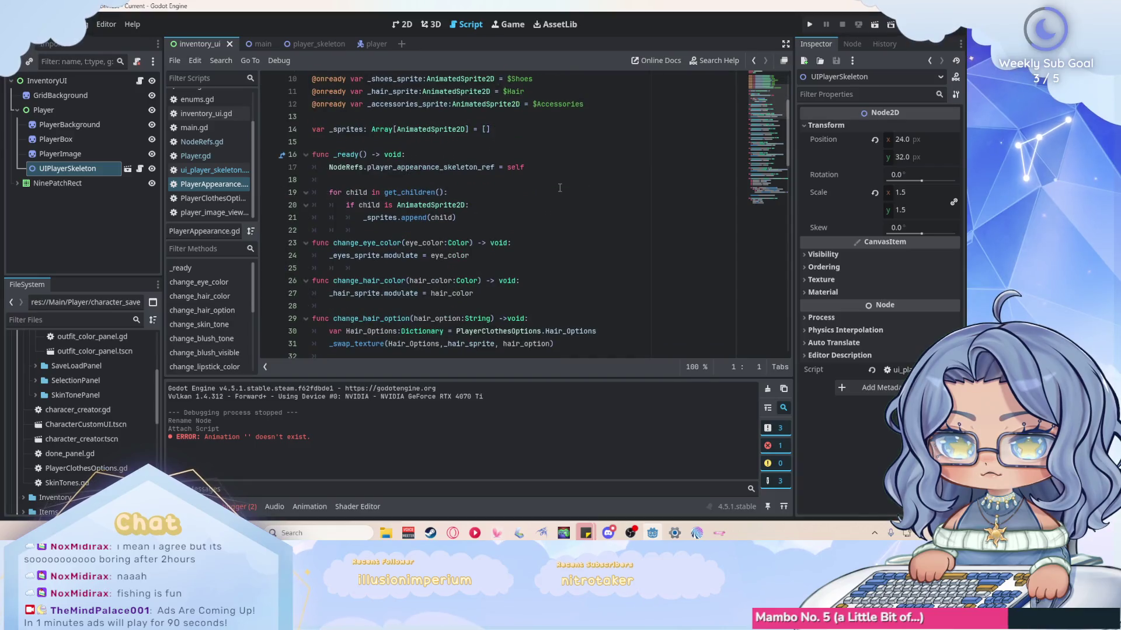
Reopen the character creator script and inspect the file-opening lines of its load function.
{"action": "left_click", "coordinate": [210, 170]}
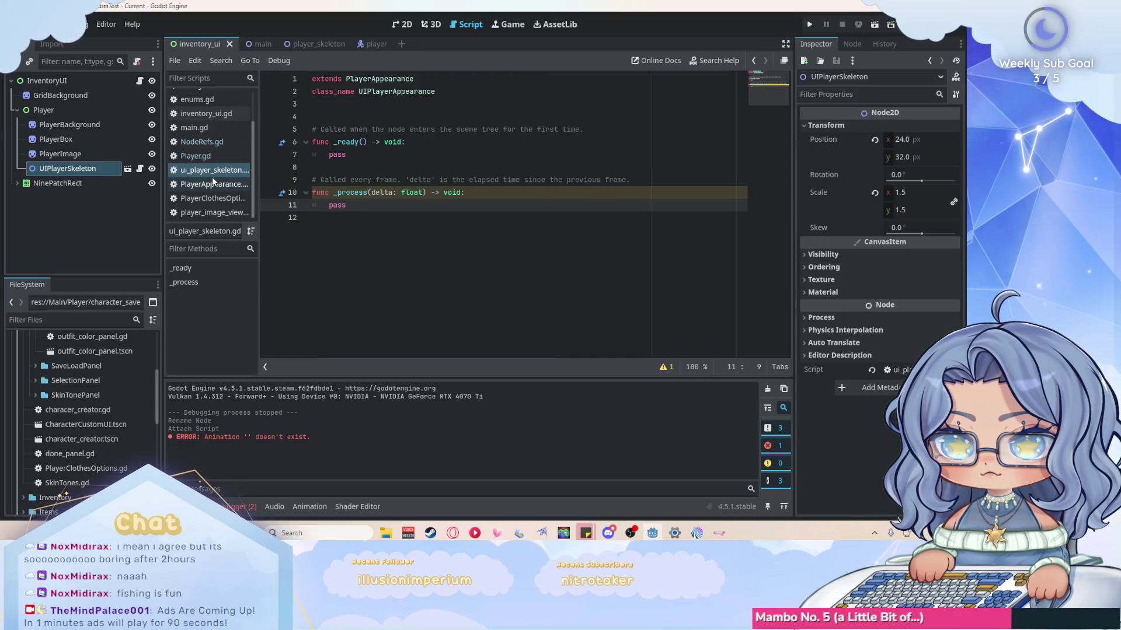
{"action": "scroll", "coordinate": [213, 169], "scroll_direction": "up", "scroll_amount": 2}
{"action": "left_click", "coordinate": [217, 99]}
{"action": "scroll", "coordinate": [622, 173], "scroll_direction": "down", "scroll_amount": 4}
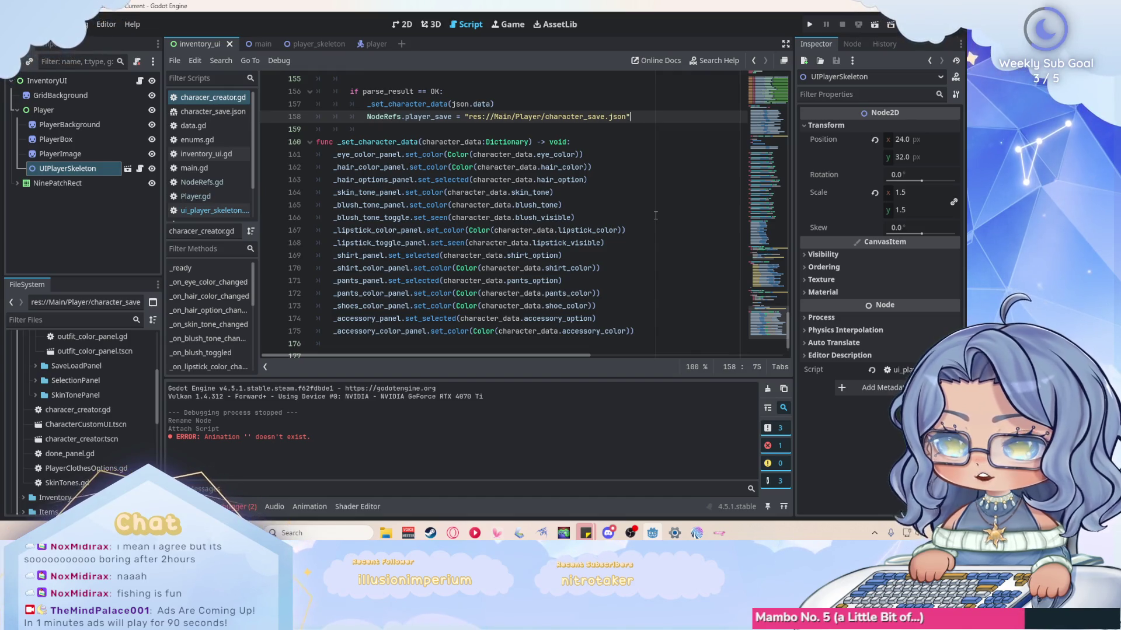
{"action": "scroll", "coordinate": [621, 187], "scroll_direction": "up", "scroll_amount": 2}
{"action": "scroll", "coordinate": [621, 187], "scroll_direction": "down", "scroll_amount": 2}
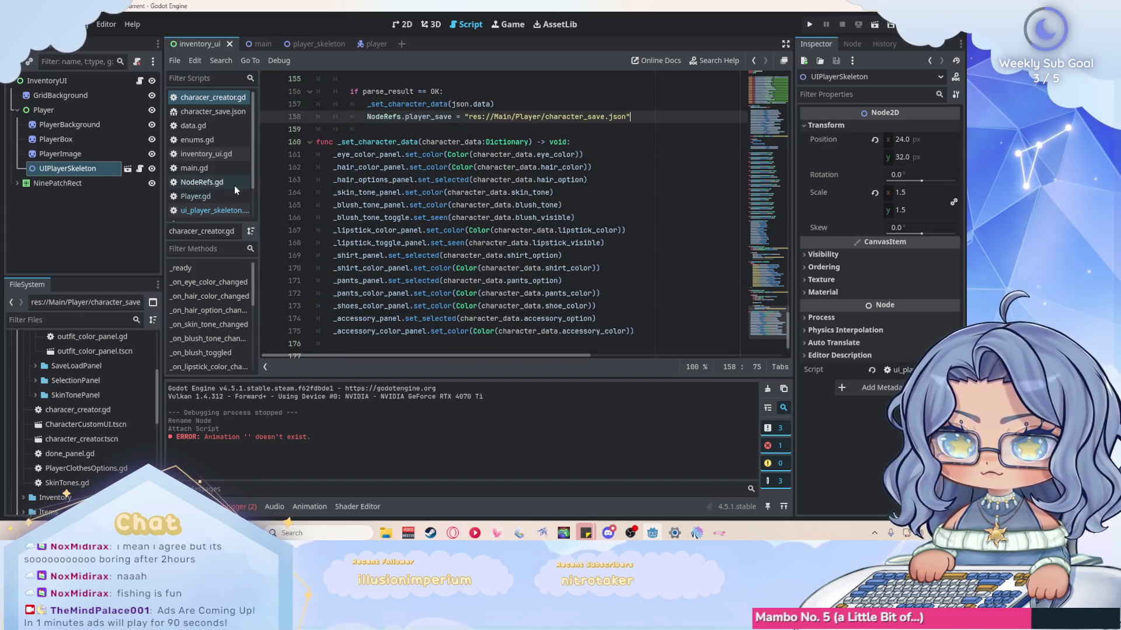
{"action": "scroll", "coordinate": [585, 213], "scroll_direction": "up", "scroll_amount": 5}
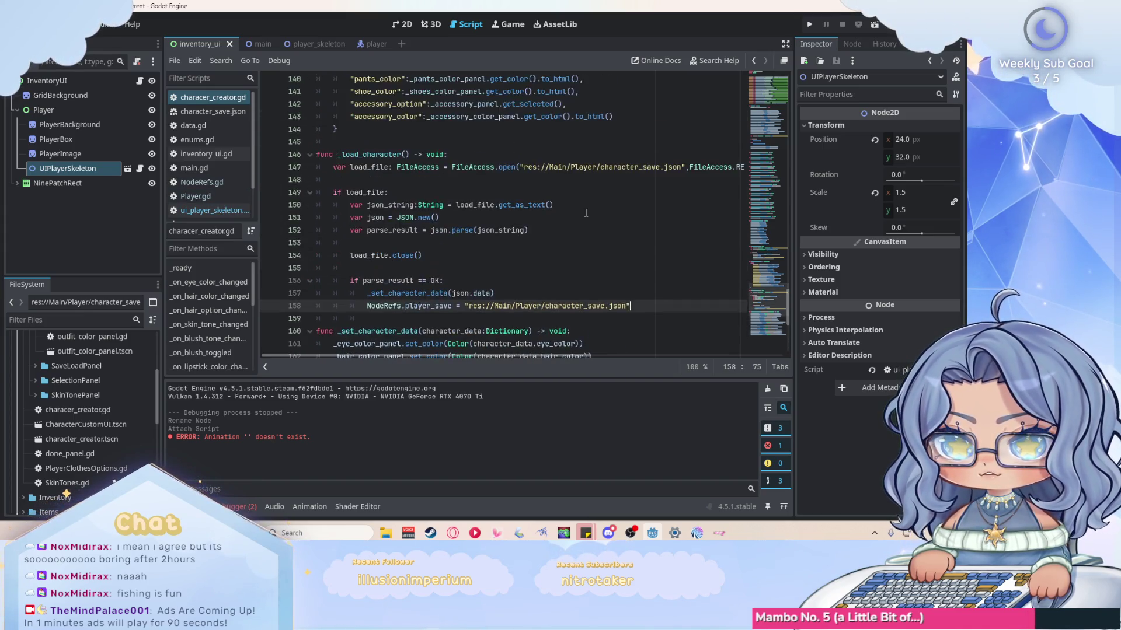
{"action": "left_click_drag", "start_coordinate": [338, 167], "coordinate": [739, 171]}
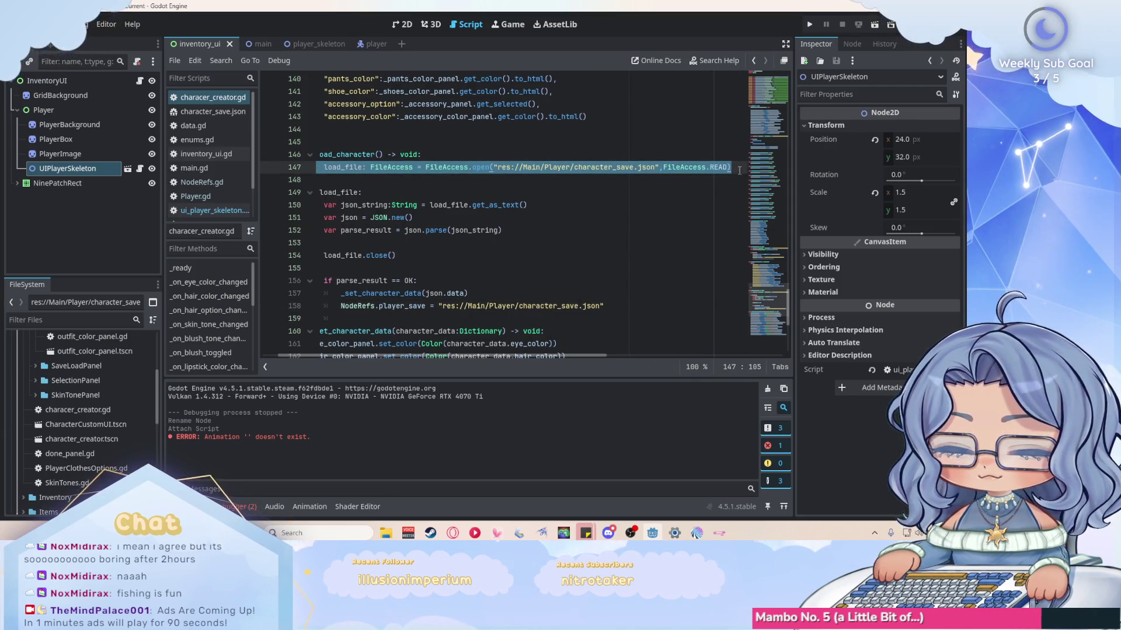
{"action": "scroll", "coordinate": [499, 357], "scroll_direction": "left", "scroll_amount": 2}
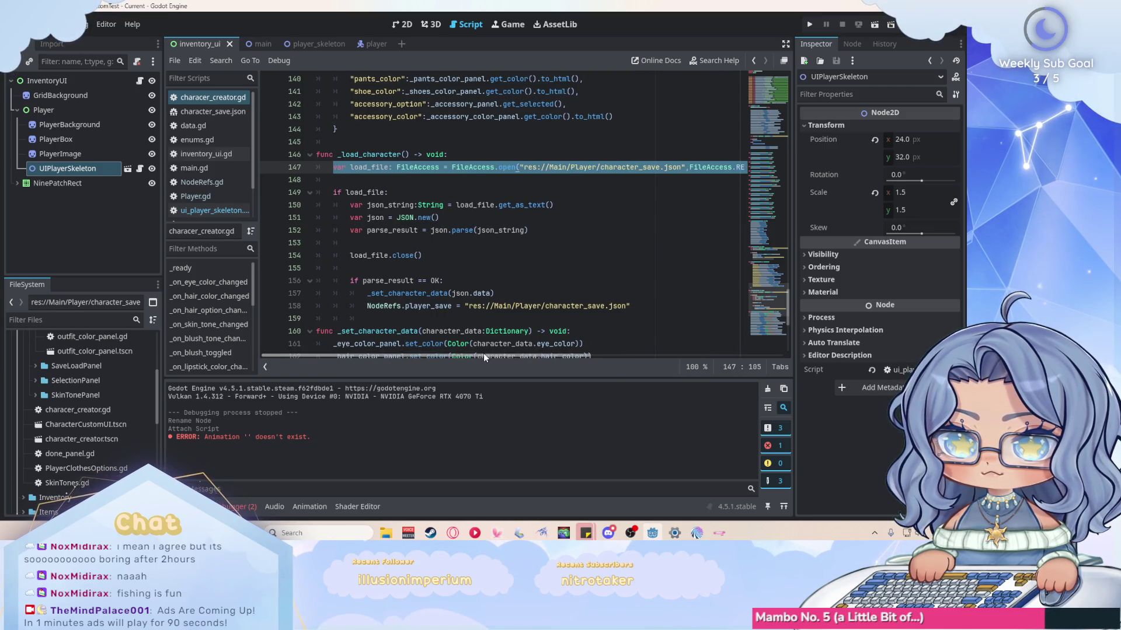
{"action": "left_click_drag", "start_coordinate": [333, 168], "coordinate": [504, 253]}
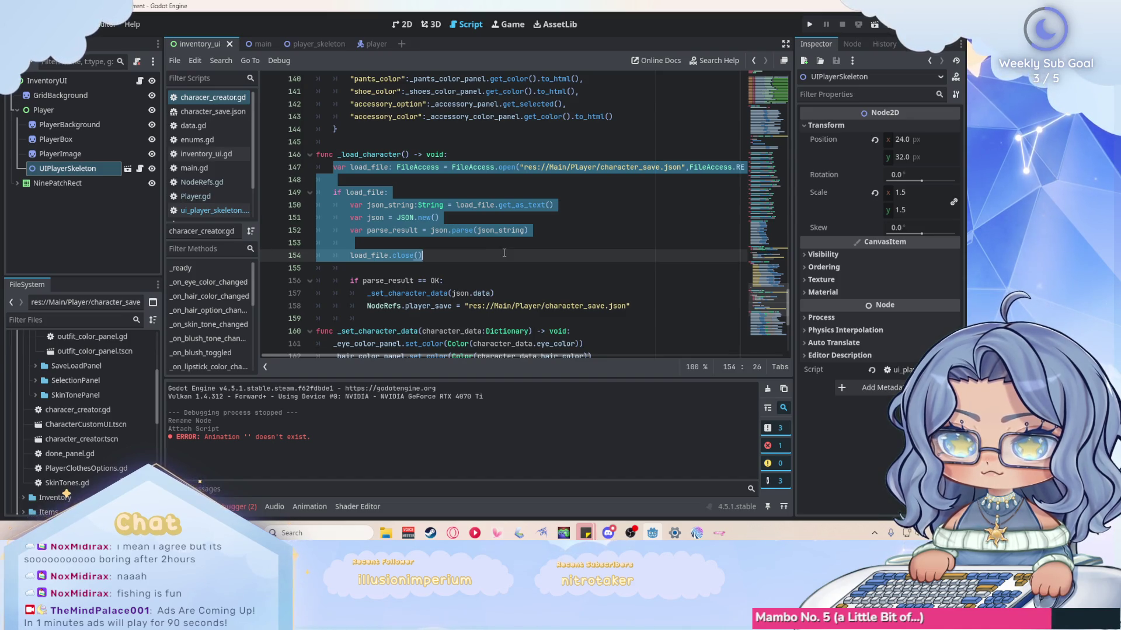
{"action": "left_click", "coordinate": [513, 253]}
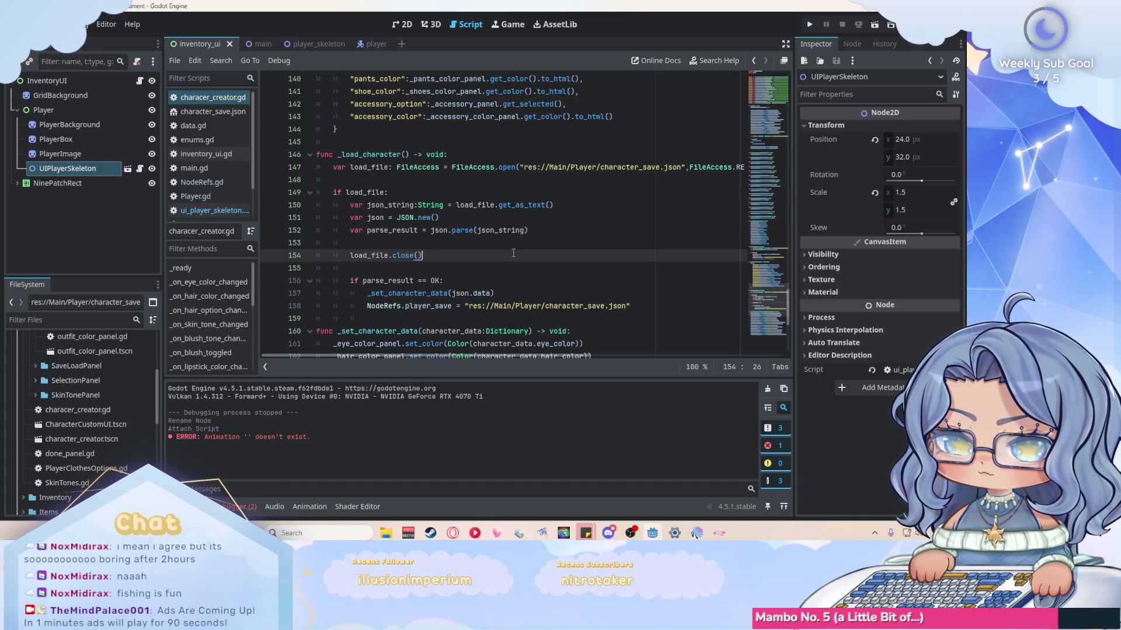
Check the character_save.json contents and the pass statement in ui_player_skeleton.gd's _process.
{"action": "scroll", "coordinate": [631, 241], "scroll_direction": "down", "scroll_amount": 1}
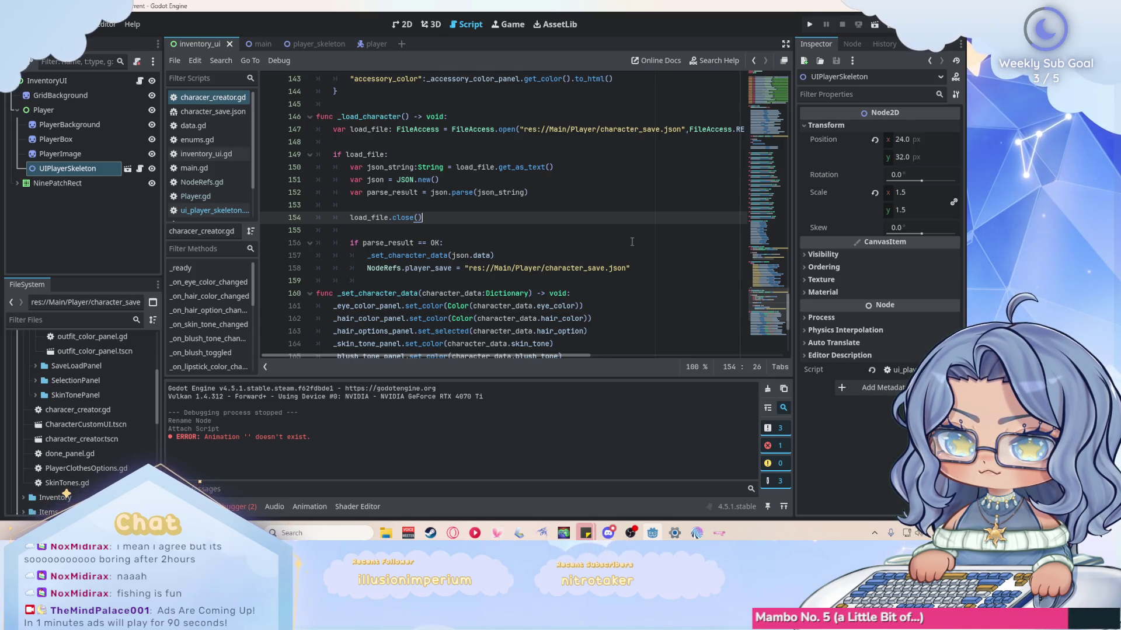
{"action": "scroll", "coordinate": [243, 194], "scroll_direction": "down", "scroll_amount": 1}
{"action": "left_click", "coordinate": [216, 194]}
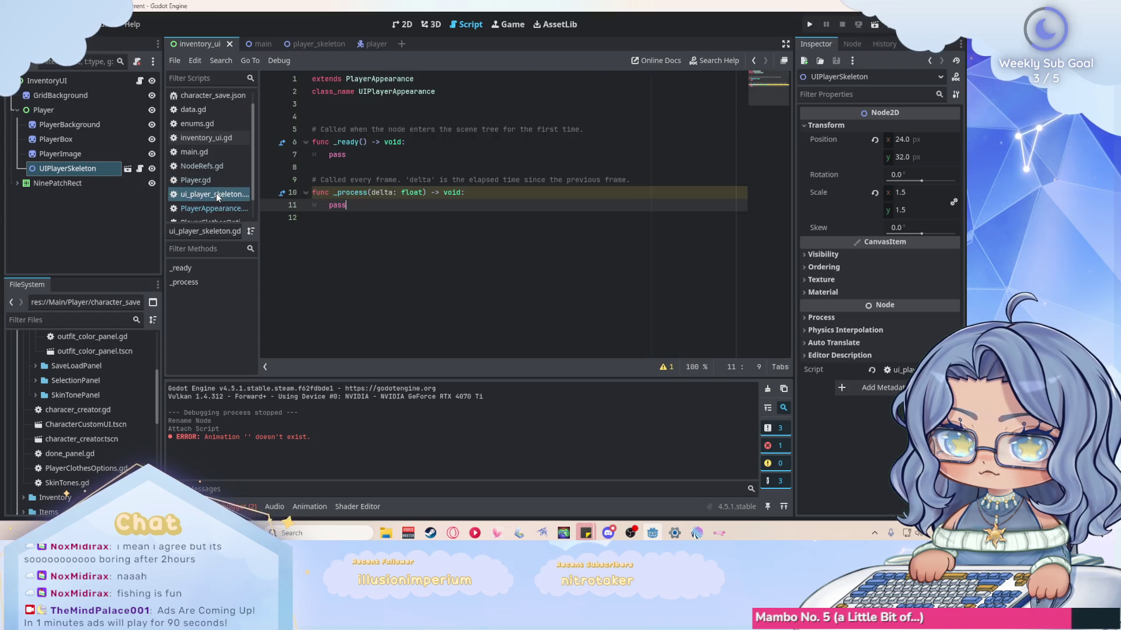
{"action": "scroll", "coordinate": [205, 112], "scroll_direction": "up", "scroll_amount": 1}
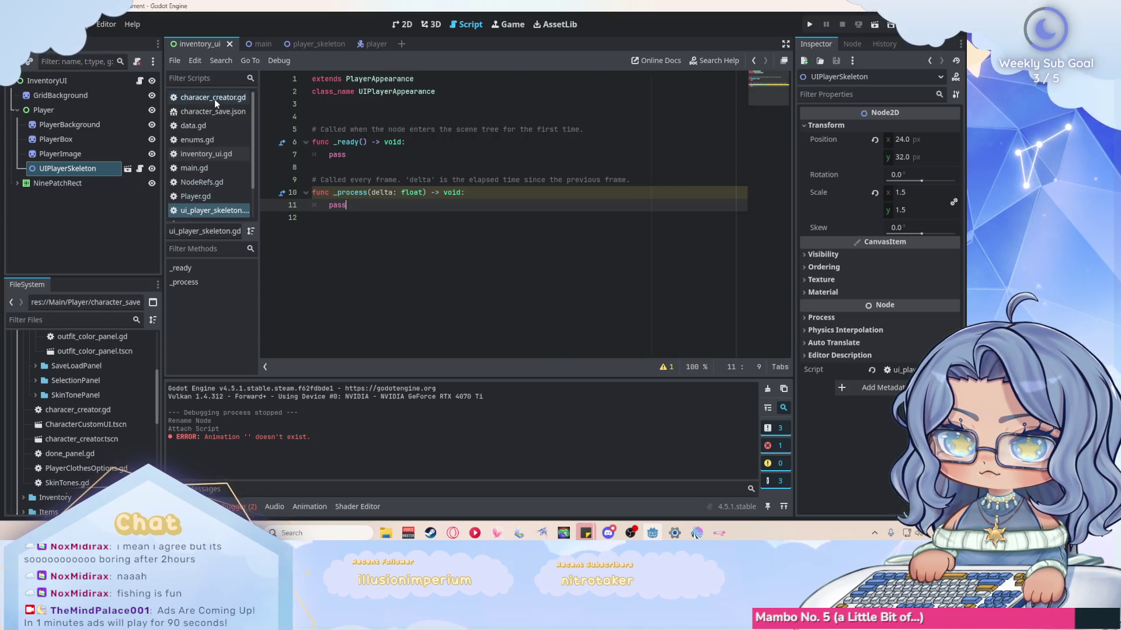
{"action": "left_click", "coordinate": [215, 99]}
{"action": "left_click", "coordinate": [213, 112]}
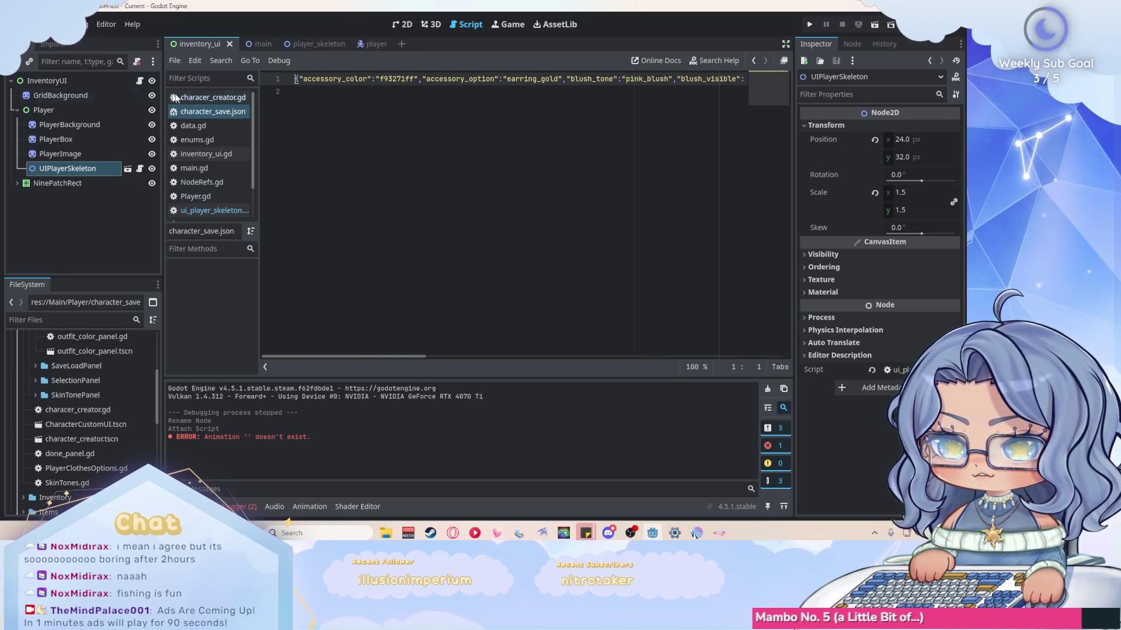
{"action": "left_click", "coordinate": [213, 96]}
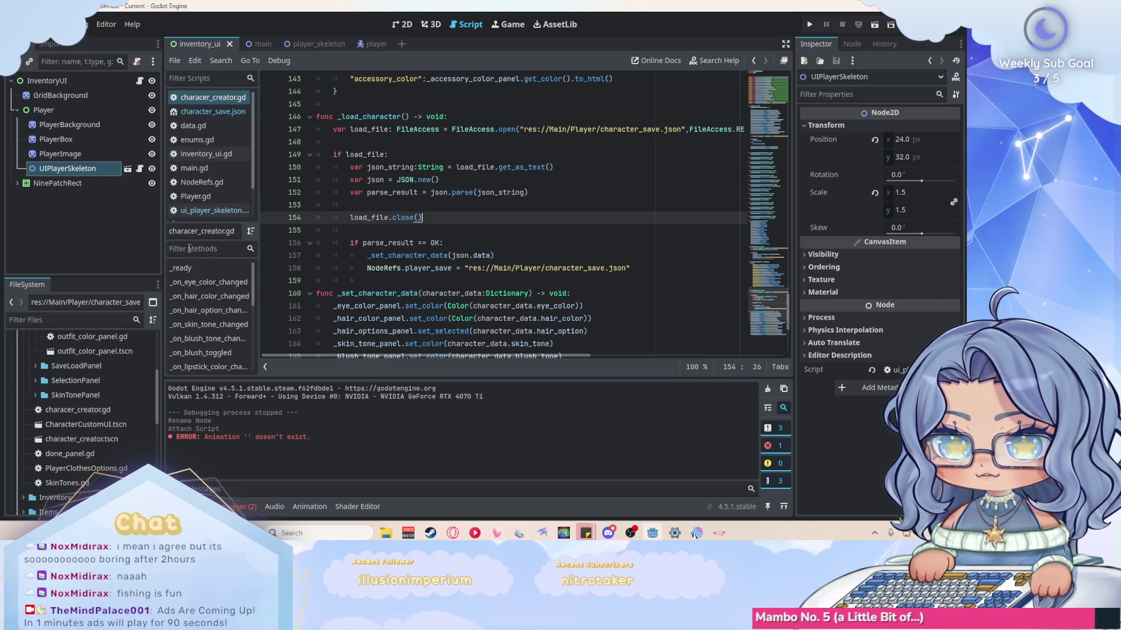
{"action": "left_click", "coordinate": [204, 209]}
{"action": "double_click", "coordinate": [337, 205]}
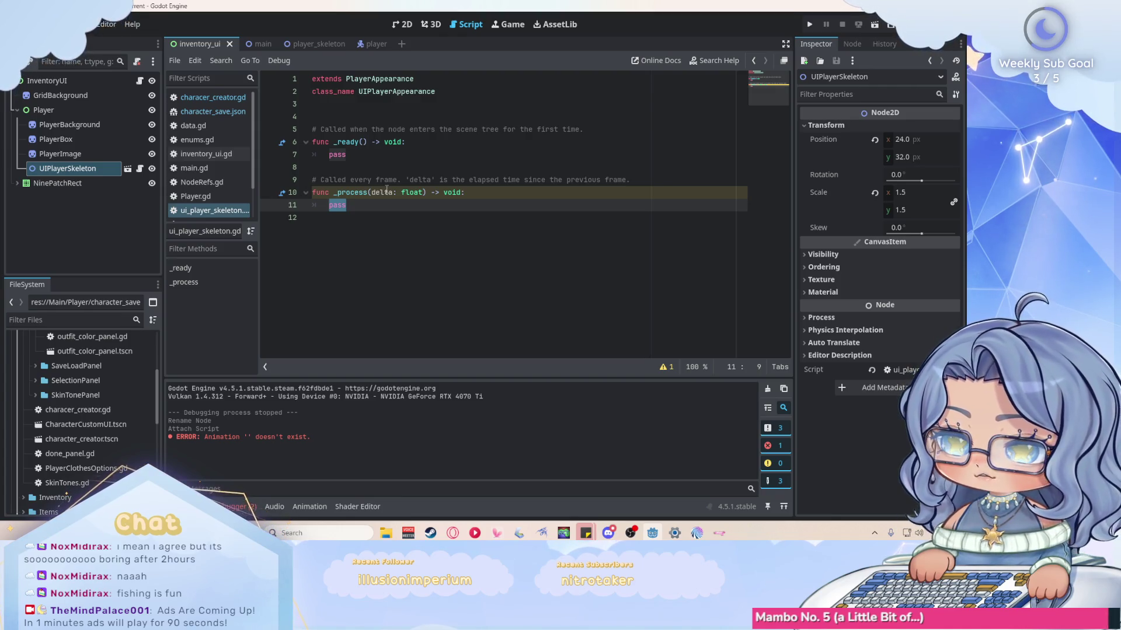
Close character_save.json from the open scripts list.
{"action": "left_click", "coordinate": [213, 97]}
{"action": "scroll", "coordinate": [573, 218], "scroll_direction": "down", "scroll_amount": 5}
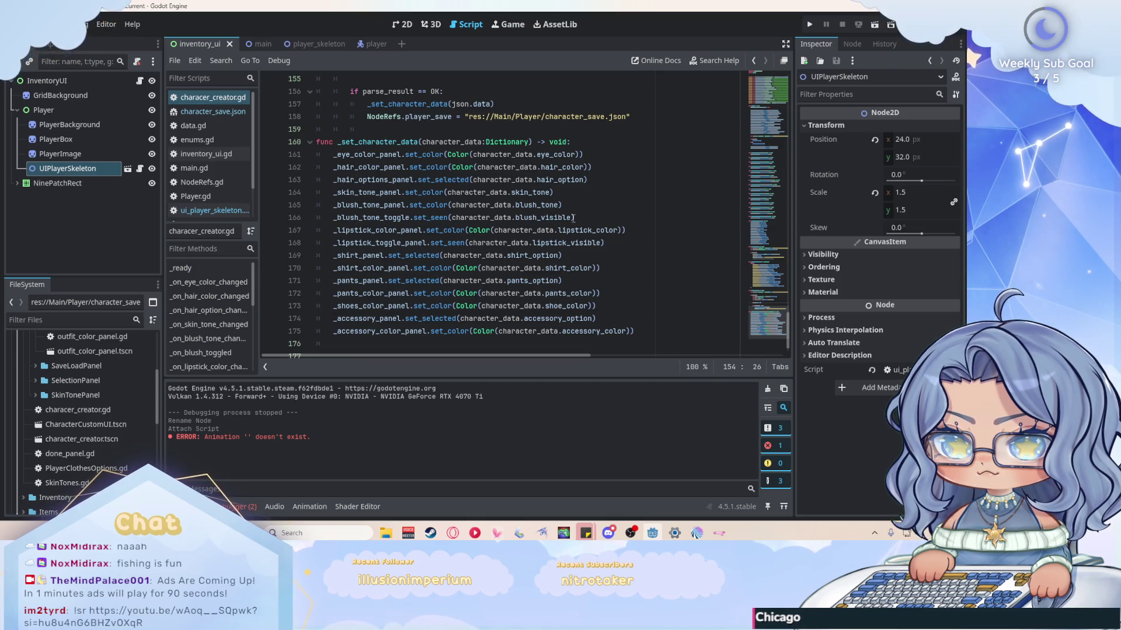
{"action": "scroll", "coordinate": [573, 217], "scroll_direction": "up", "scroll_amount": 5}
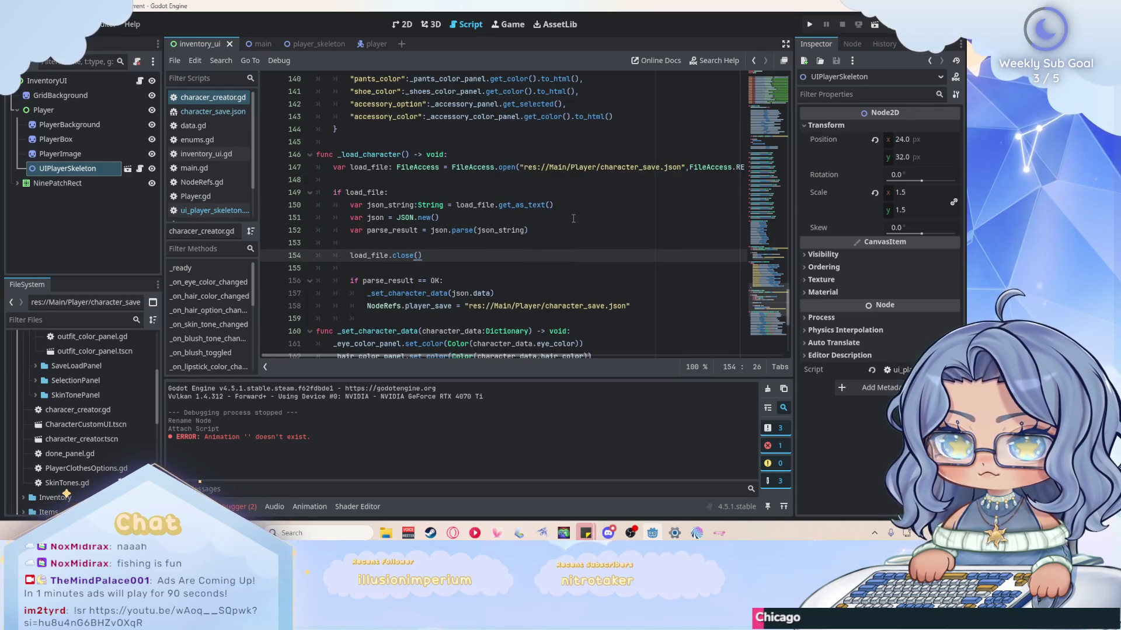
{"action": "right_click", "coordinate": [221, 115]}
{"action": "left_click", "coordinate": [246, 153]}
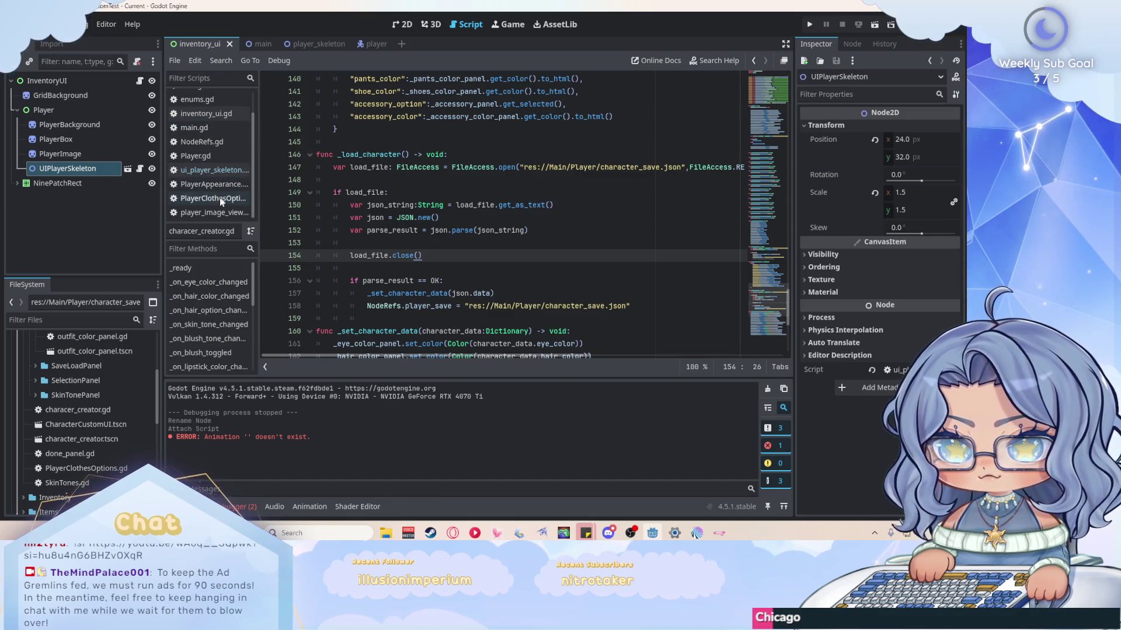
{"action": "left_click", "coordinate": [213, 212]}
{"action": "right_click", "coordinate": [214, 213]}
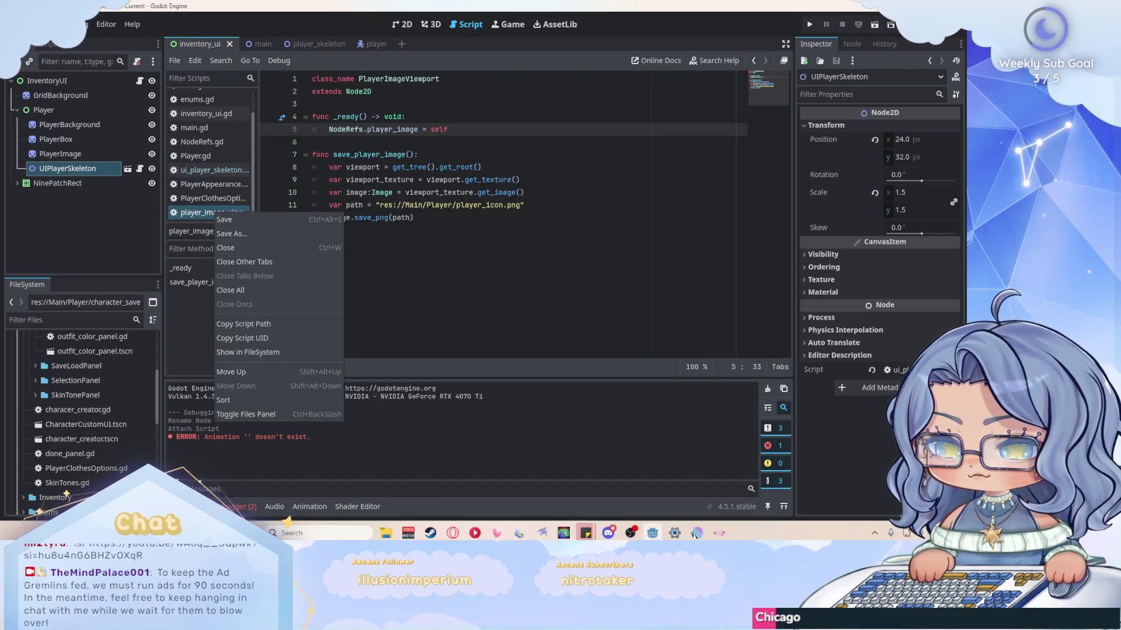
Detach the script from UIPlayerSkeleton and delete ui_player_skeleton.gd from the FileSystem.
{"action": "key", "text": "Escape"}
{"action": "left_click", "coordinate": [137, 61]}
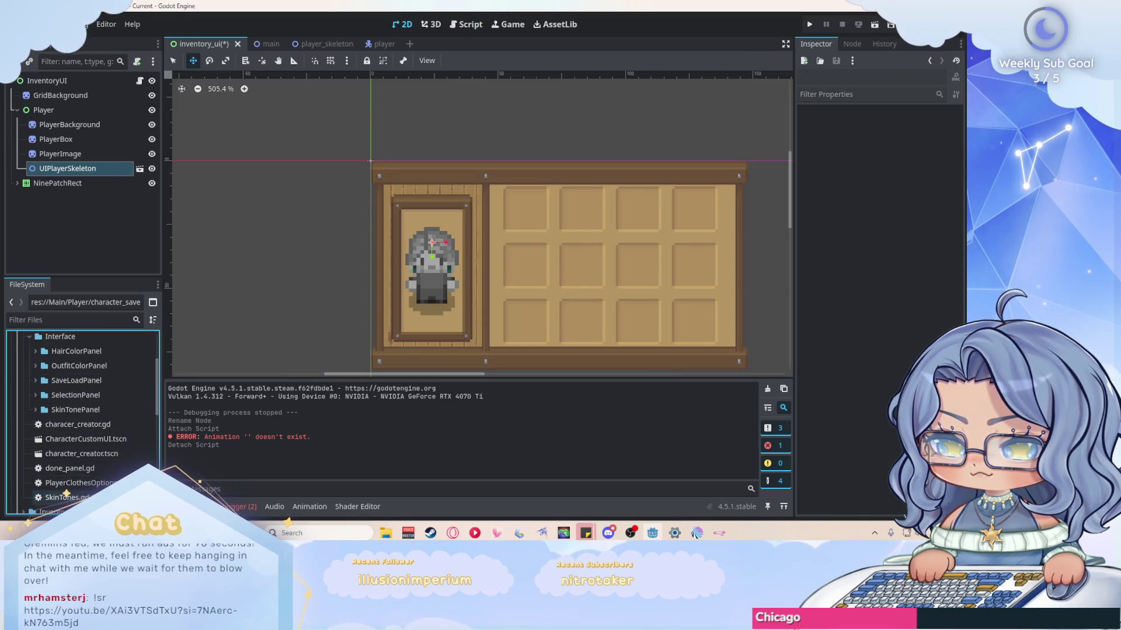
{"action": "scroll", "coordinate": [87, 420], "scroll_direction": "up", "scroll_amount": 3}
{"action": "left_click", "coordinate": [30, 406]}
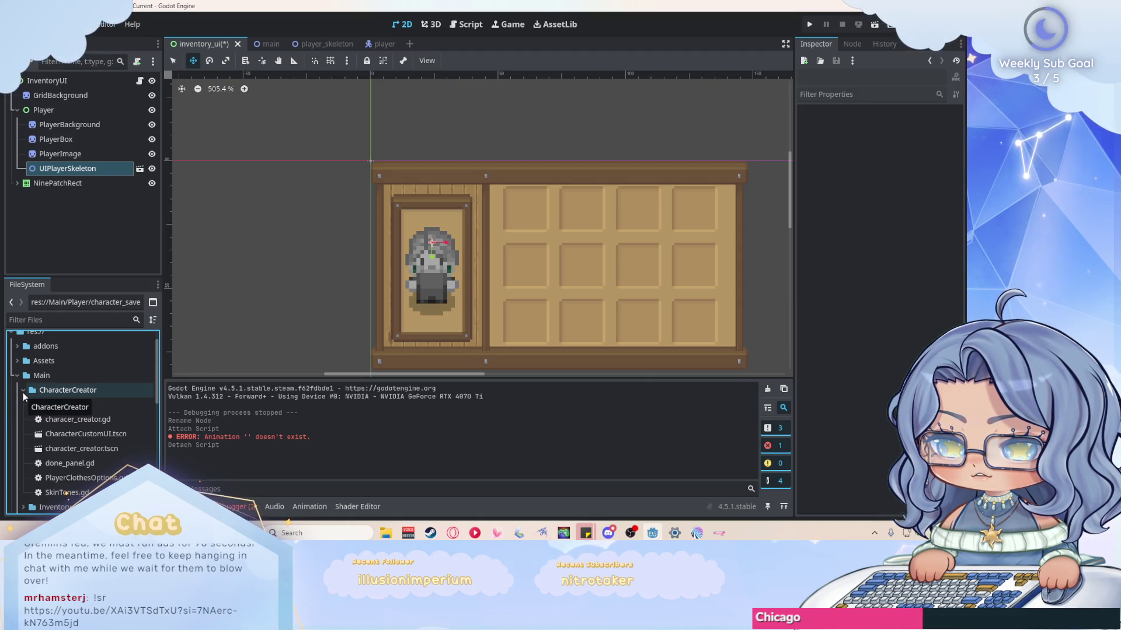
{"action": "left_click", "coordinate": [24, 390]}
{"action": "scroll", "coordinate": [87, 402], "scroll_direction": "down", "scroll_amount": 3}
{"action": "left_click", "coordinate": [124, 470]}
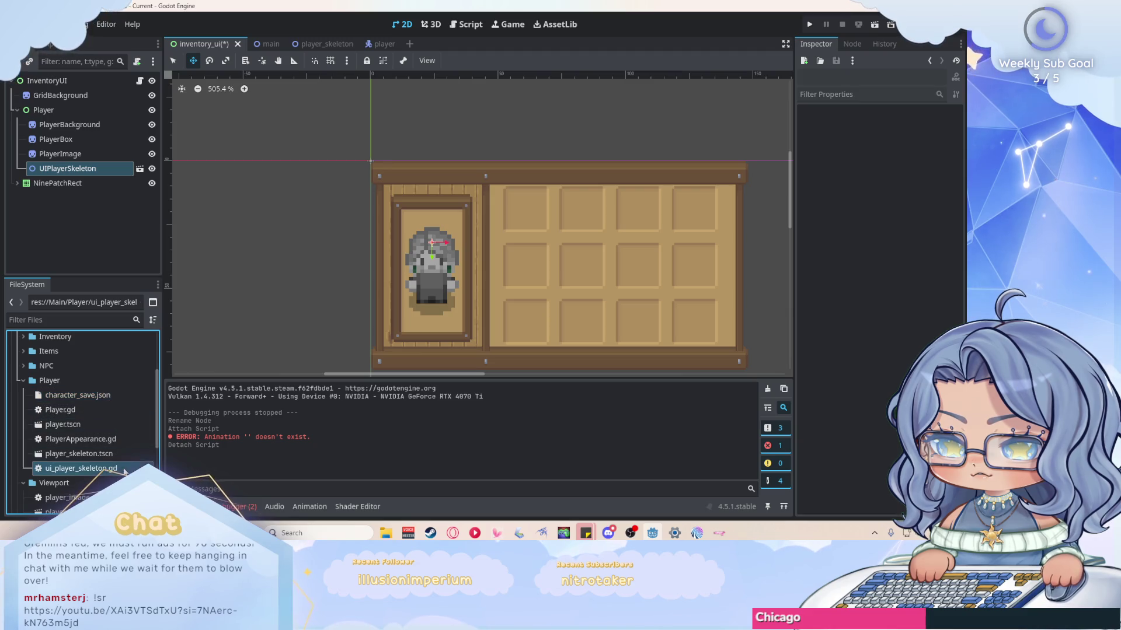
{"action": "right_click", "coordinate": [103, 473]}
{"action": "left_click", "coordinate": [116, 445]}
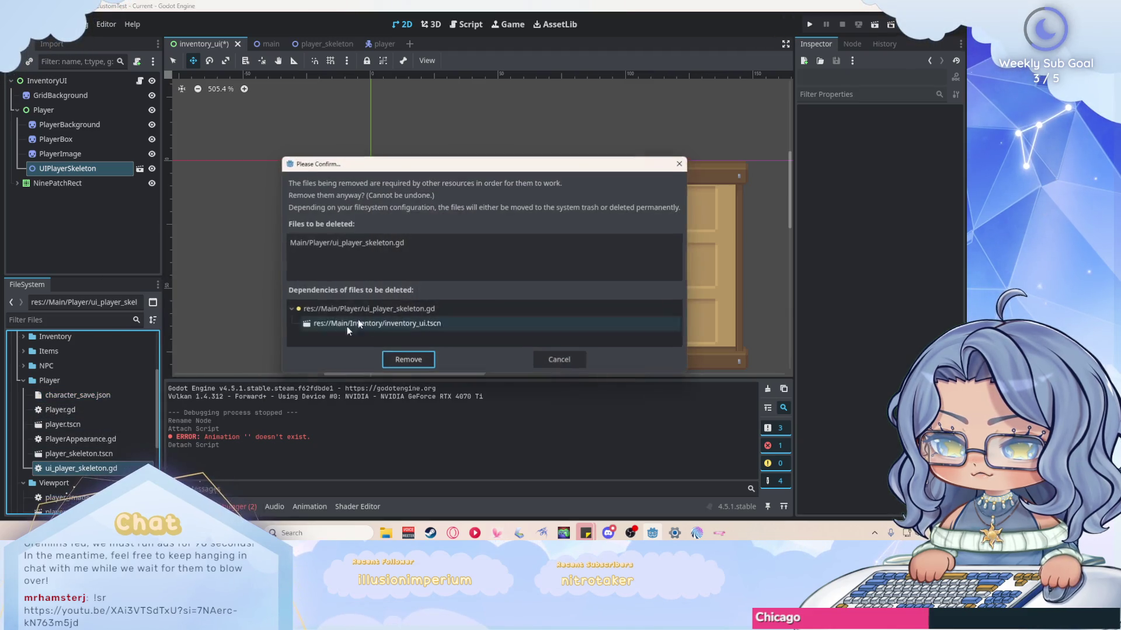
{"action": "left_click", "coordinate": [397, 359]}
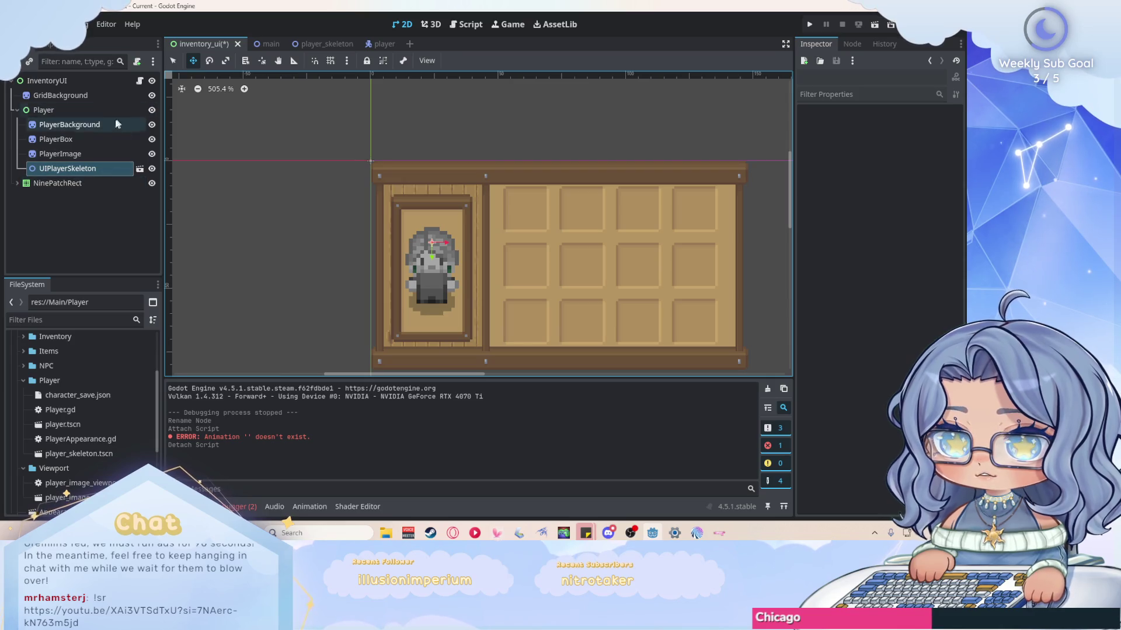
Rename the UIPlayerSkeleton node to PlayerSkeleton and save the inventory_ui scene.
{"action": "left_click", "coordinate": [98, 172]}
{"action": "double_click", "coordinate": [50, 170]}
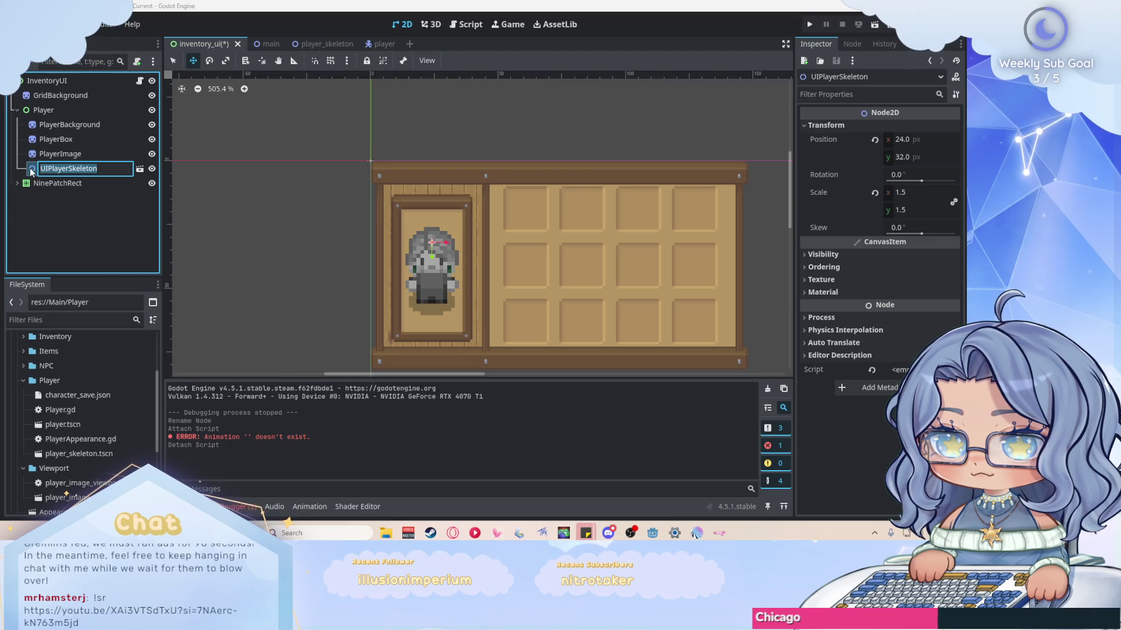
{"action": "left_click", "coordinate": [50, 168]}
{"action": "key", "text": "BackSpace"}
{"action": "key", "text": "BackSpace"}
{"action": "key", "text": "Return"}
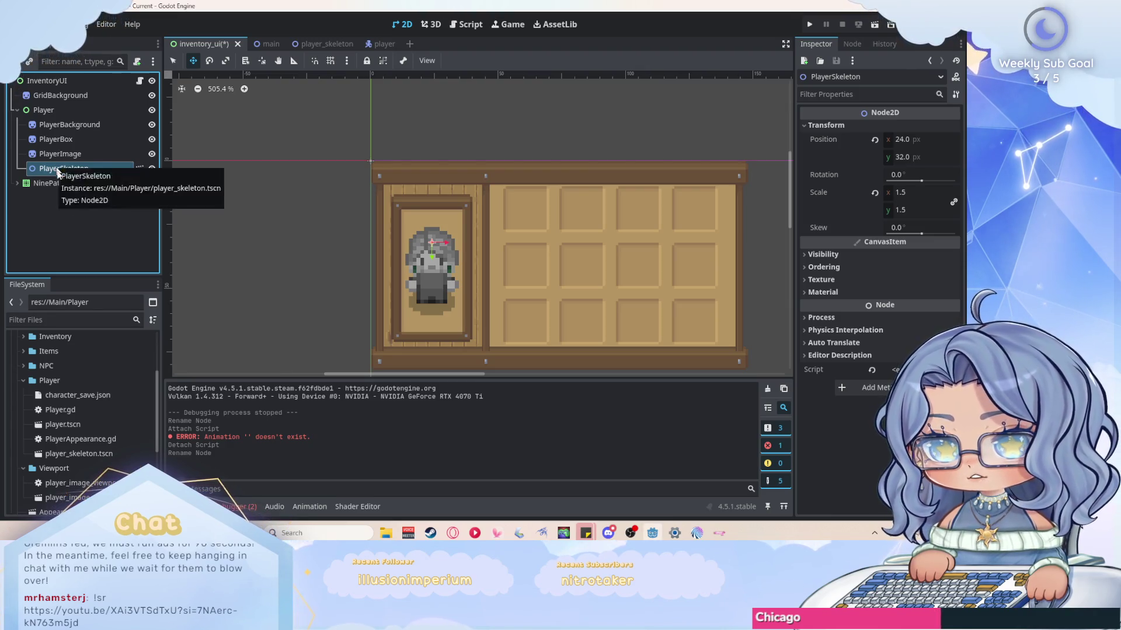
{"action": "left_click", "coordinate": [88, 222]}
{"action": "left_click", "coordinate": [251, 135]}
{"action": "key", "text": "ctrl+s"}
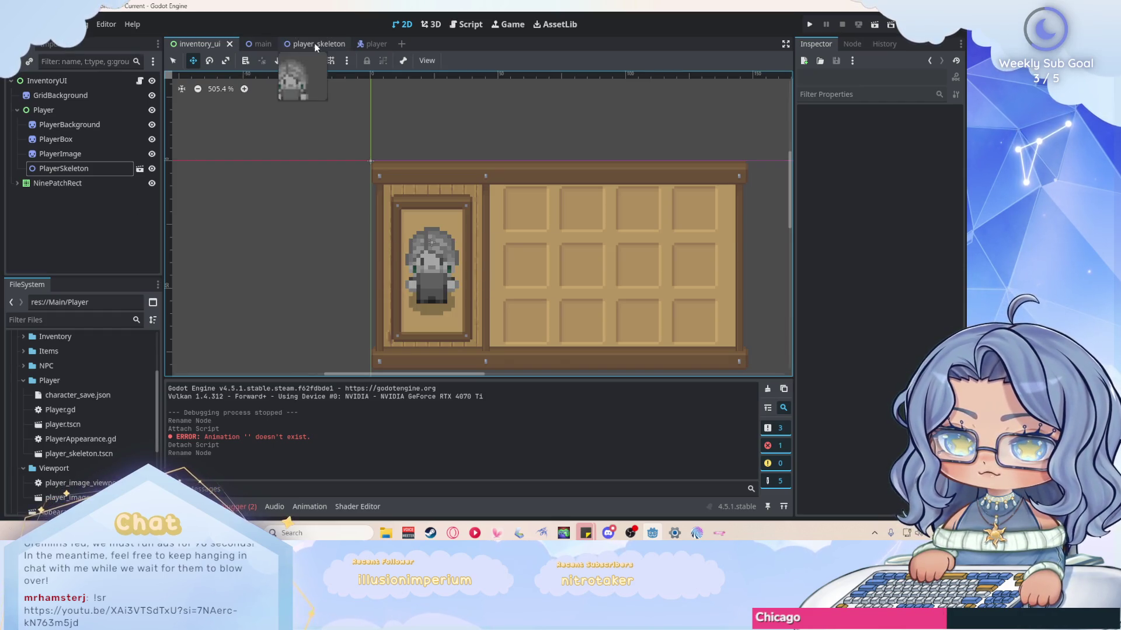
{"action": "left_click", "coordinate": [317, 45]}
Close the player_skeleton and player scene tabs and move inventory_ui after main.
{"action": "left_click", "coordinate": [340, 45]}
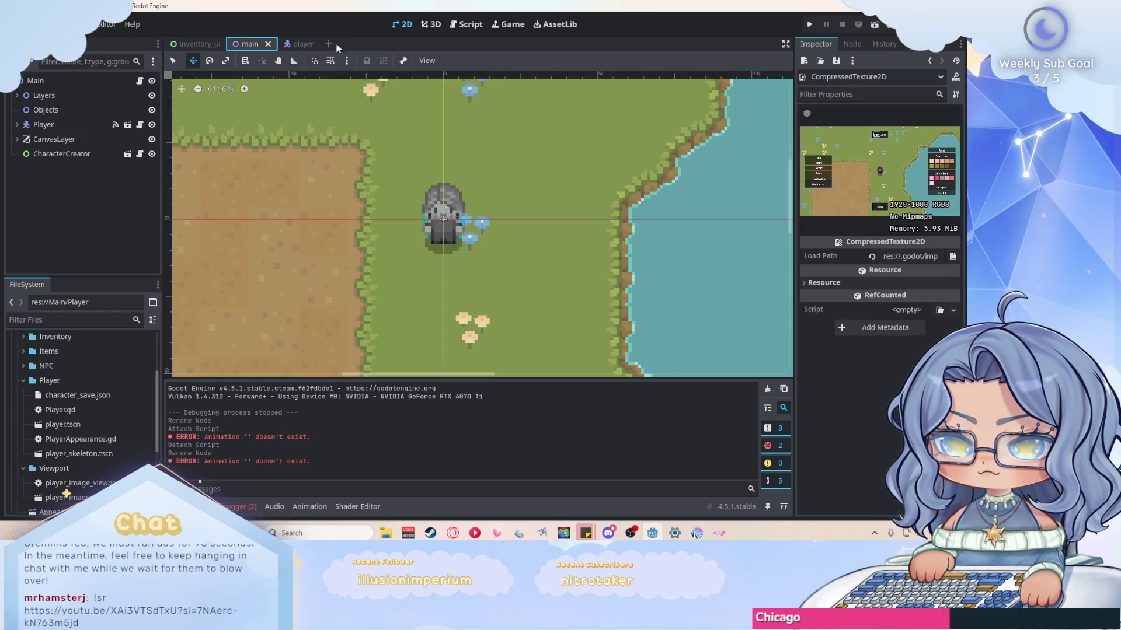
{"action": "left_click", "coordinate": [300, 45]}
{"action": "left_click", "coordinate": [309, 44]}
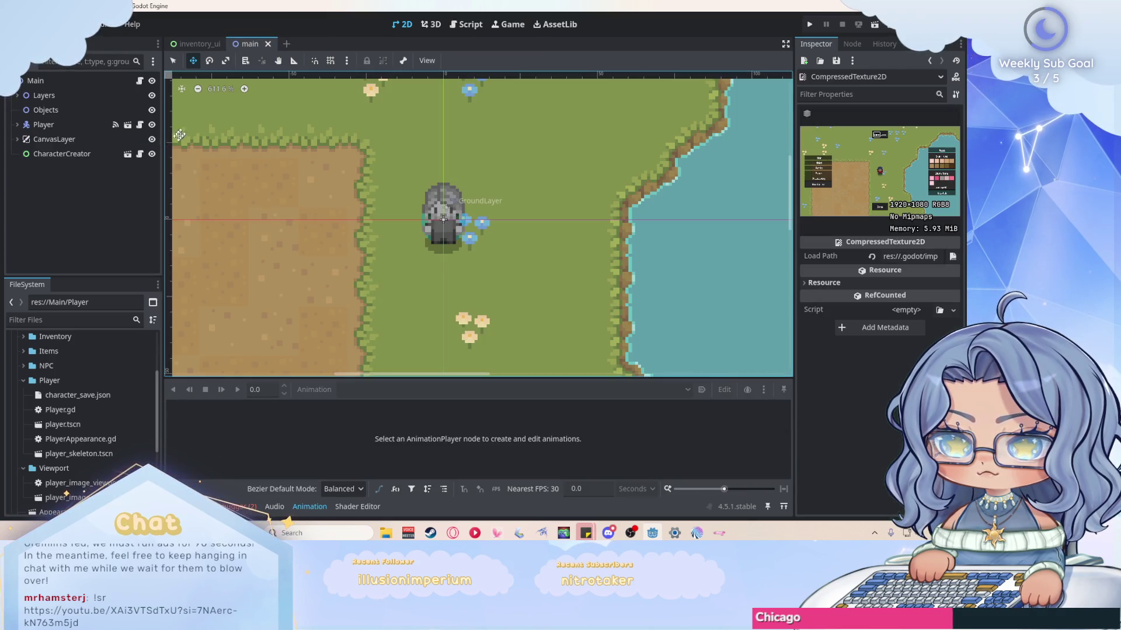
{"action": "scroll", "coordinate": [460, 158], "scroll_direction": "up", "scroll_amount": 1}
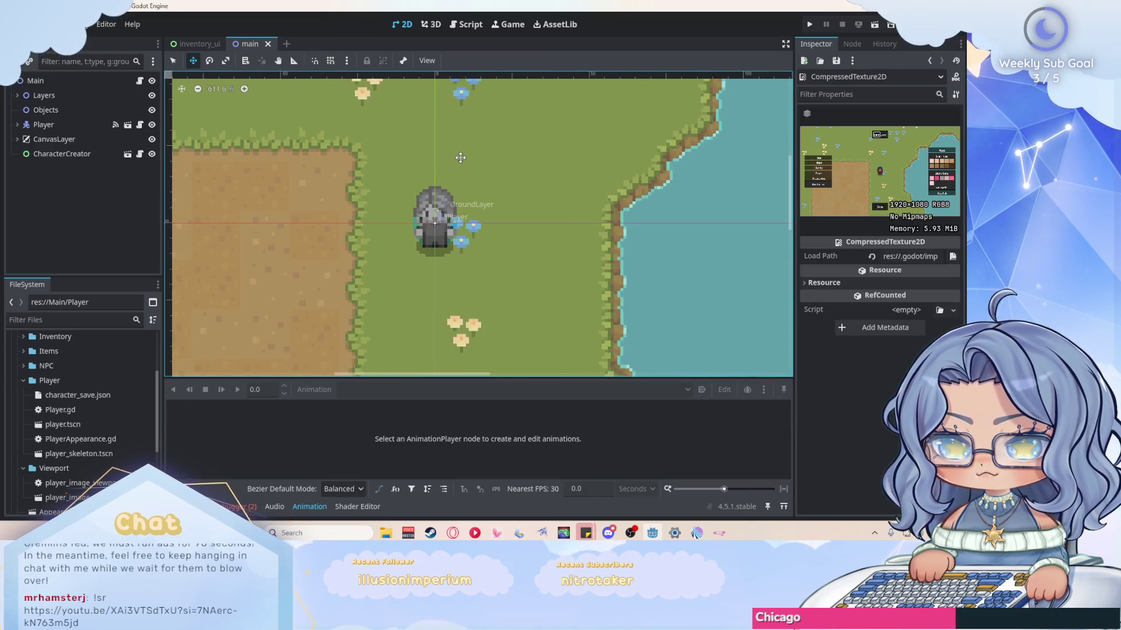
{"action": "scroll", "coordinate": [460, 158], "scroll_direction": "up", "scroll_amount": 2}
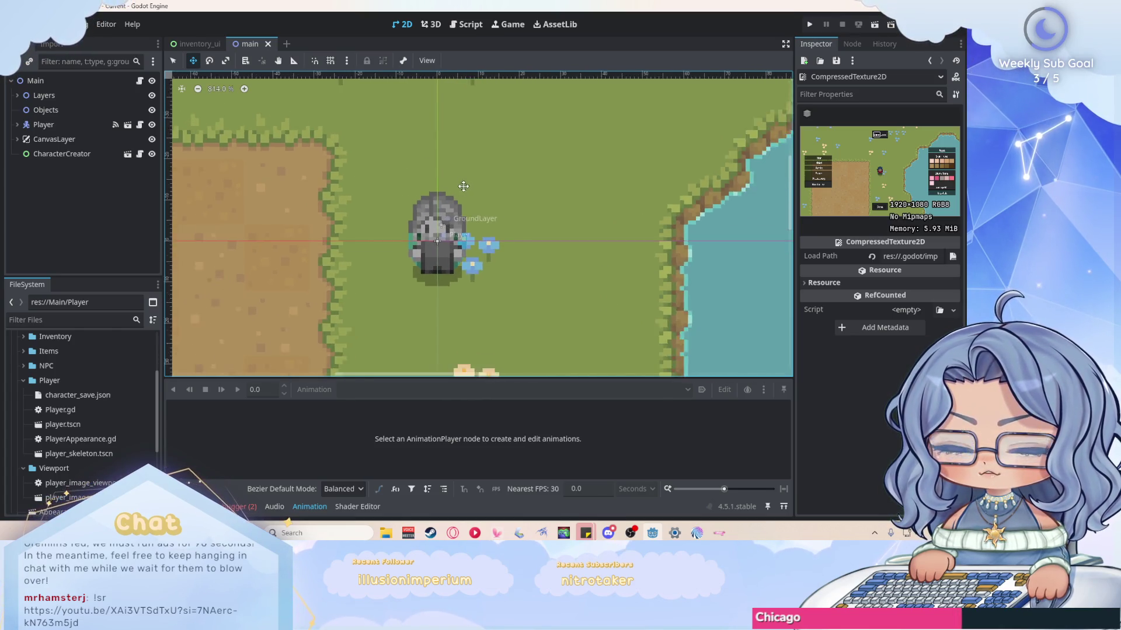
{"action": "scroll", "coordinate": [444, 230], "scroll_direction": "up", "scroll_amount": 2}
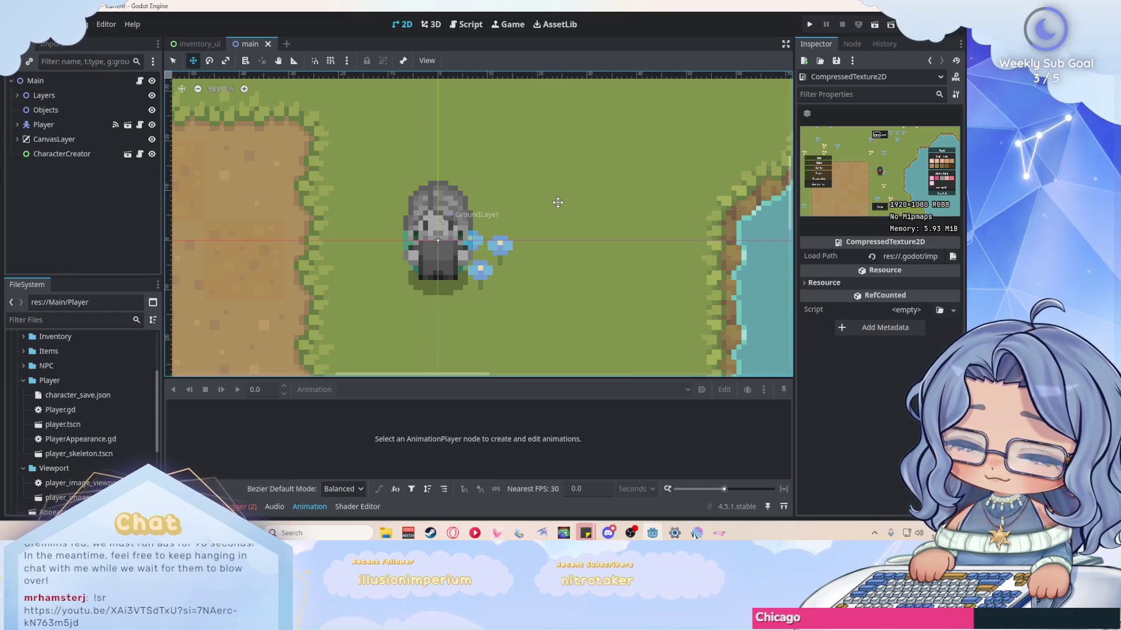
{"action": "left_click_drag", "start_coordinate": [199, 44], "coordinate": [277, 46]}
{"action": "left_click", "coordinate": [17, 110]}
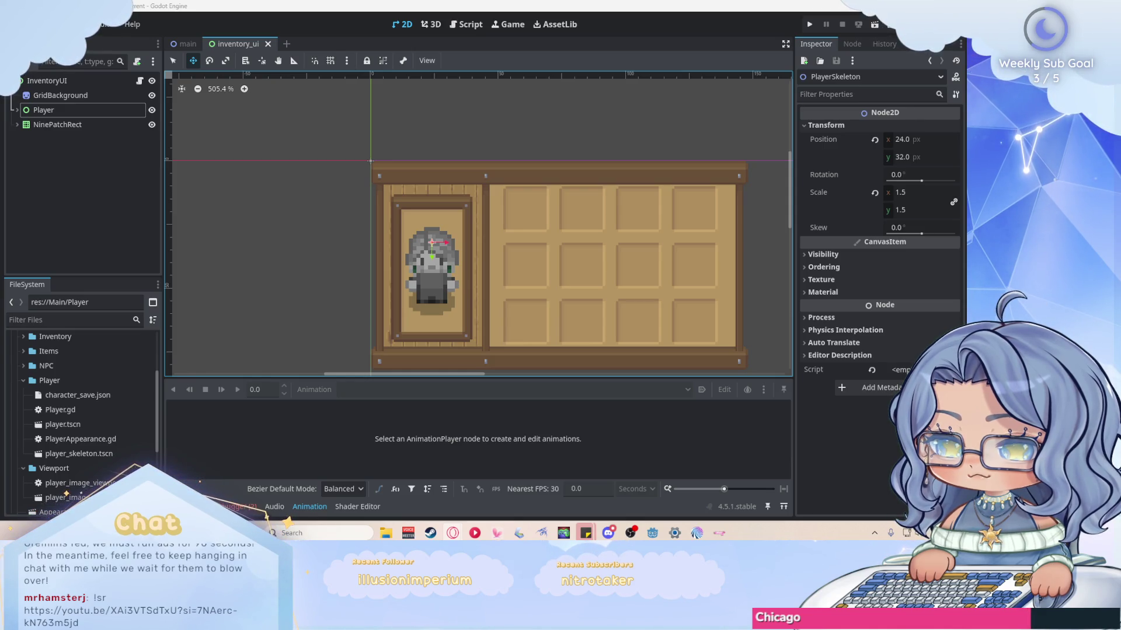
Expand NinePatchRect and GridContainer to list the inventory slots.
{"action": "left_click", "coordinate": [95, 184]}
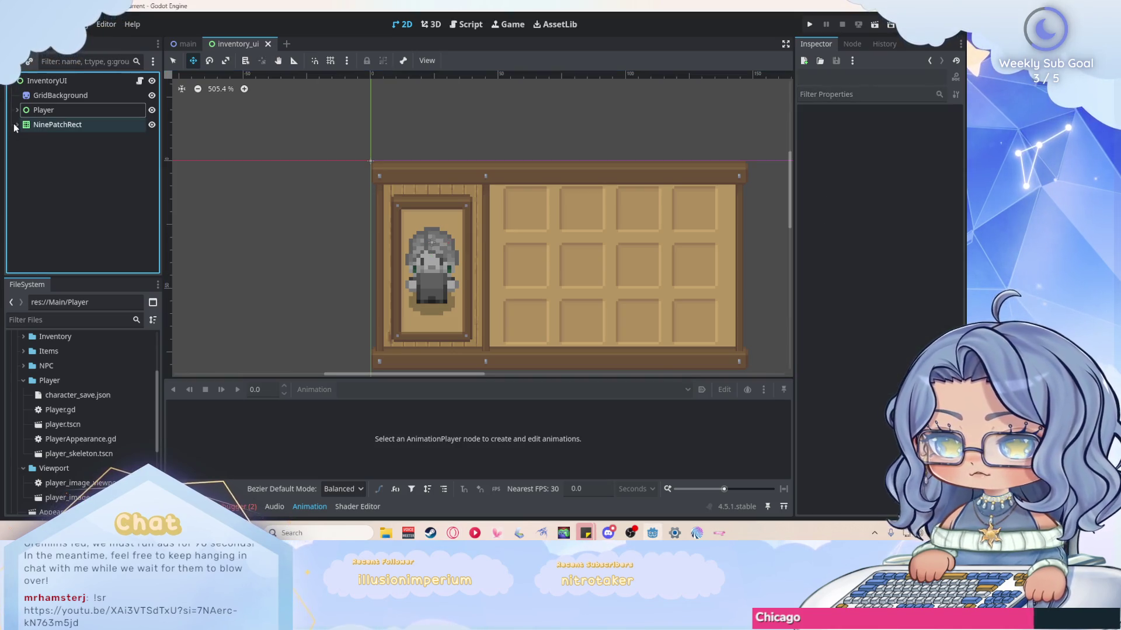
{"action": "left_click", "coordinate": [17, 125]}
{"action": "left_click", "coordinate": [22, 140]}
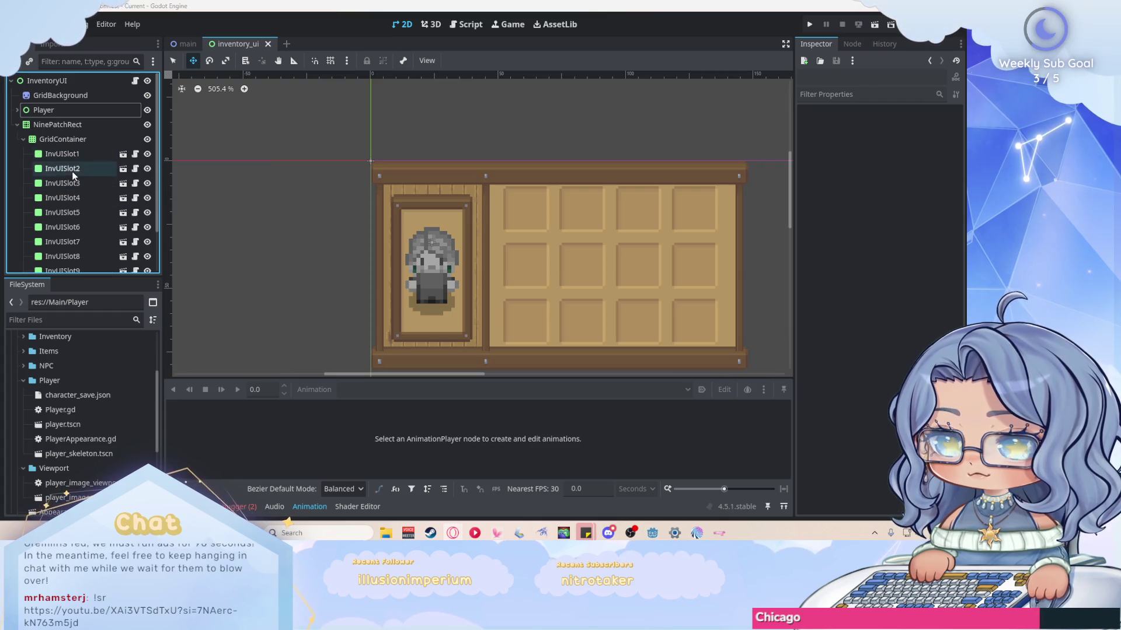
Open inv_ui_slot.gd and the inv_ui_slot scene from the Inventory folder in 2D view.
{"action": "scroll", "coordinate": [80, 380], "scroll_direction": "up", "scroll_amount": 2}
{"action": "left_click", "coordinate": [25, 382]}
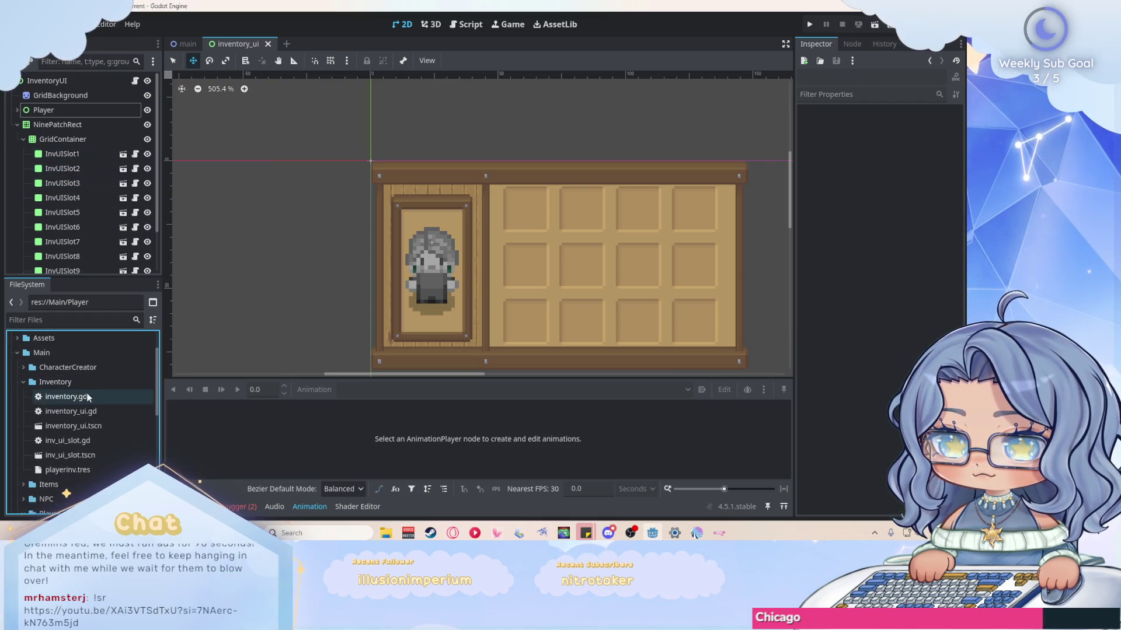
{"action": "double_click", "coordinate": [114, 440]}
{"action": "double_click", "coordinate": [115, 455]}
{"action": "key", "text": "ctrl+F1"}
{"action": "scroll", "coordinate": [304, 196], "scroll_direction": "down", "scroll_amount": 2}
{"action": "scroll", "coordinate": [381, 204], "scroll_direction": "up", "scroll_amount": 3}
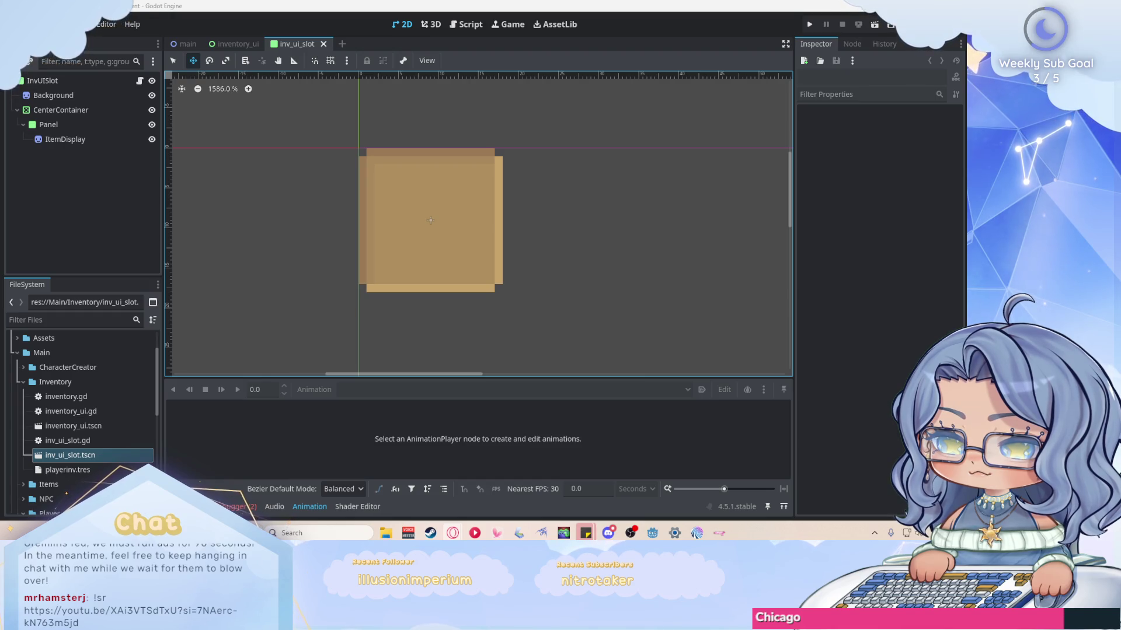
Add a Label child under the Panel node with its text set to 50.
{"action": "right_click", "coordinate": [63, 123]}
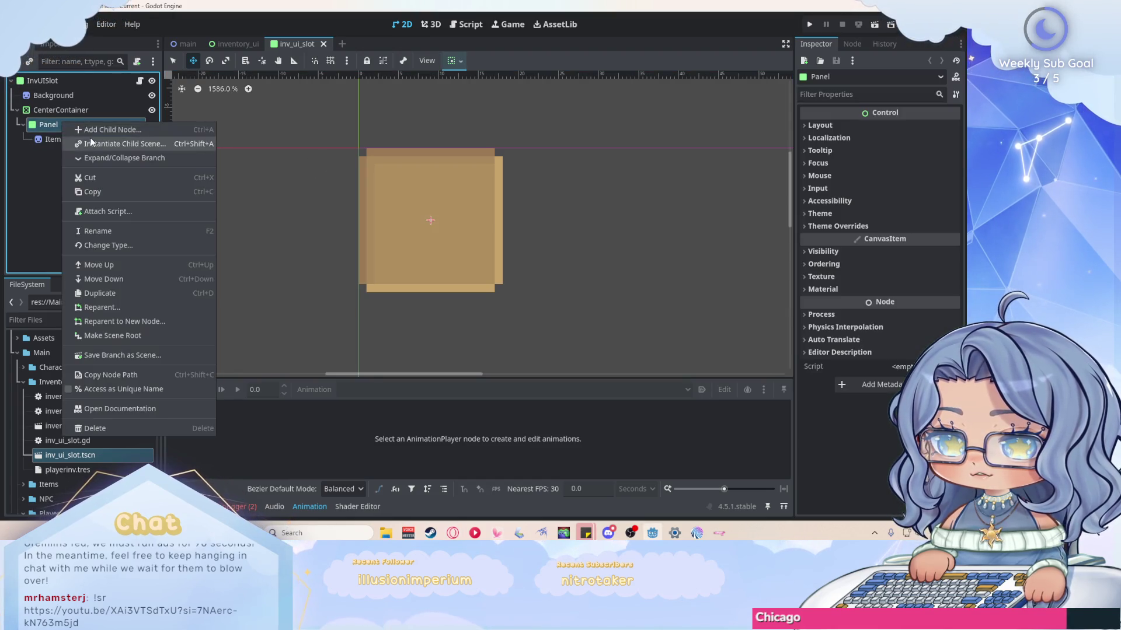
{"action": "left_click", "coordinate": [93, 131]}
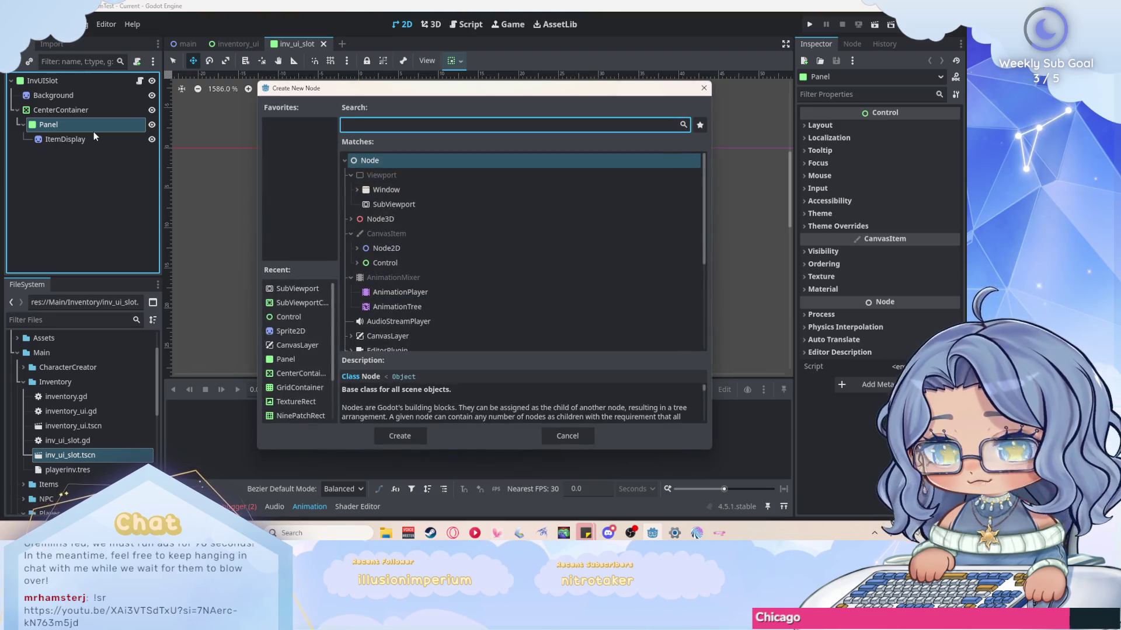
{"action": "type", "text": "labe"}
{"action": "left_click", "coordinate": [400, 433]}
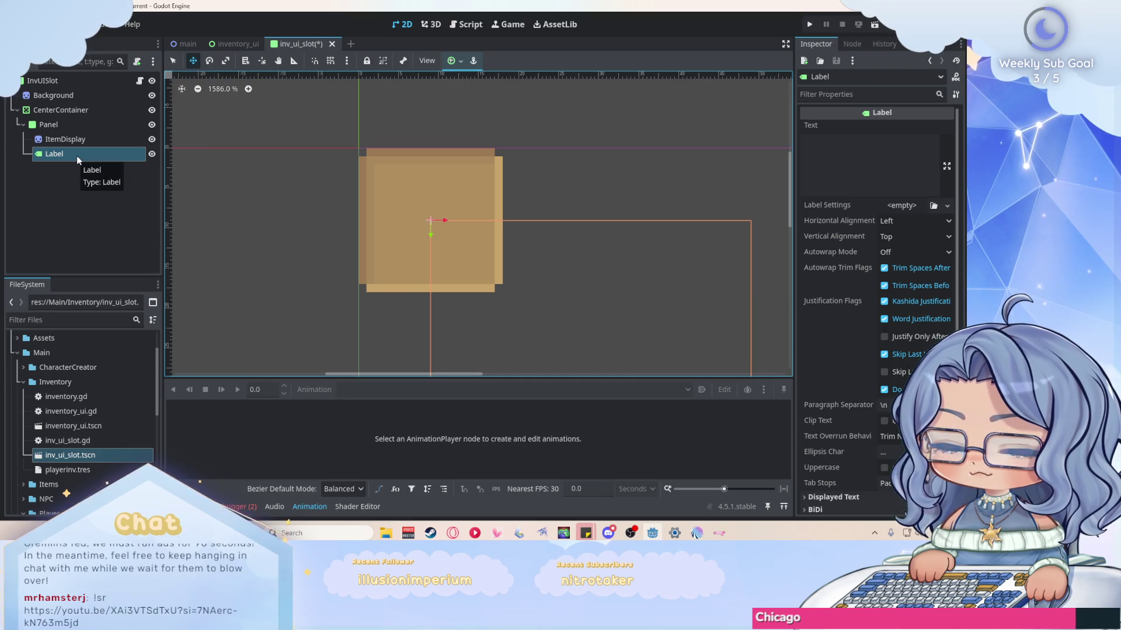
{"action": "left_click", "coordinate": [857, 169]}
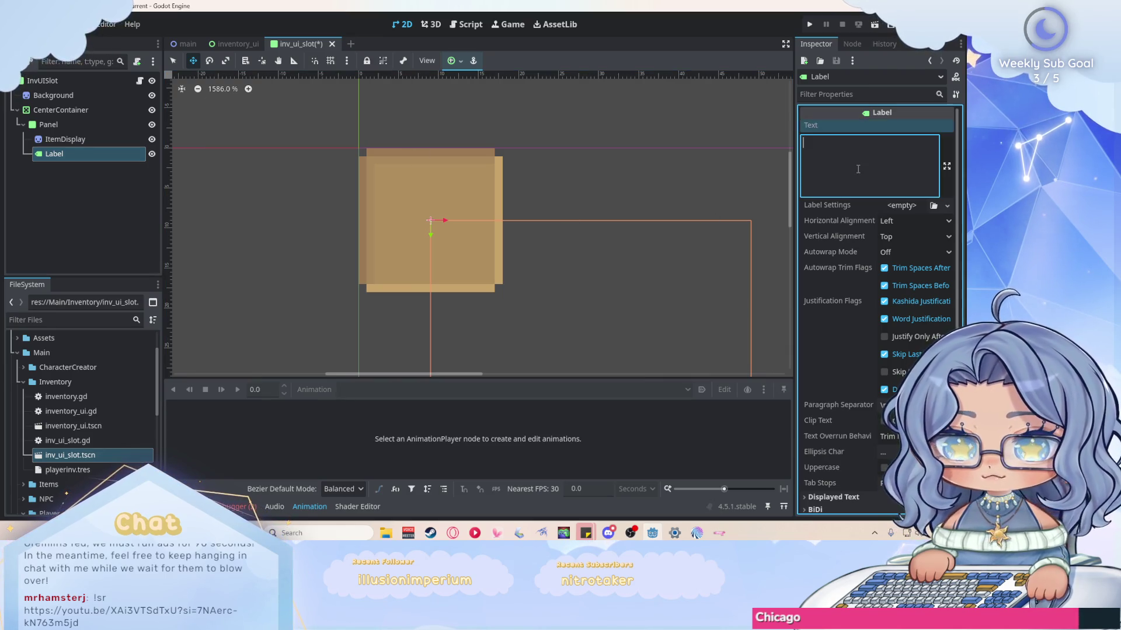
{"action": "type", "text": "_"}
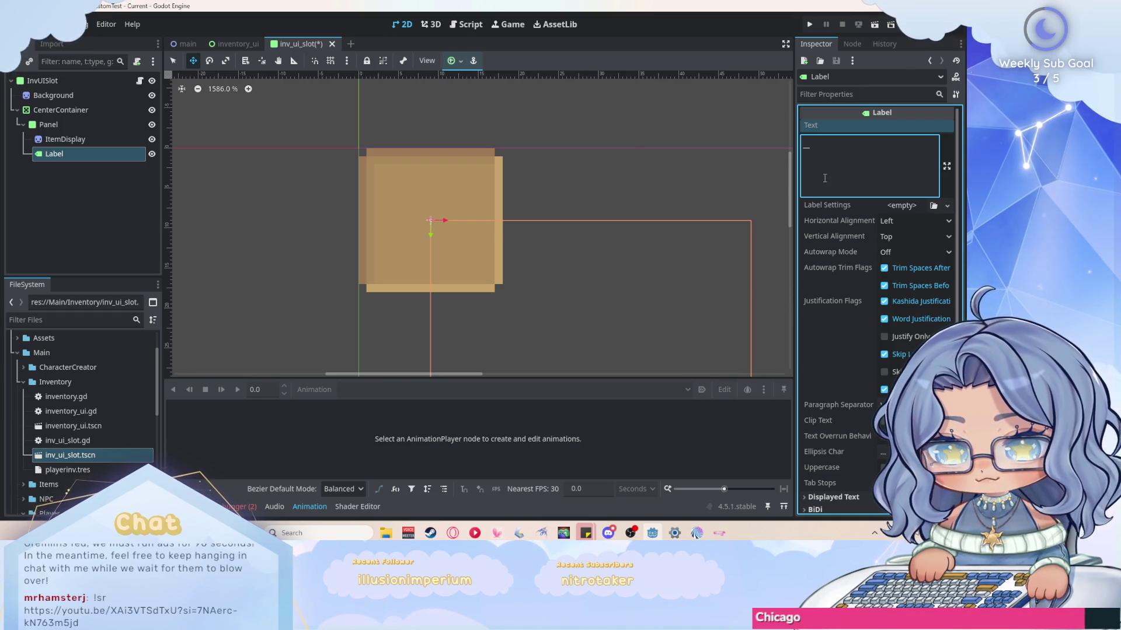
{"action": "type", "text": "50"}
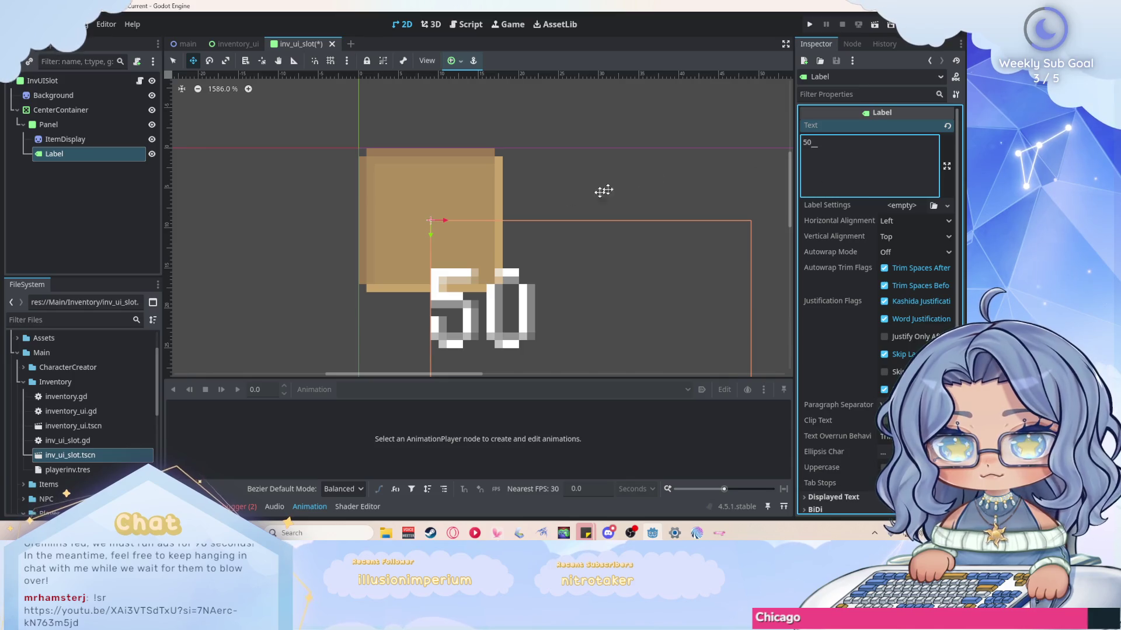
Set the label's scale to 0.5 under Layout > Transform.
{"action": "scroll", "coordinate": [419, 214], "scroll_direction": "down", "scroll_amount": 1}
{"action": "scroll", "coordinate": [419, 213], "scroll_direction": "down", "scroll_amount": 1}
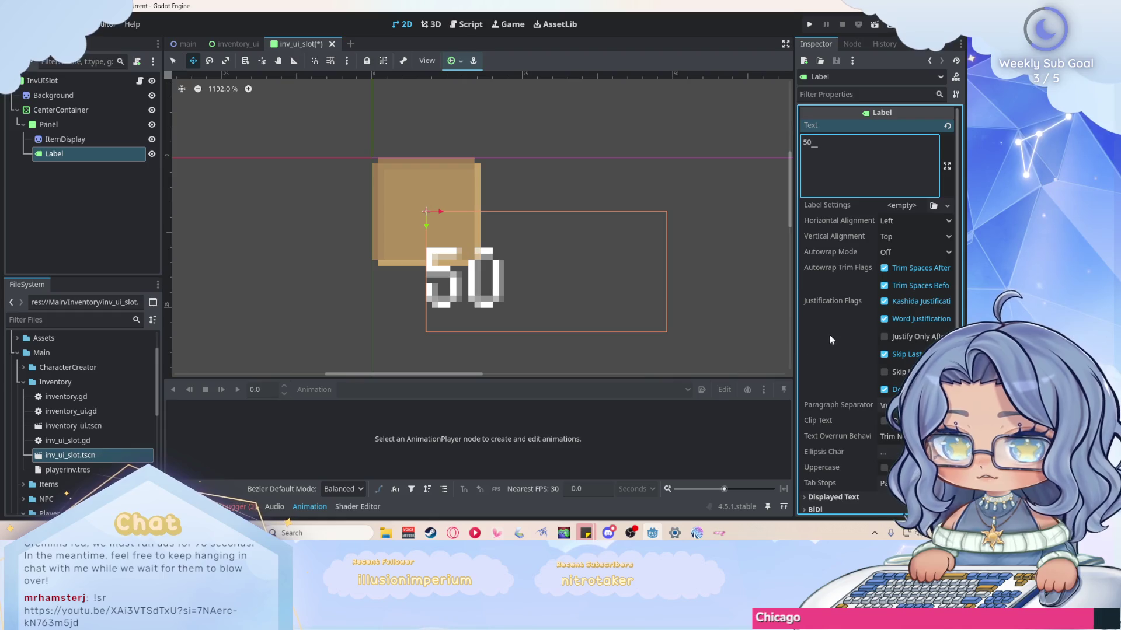
{"action": "scroll", "coordinate": [841, 281], "scroll_direction": "down", "scroll_amount": 5}
{"action": "left_click", "coordinate": [846, 332]}
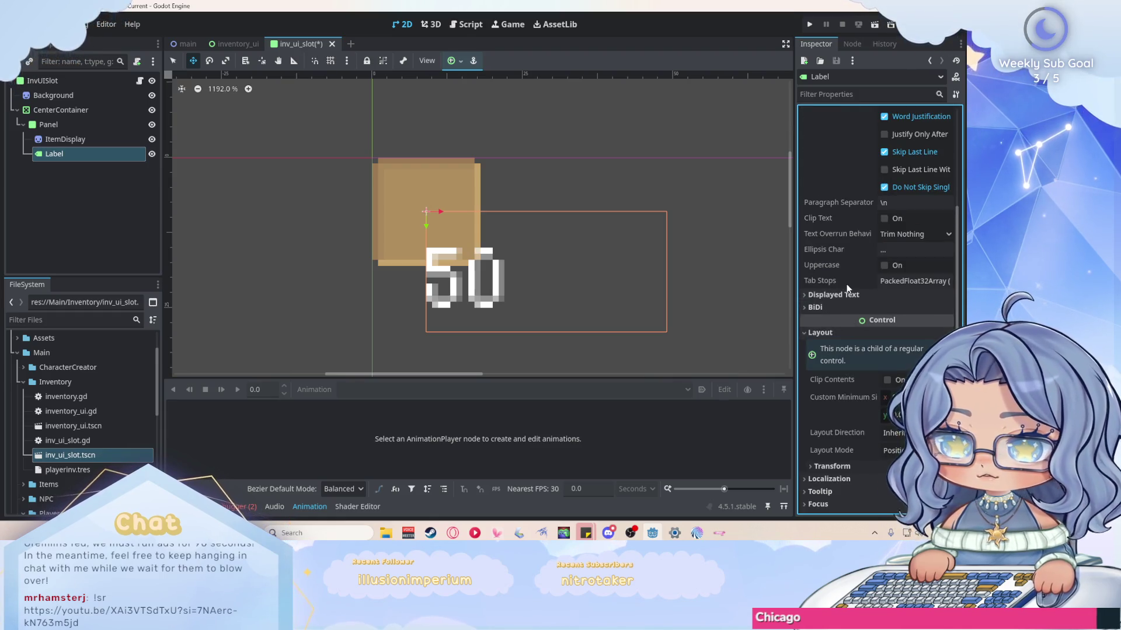
{"action": "scroll", "coordinate": [848, 288], "scroll_direction": "down", "scroll_amount": 2}
{"action": "left_click", "coordinate": [844, 366]}
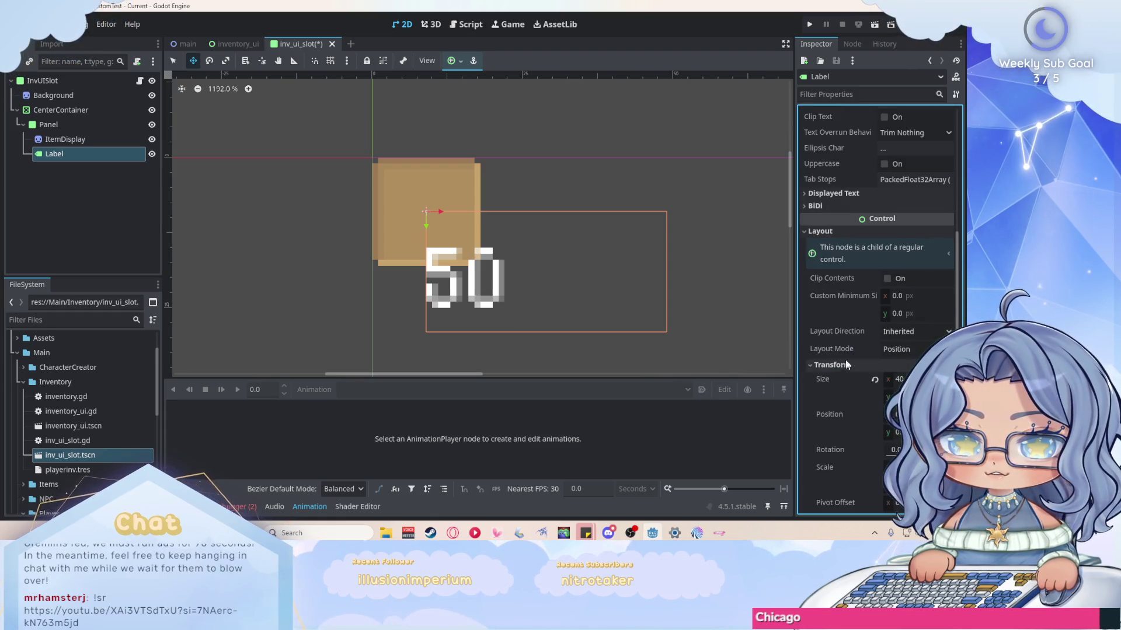
{"action": "scroll", "coordinate": [862, 326], "scroll_direction": "down", "scroll_amount": 1}
{"action": "left_click", "coordinate": [907, 330]}
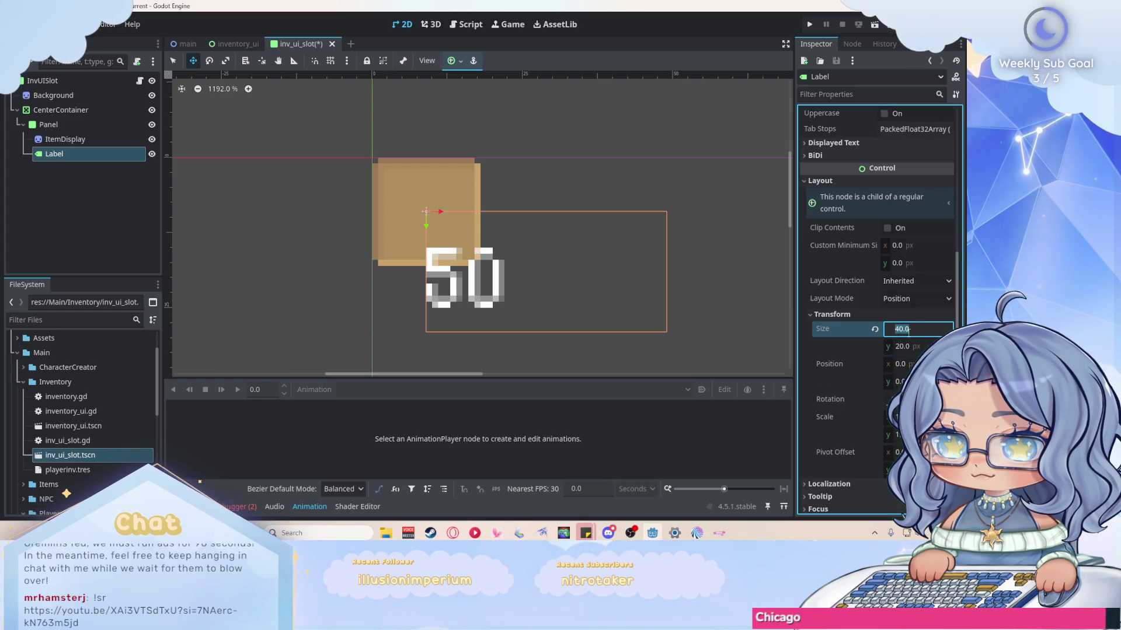
{"action": "left_click", "coordinate": [902, 417]}
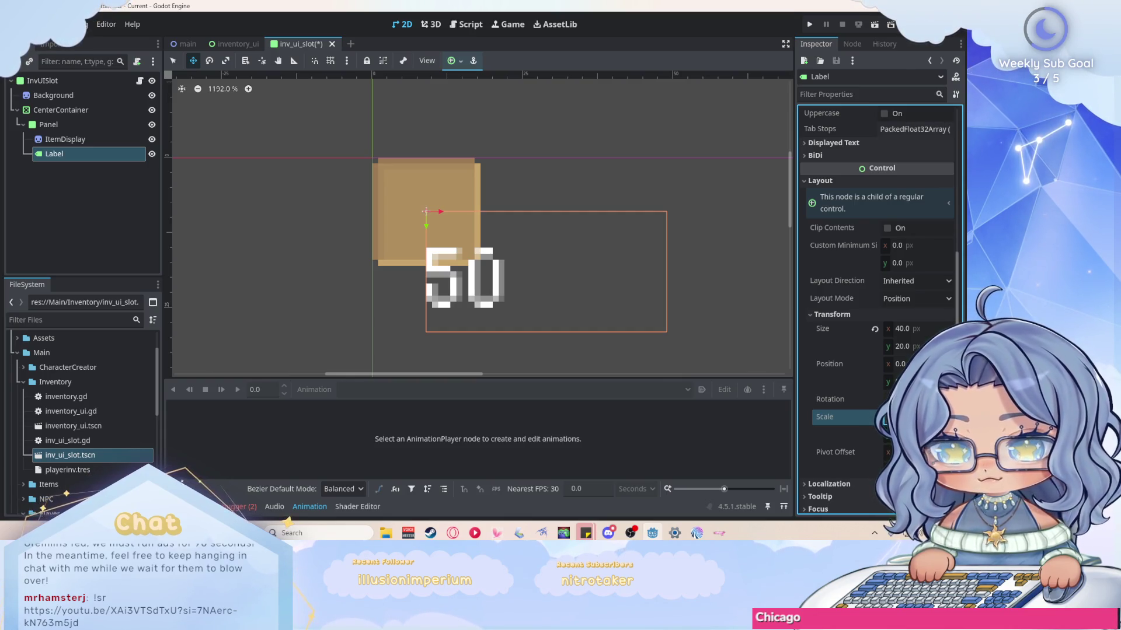
{"action": "type", "text": "0.5"}
{"action": "key", "text": "Return"}
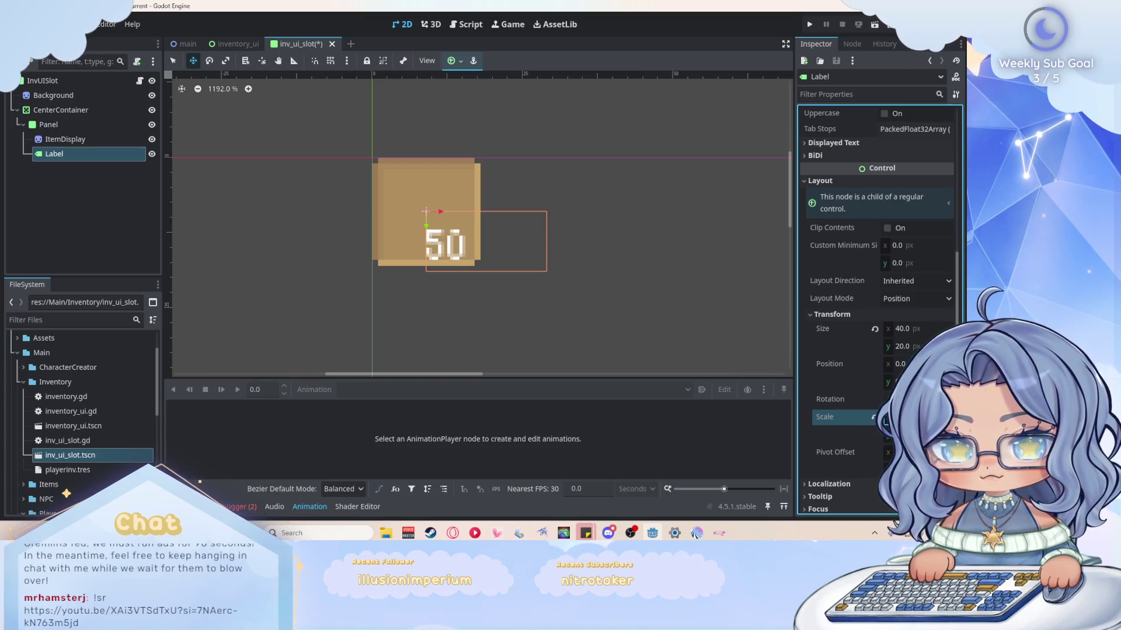
Right-align the label's text and shift it left over the slot.
{"action": "scroll", "coordinate": [500, 327], "scroll_direction": "down", "scroll_amount": 1}
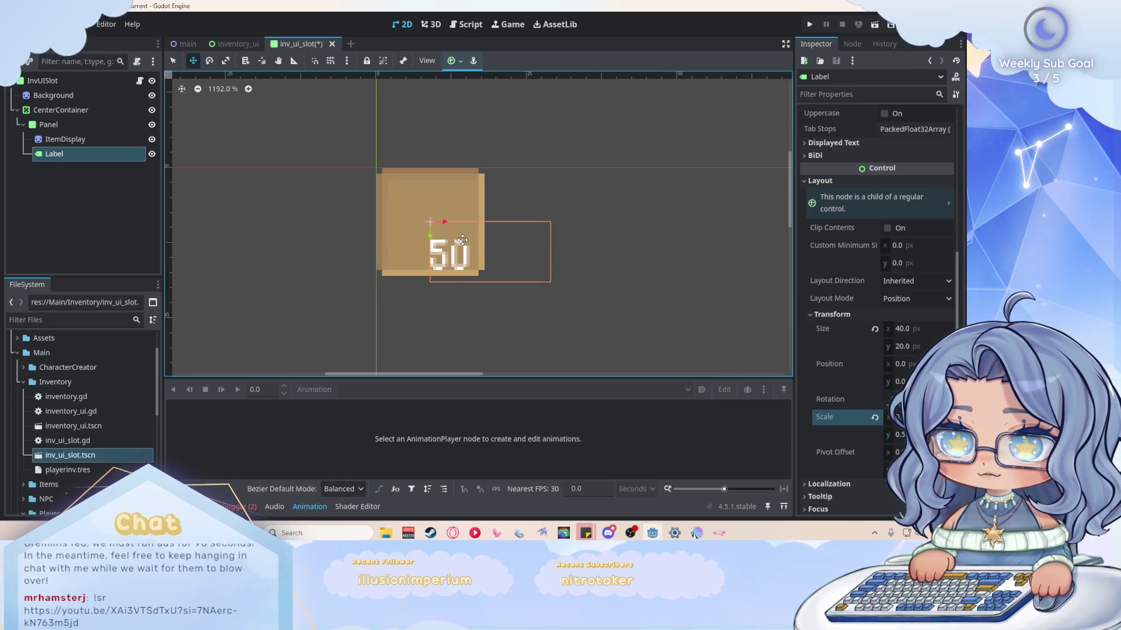
{"action": "scroll", "coordinate": [448, 252], "scroll_direction": "up", "scroll_amount": 2}
{"action": "scroll", "coordinate": [897, 355], "scroll_direction": "up", "scroll_amount": 5}
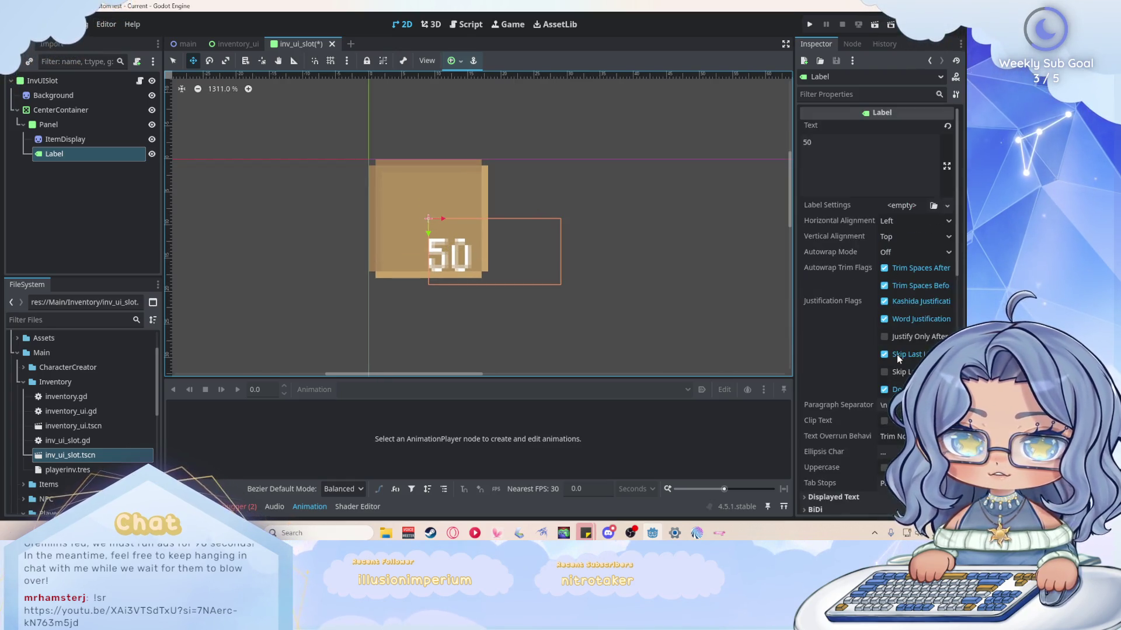
{"action": "left_click", "coordinate": [914, 220]}
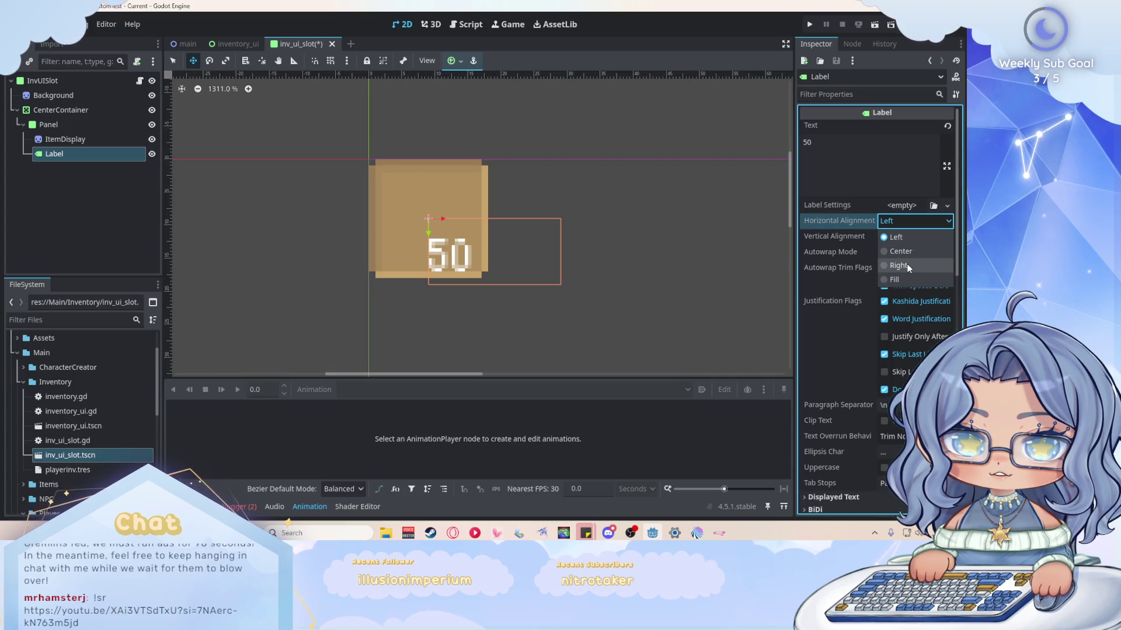
{"action": "left_click", "coordinate": [904, 257]}
{"action": "left_click_drag", "start_coordinate": [531, 262], "coordinate": [456, 262]}
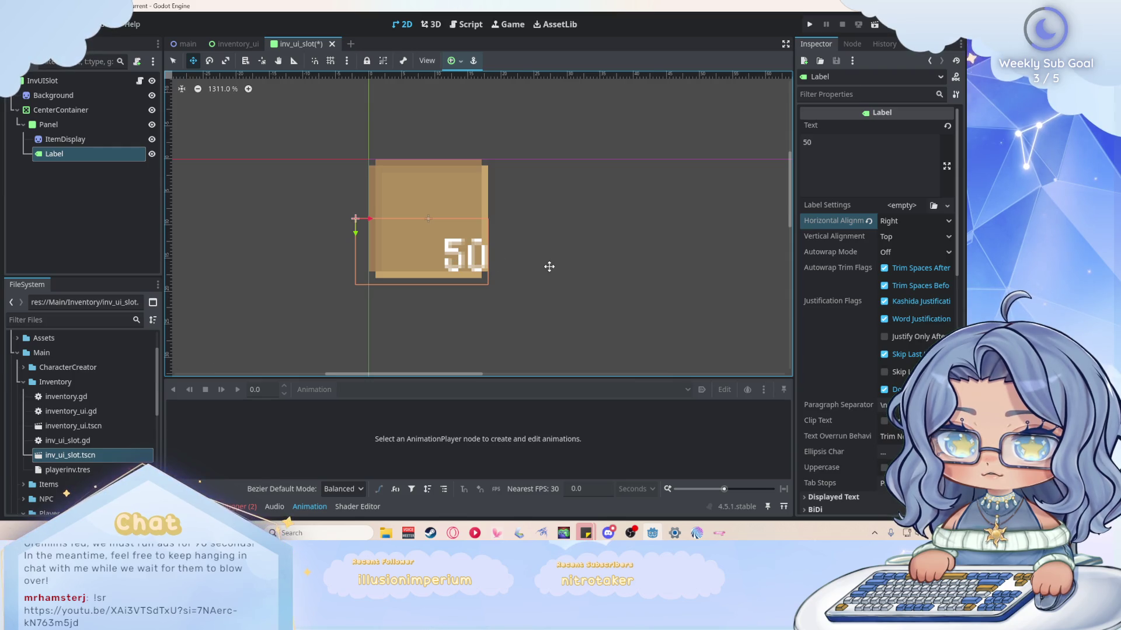
Change the label's scale to 0.7.
{"action": "scroll", "coordinate": [821, 307], "scroll_direction": "down", "scroll_amount": 10}
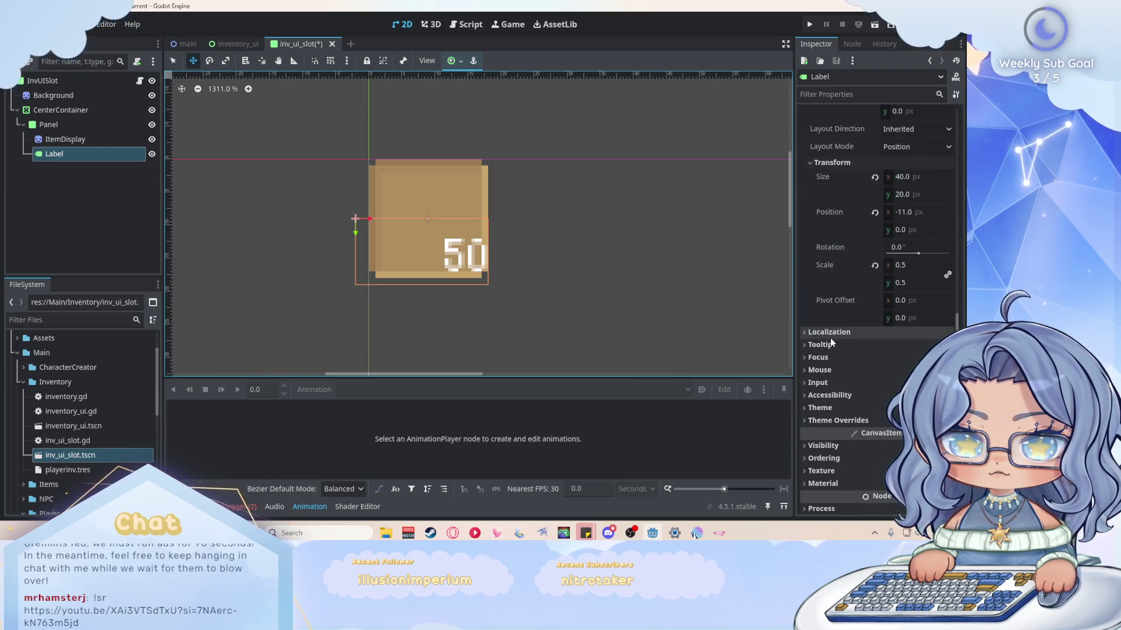
{"action": "scroll", "coordinate": [832, 331], "scroll_direction": "up", "scroll_amount": 2}
{"action": "left_click", "coordinate": [905, 315]}
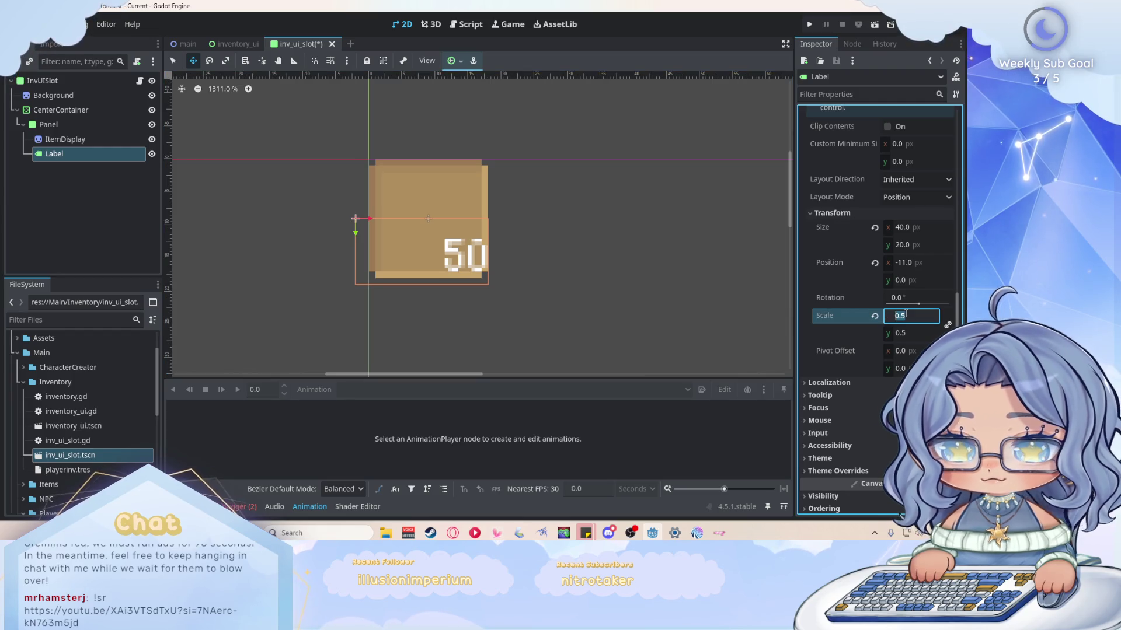
{"action": "type", "text": "0.57"}
{"action": "key", "text": "BackSpace"}
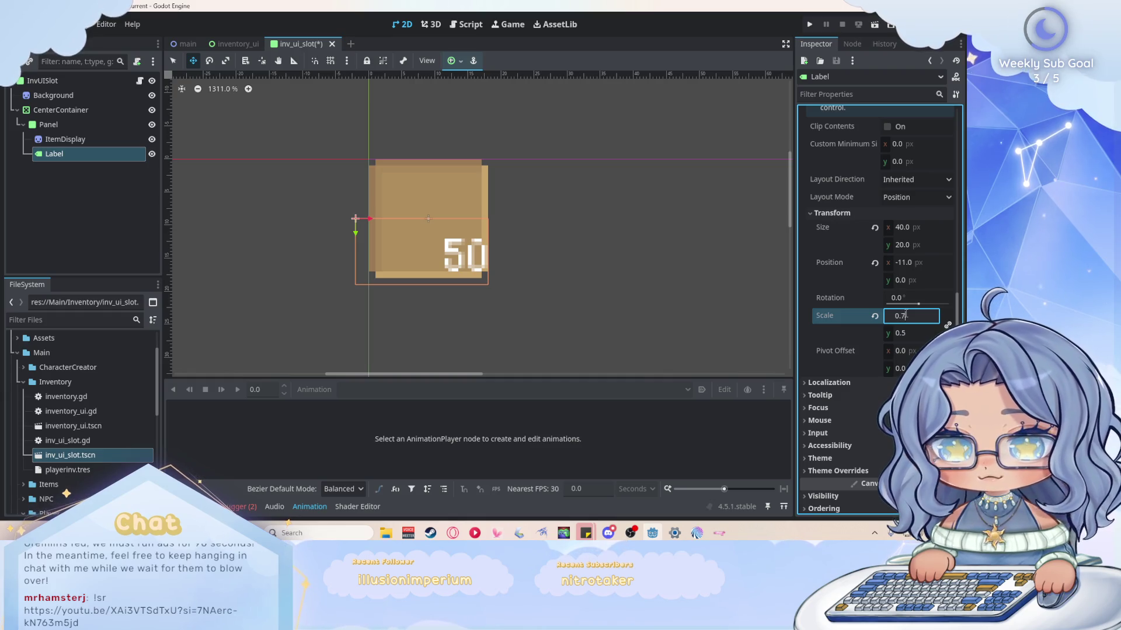
{"action": "key", "text": "Return"}
Move the label up-left in the slot and narrow it from its left edge.
{"action": "left_click_drag", "start_coordinate": [493, 274], "coordinate": [442, 251]}
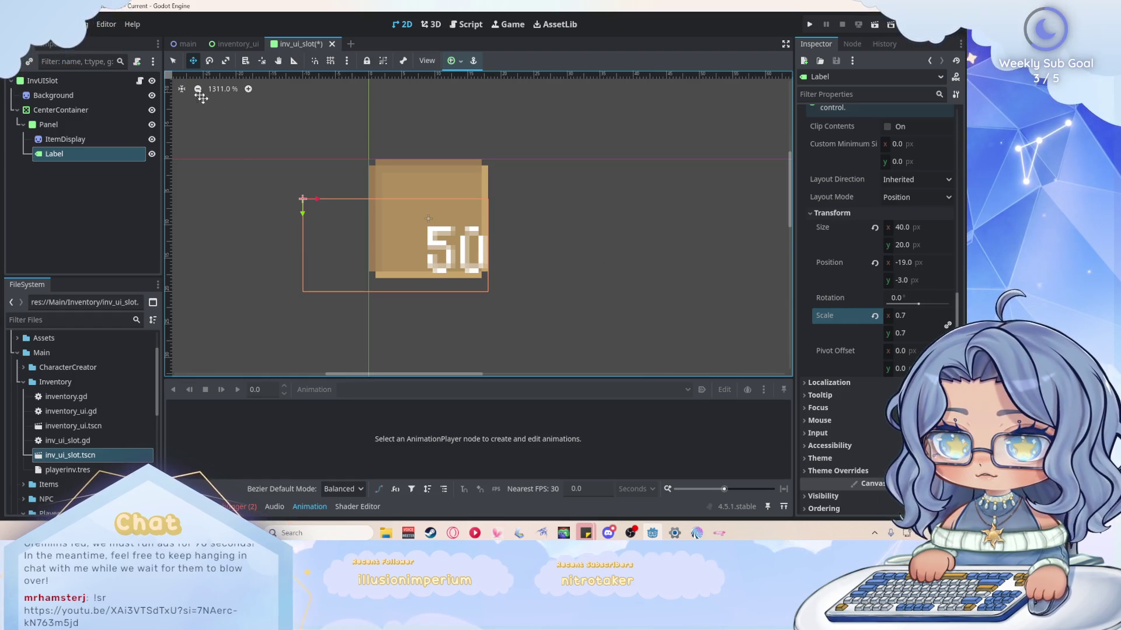
{"action": "key", "text": "q"}
{"action": "left_click_drag", "start_coordinate": [303, 245], "coordinate": [414, 250]}
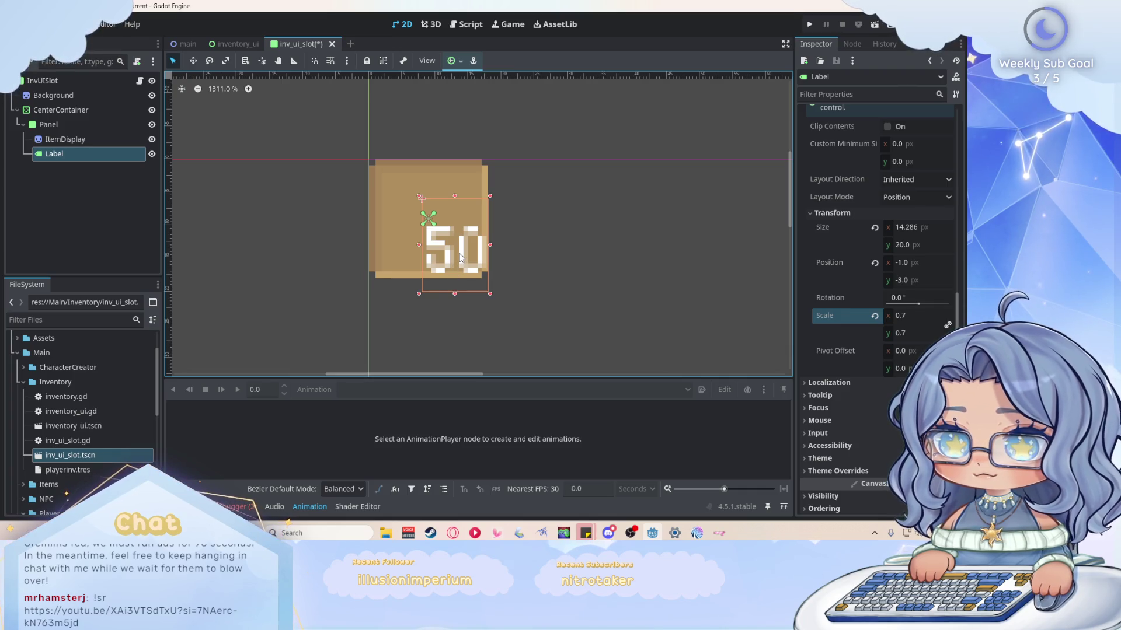
Copy the label's size 14.286 × 20 into its Custom Minimum Size.
{"action": "left_click", "coordinate": [808, 268]}
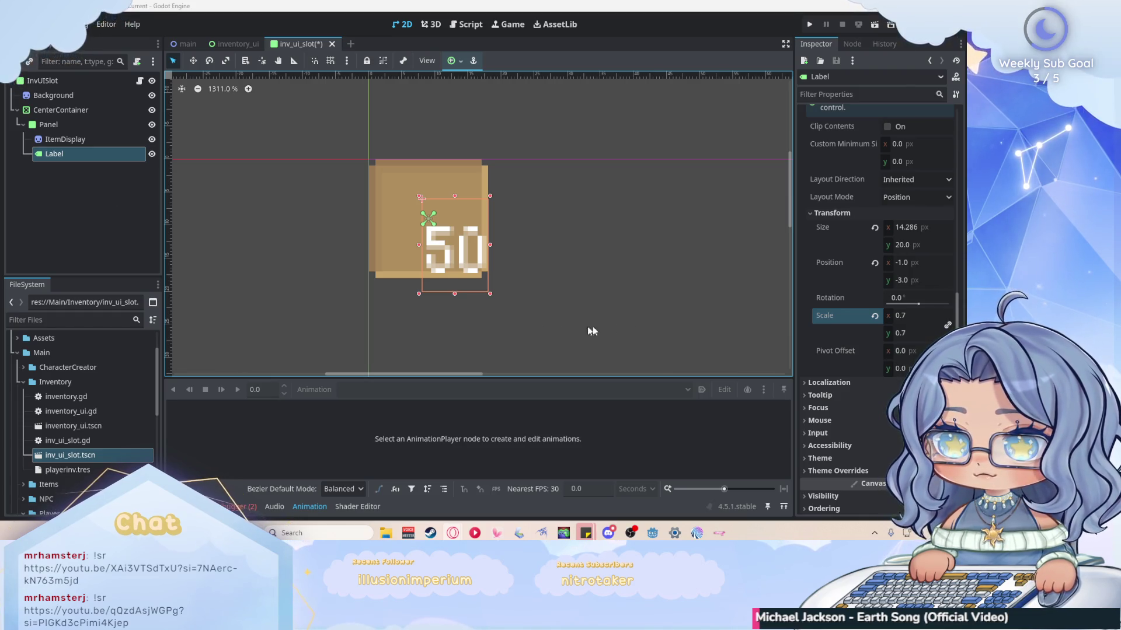
{"action": "left_click", "coordinate": [817, 263]}
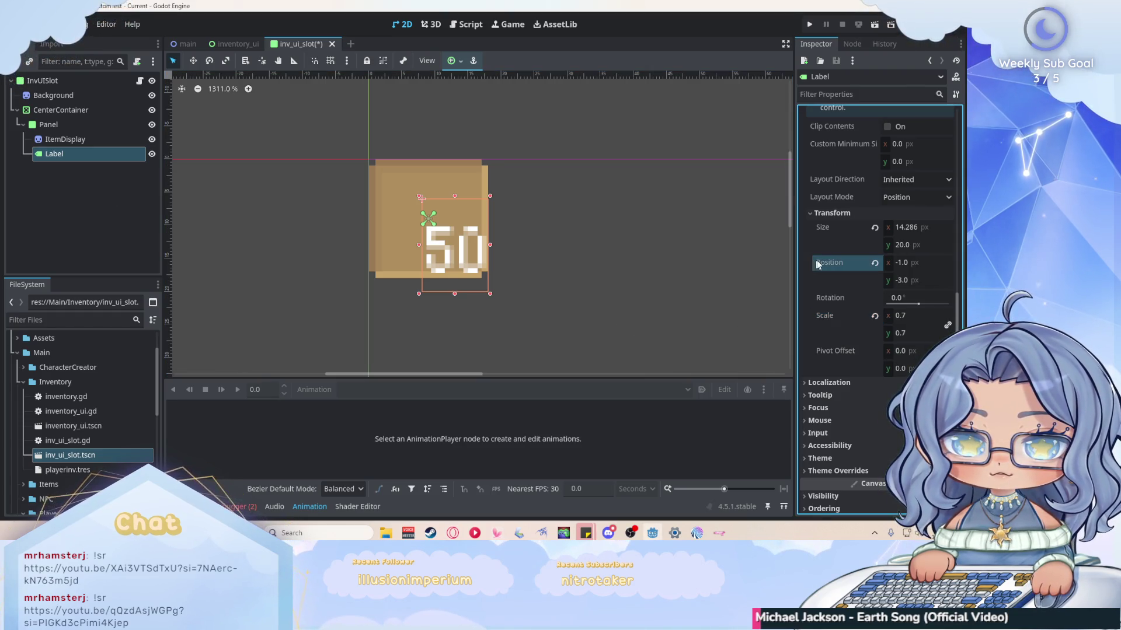
{"action": "left_click", "coordinate": [923, 231]}
{"action": "key", "text": "ctrl+c"}
{"action": "left_click", "coordinate": [901, 144]}
{"action": "key", "text": "ctrl+v"}
{"action": "left_click", "coordinate": [916, 245]}
{"action": "key", "text": "ctrl+c"}
{"action": "left_click", "coordinate": [911, 162]}
{"action": "key", "text": "ctrl+v"}
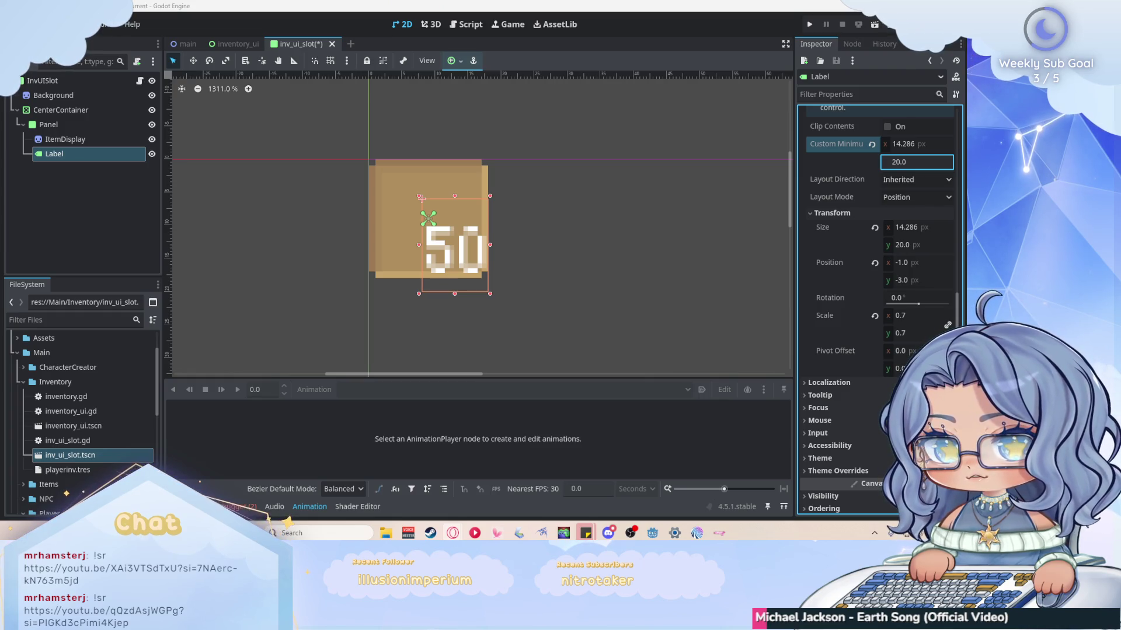
{"action": "left_click", "coordinate": [624, 237]}
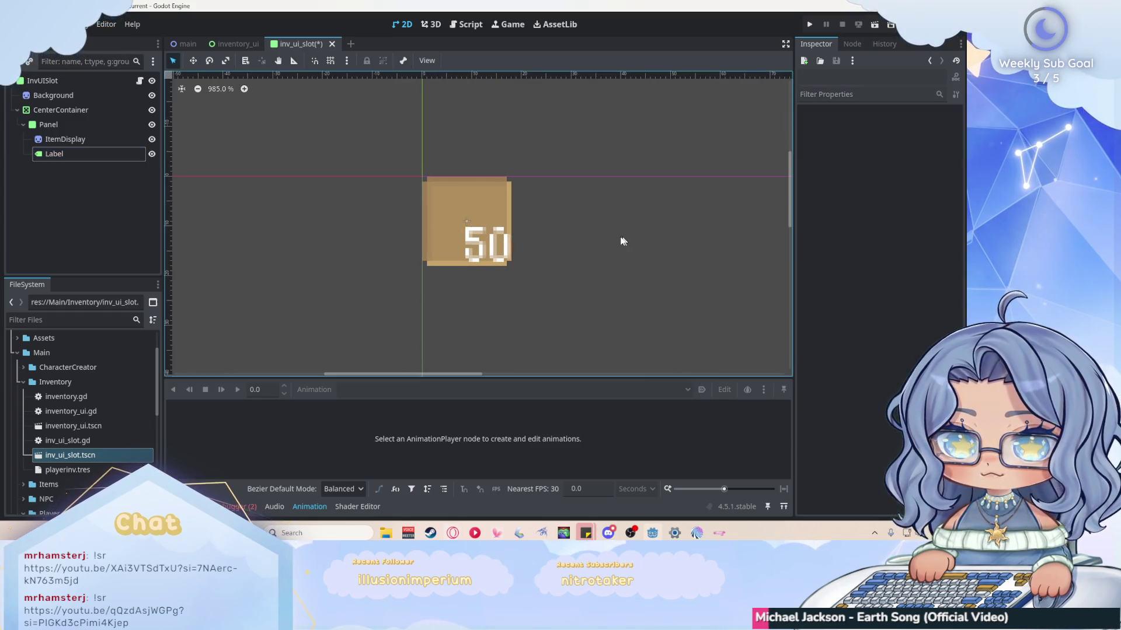
Save inv_ui_slot.tscn with Ctrl+S and view the slot's script.
{"action": "scroll", "coordinate": [624, 236], "scroll_direction": "down", "scroll_amount": 4}
{"action": "scroll", "coordinate": [443, 222], "scroll_direction": "up", "scroll_amount": 1}
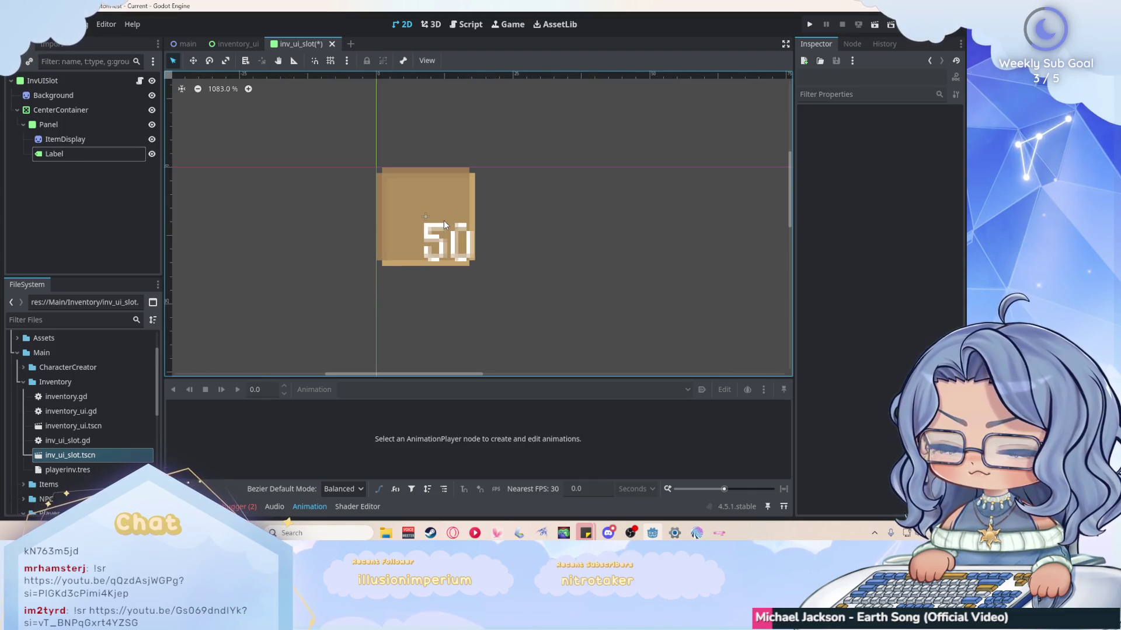
{"action": "left_click", "coordinate": [98, 243]}
{"action": "key", "text": "ctrl+s"}
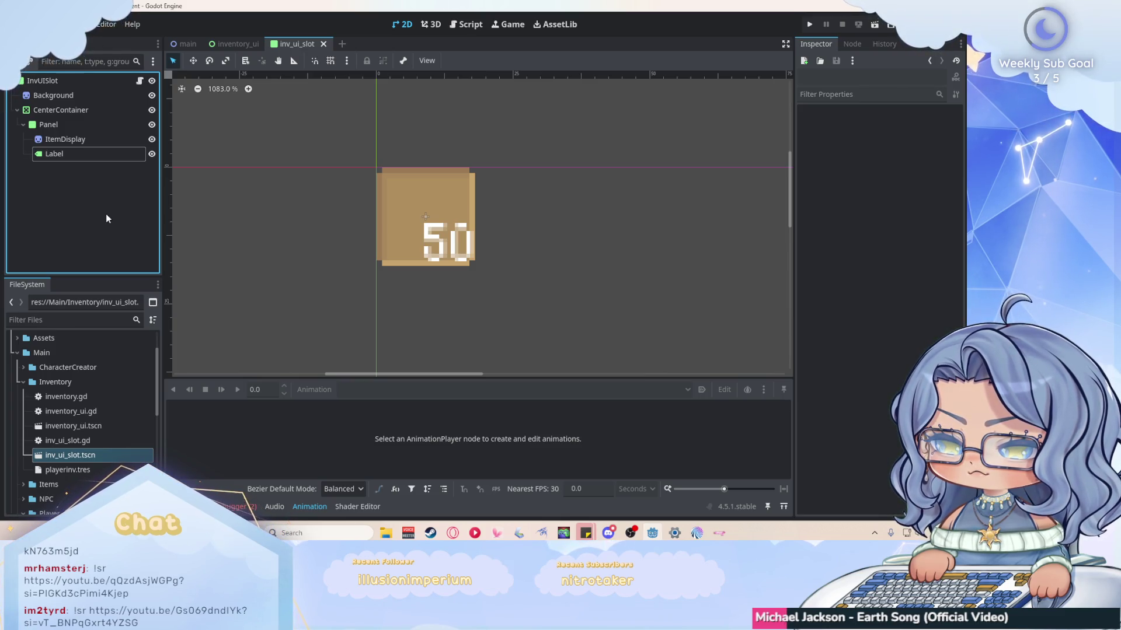
{"action": "left_click", "coordinate": [471, 25]}
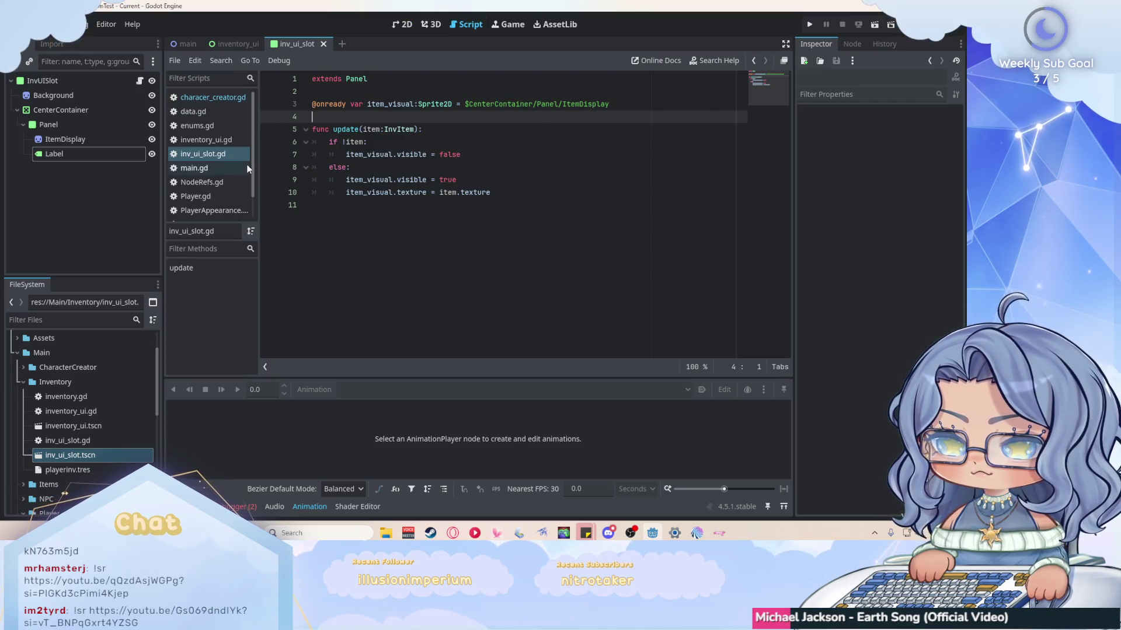
Select the Label node, dismiss its context menu, and open the script editor's File menu.
{"action": "left_click", "coordinate": [103, 156]}
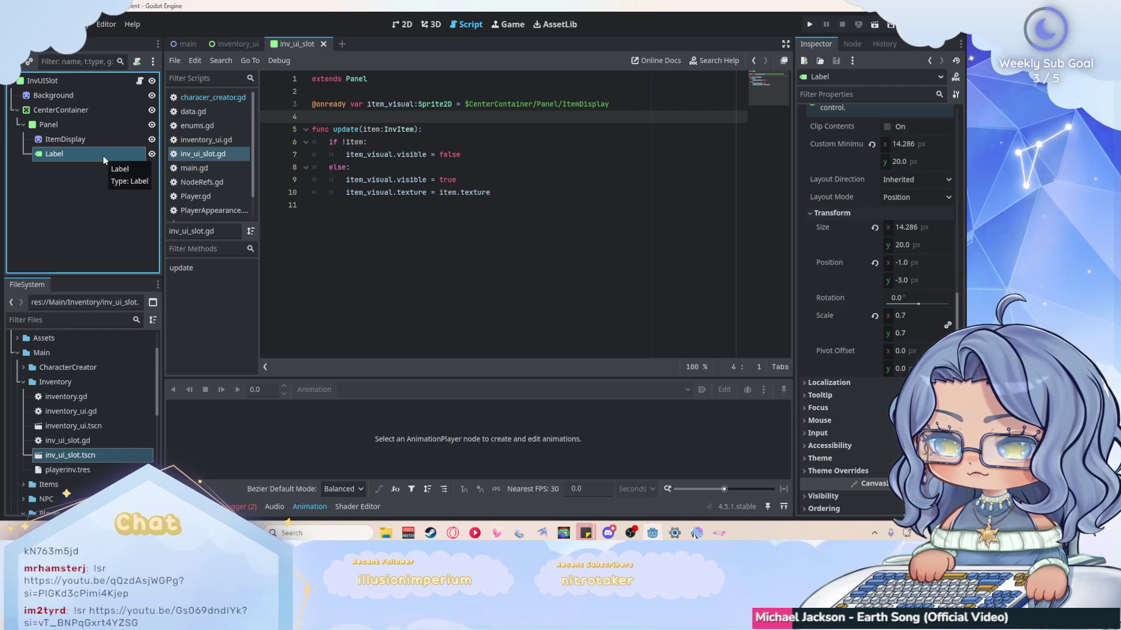
{"action": "right_click", "coordinate": [103, 156]}
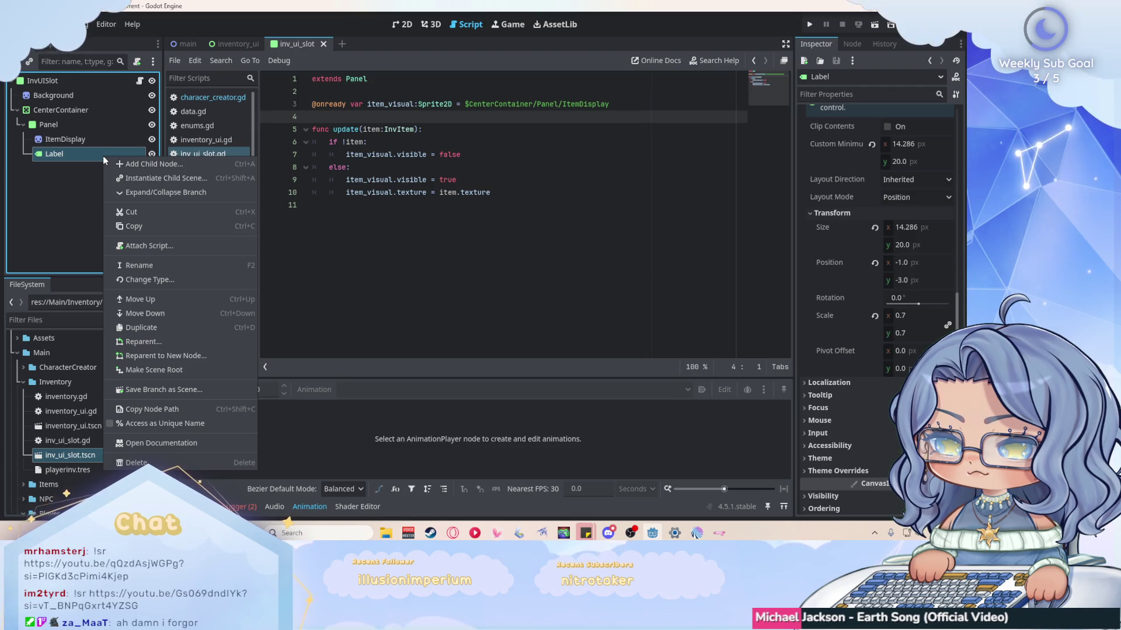
{"action": "left_click", "coordinate": [75, 186]}
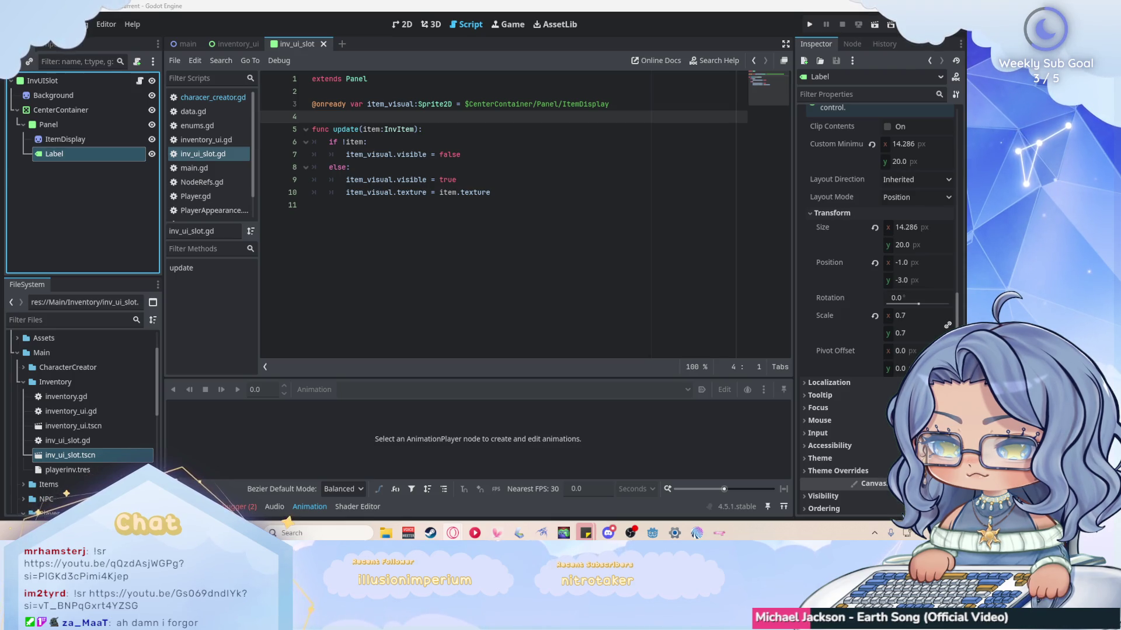
{"action": "left_click", "coordinate": [175, 60]}
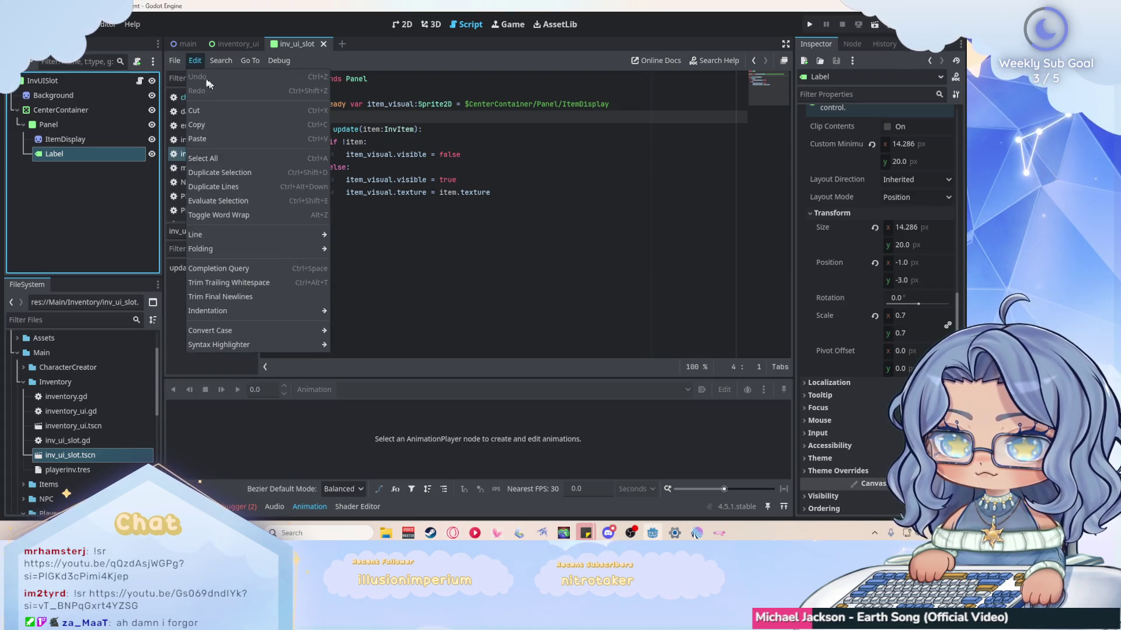
Create a new Node-based script named inv_slot.gd.
{"action": "left_click", "coordinate": [183, 76]}
{"action": "type", "text": "inv_slot"}
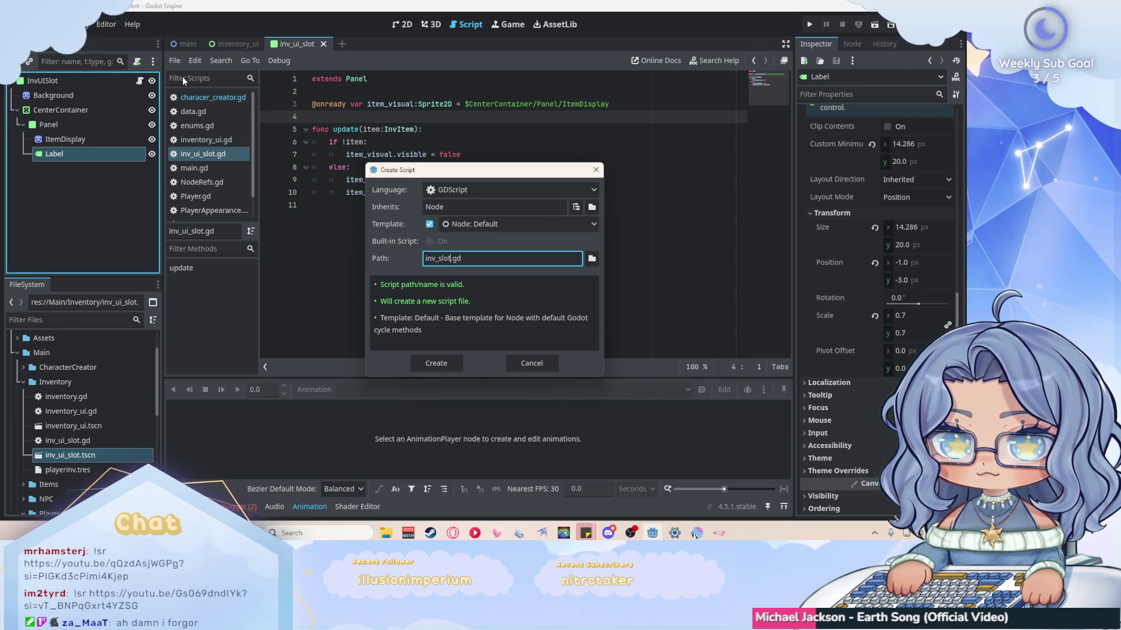
{"action": "left_click", "coordinate": [436, 363]}
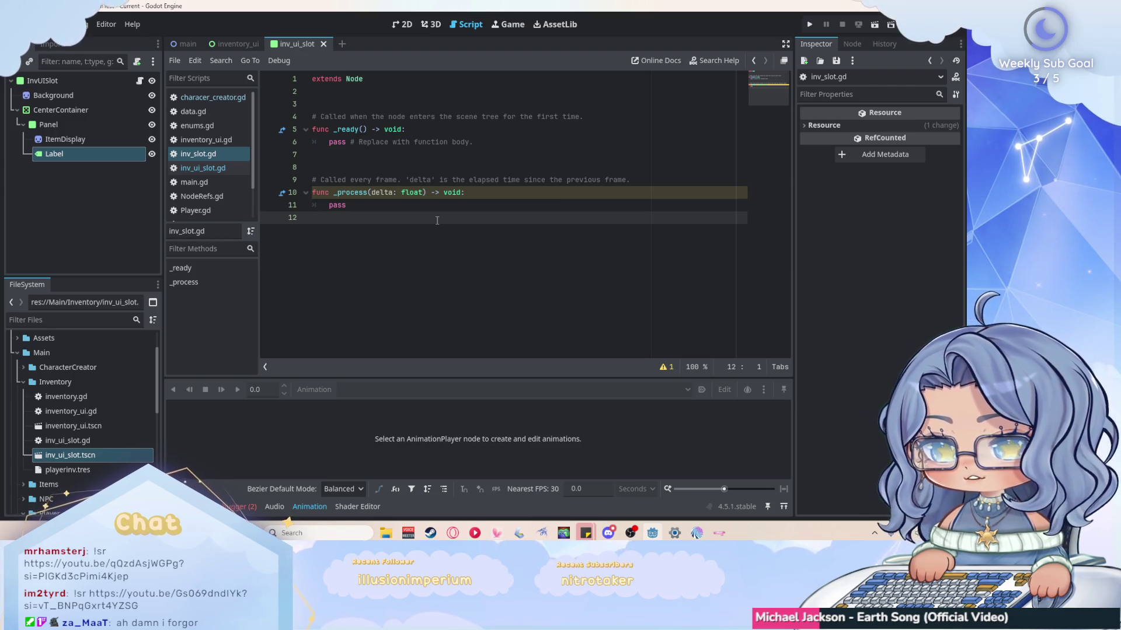
Choose Delete on inv_slot.gd in the FileSystem dock.
{"action": "right_click", "coordinate": [210, 157]}
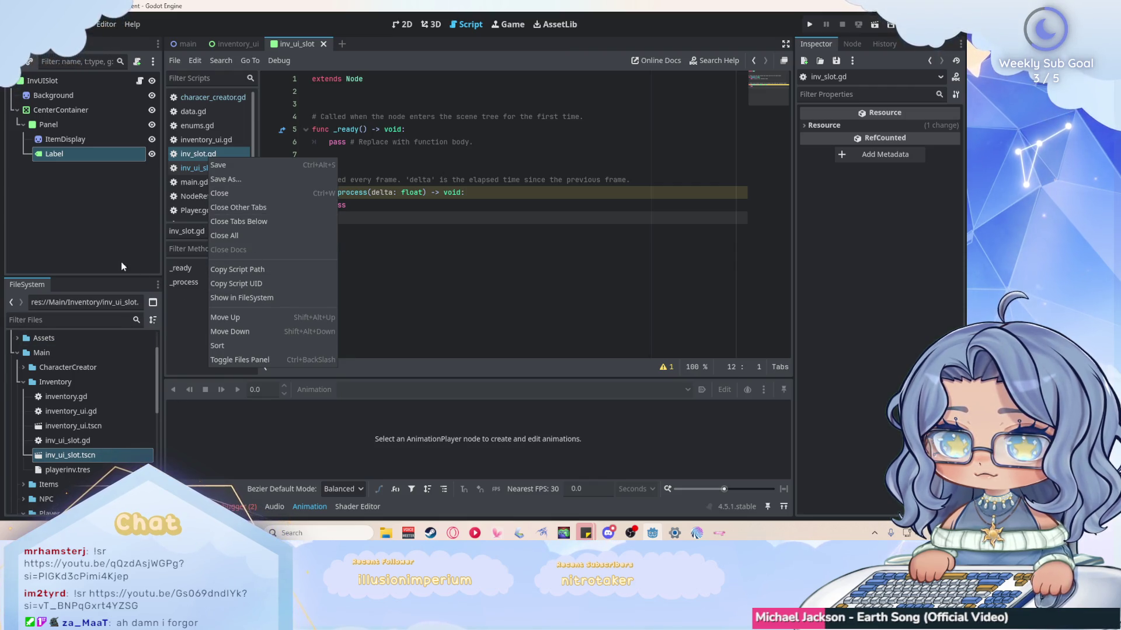
{"action": "left_click", "coordinate": [184, 417]}
{"action": "scroll", "coordinate": [82, 408], "scroll_direction": "down", "scroll_amount": 8}
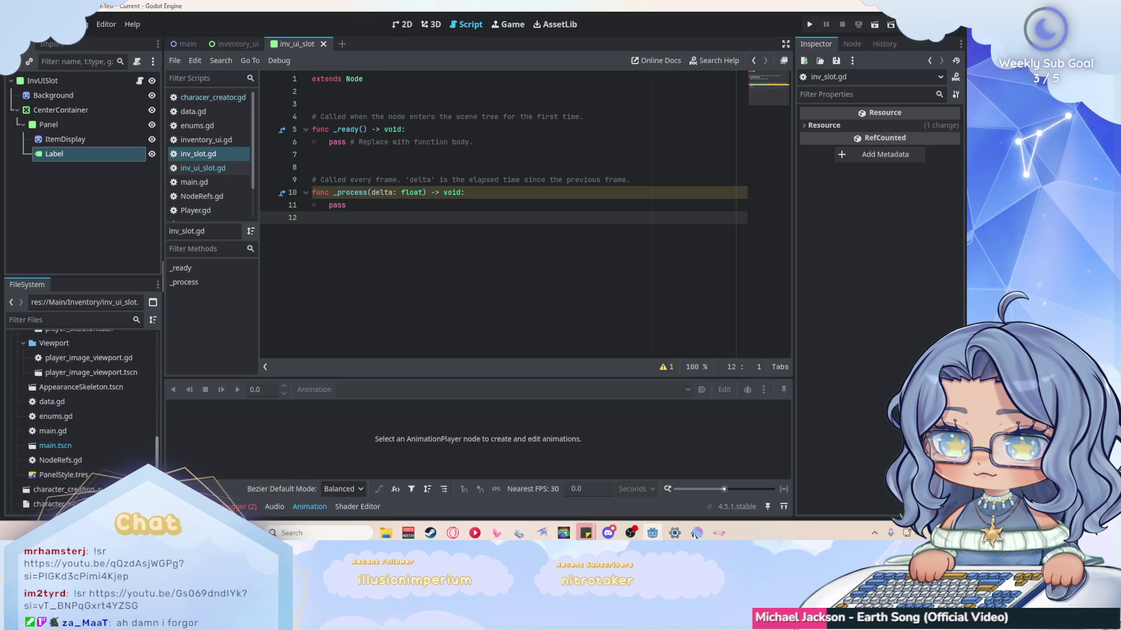
{"action": "right_click", "coordinate": [51, 503]}
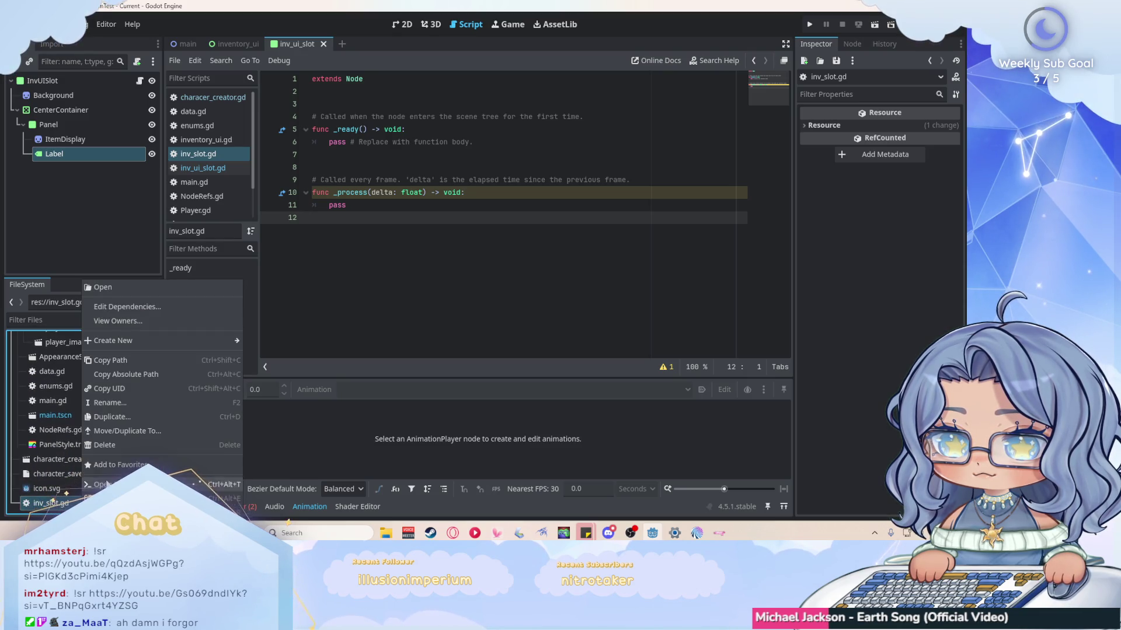
{"action": "left_click", "coordinate": [106, 447]}
Confirm deleting inv_slot.gd and start a new script inheriting Resource.
{"action": "key", "text": "Return"}
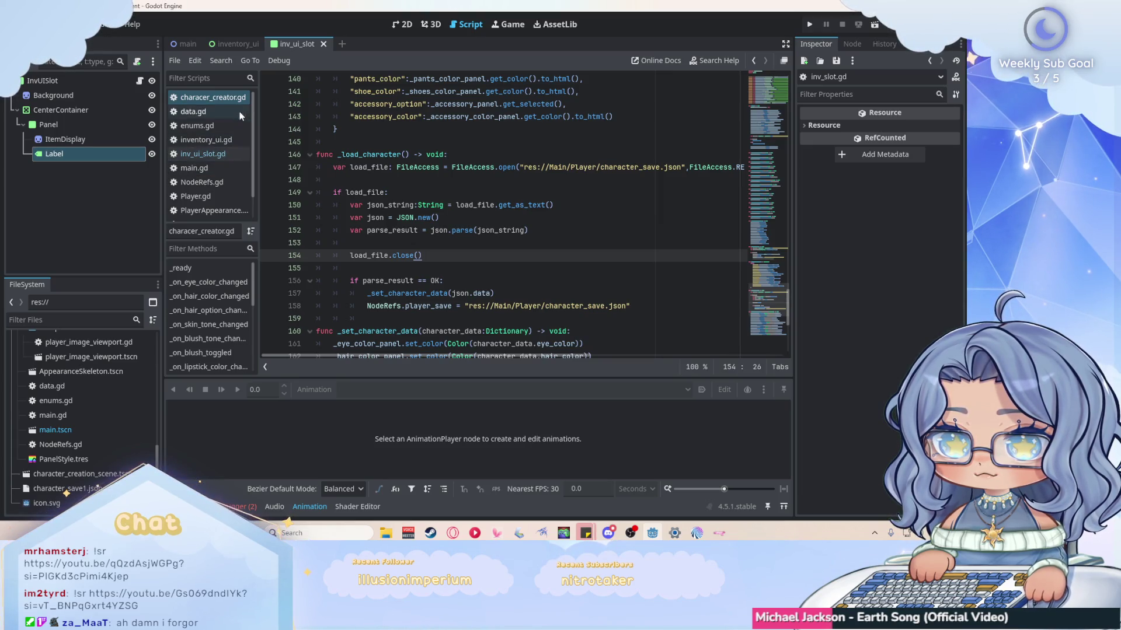
{"action": "left_click", "coordinate": [174, 61]}
{"action": "left_click", "coordinate": [196, 77]}
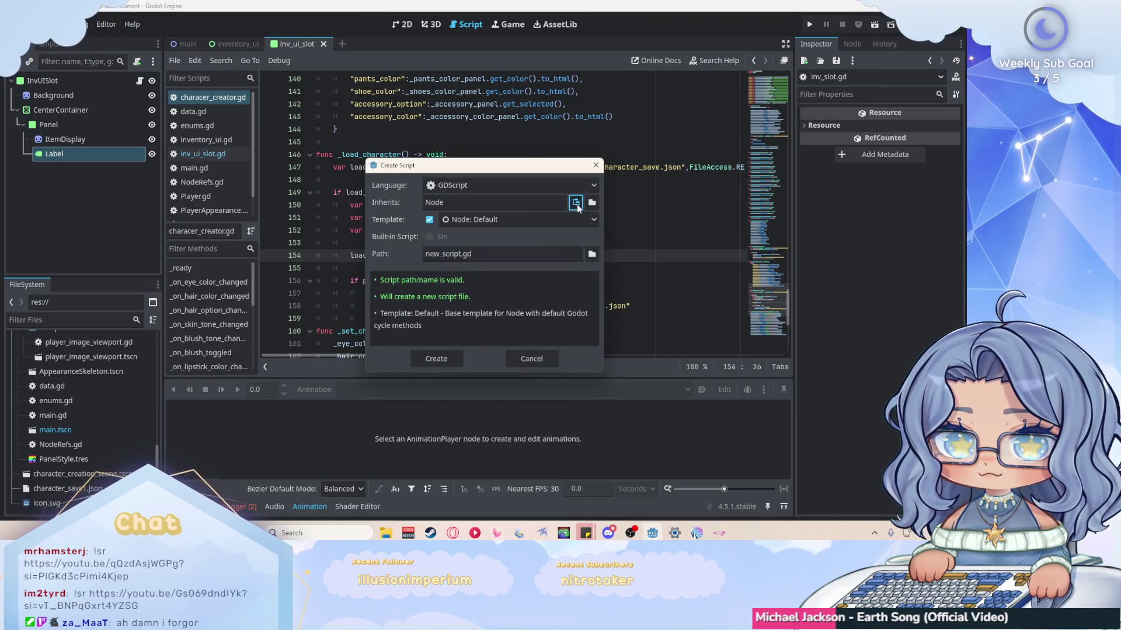
{"action": "left_click", "coordinate": [576, 202]}
{"action": "type", "text": "Resource"}
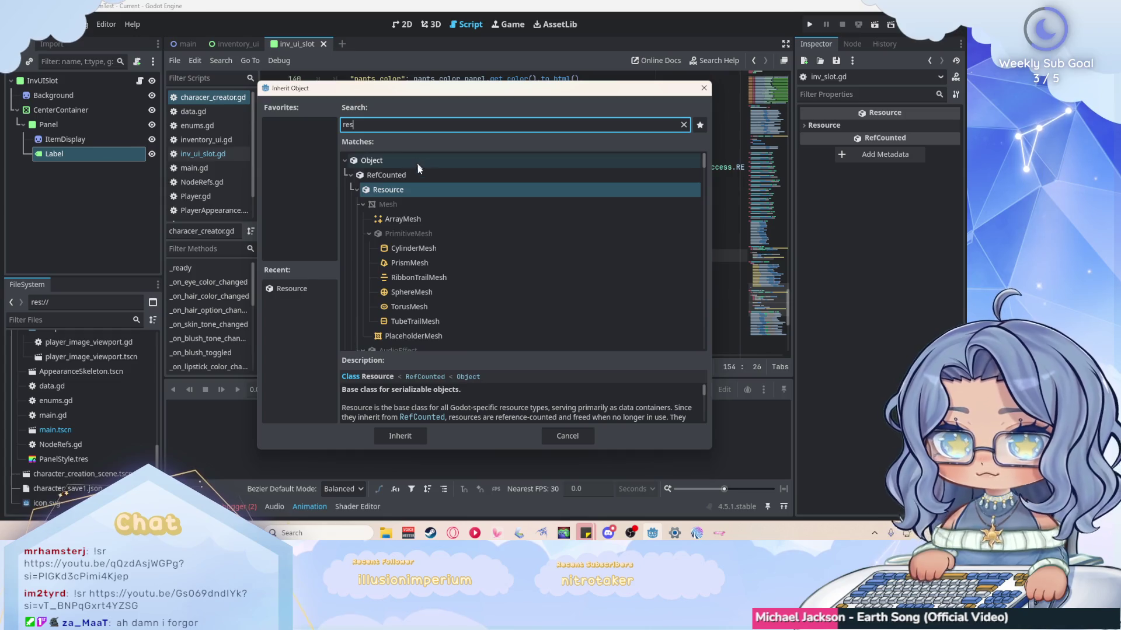
{"action": "key", "text": "Return"}
Name the script inv_slot.gd in res://Main/Inventory and create it.
{"action": "double_click", "coordinate": [447, 254]}
{"action": "type", "text": "inv"}
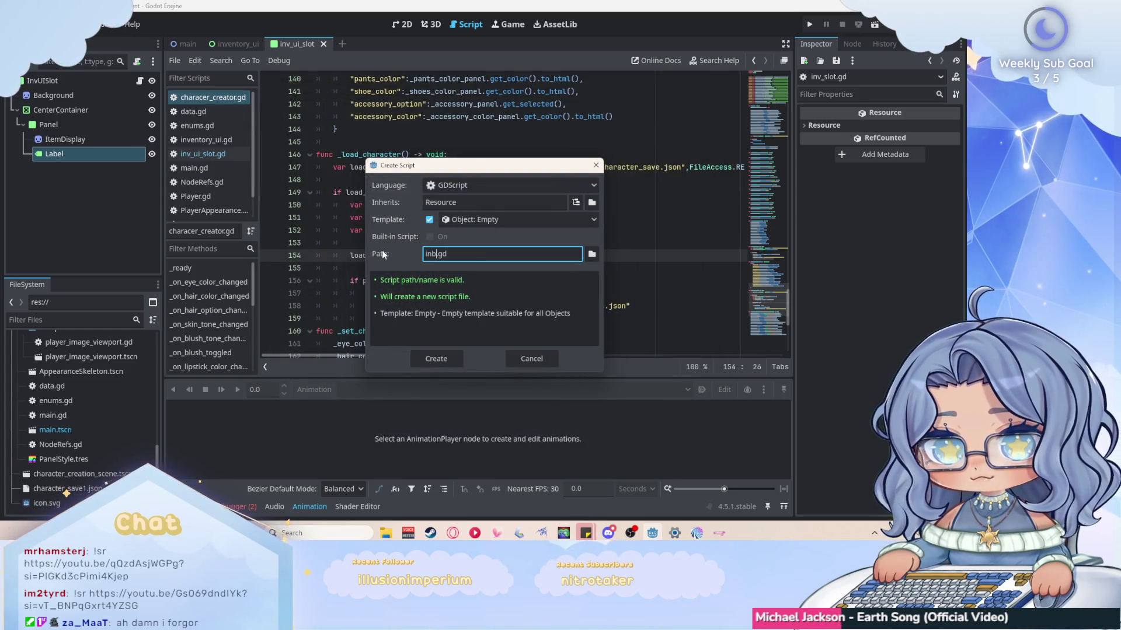
{"action": "type", "text": "_slot"}
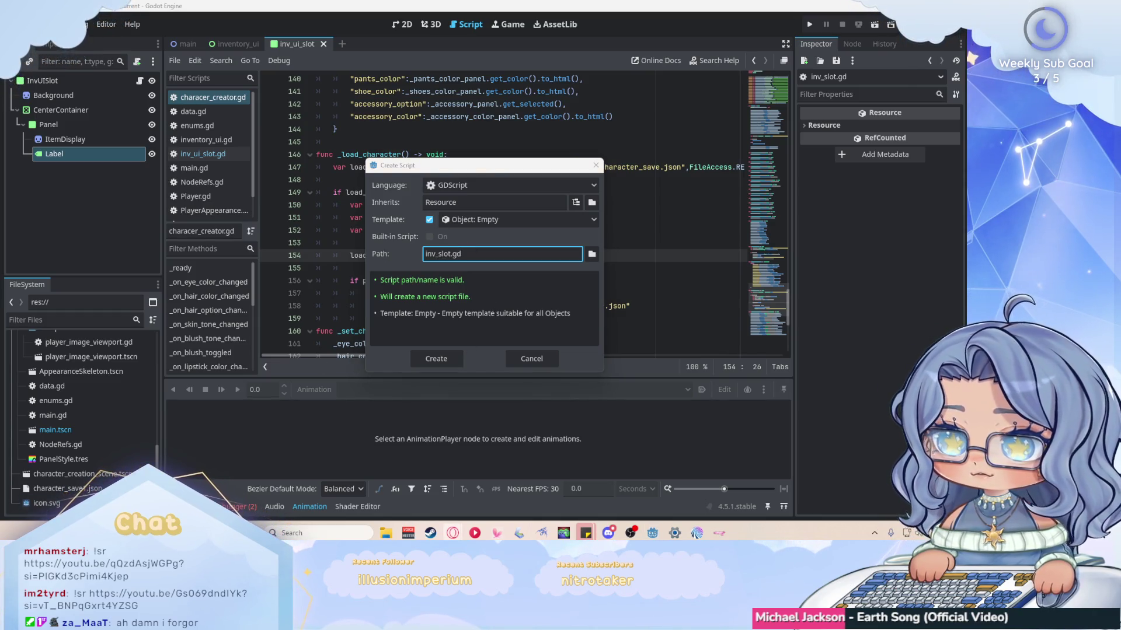
{"action": "left_click", "coordinate": [592, 254]}
{"action": "left_click", "coordinate": [256, 351]}
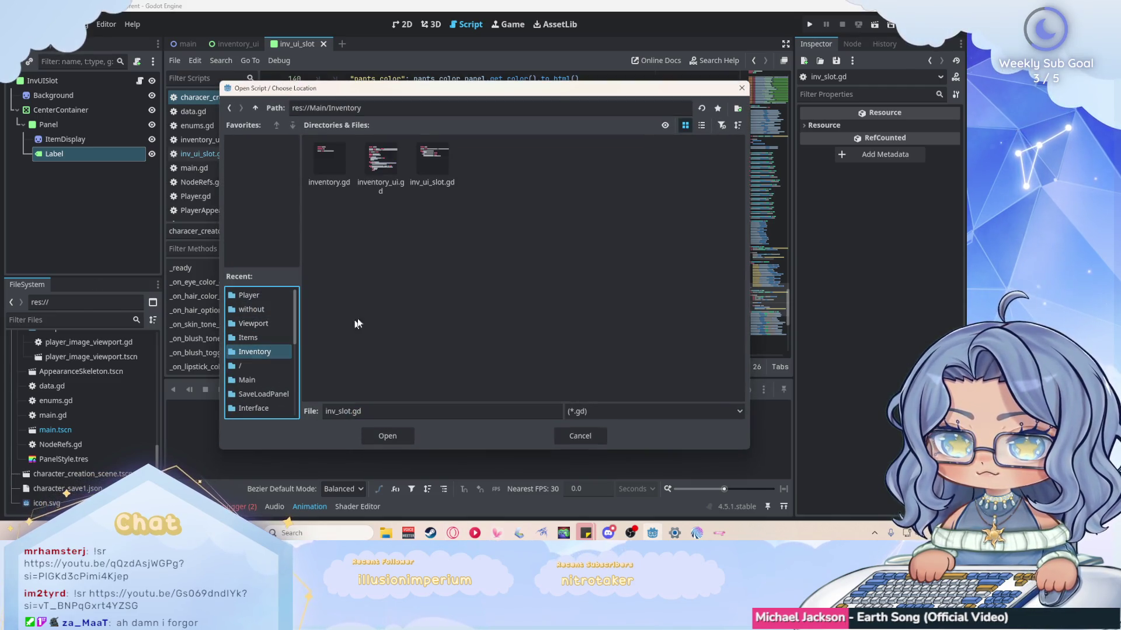
{"action": "left_click", "coordinate": [375, 439]}
{"action": "left_click", "coordinate": [454, 360]}
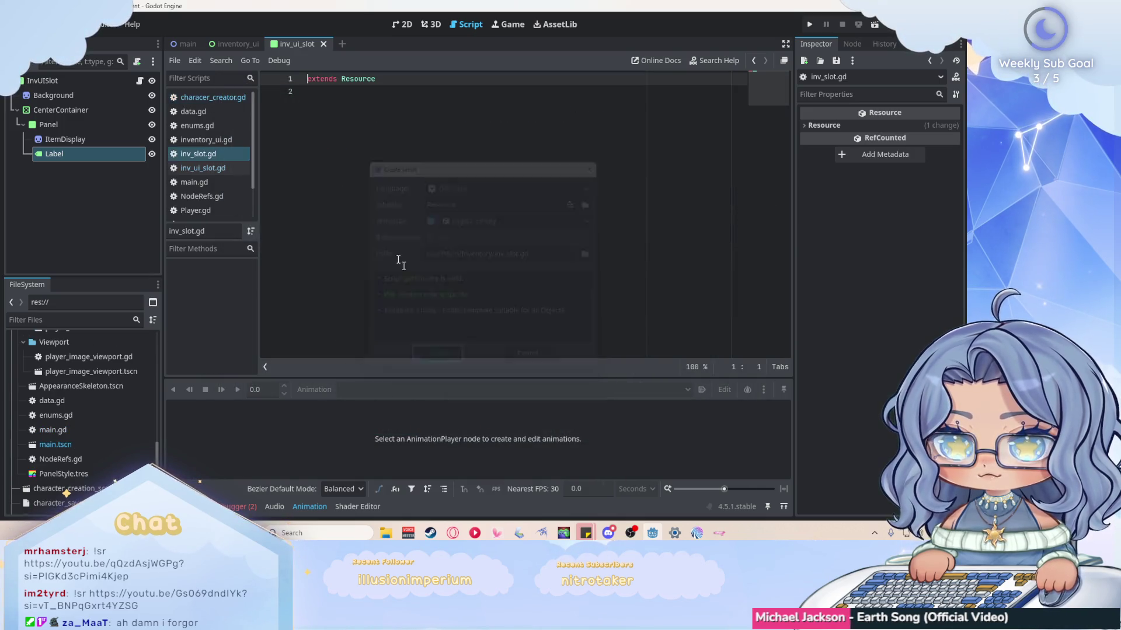
Add 'class_name InvSlot' above 'extends Resource' in inv_slot.gd.
{"action": "key", "text": "End"}
{"action": "key", "text": "Return"}
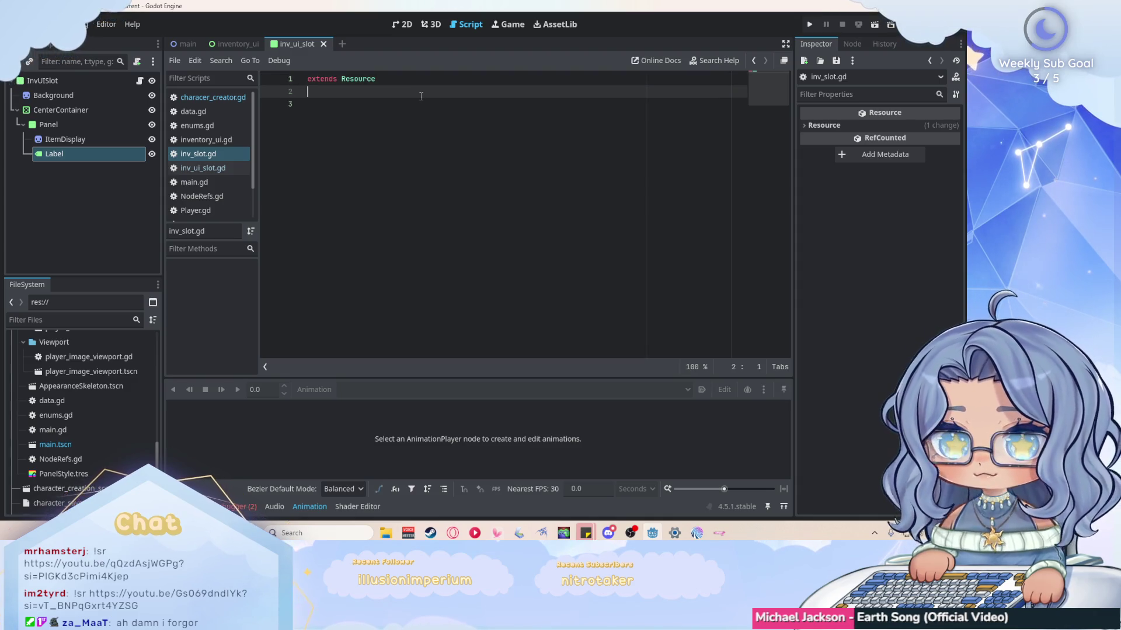
{"action": "key", "text": "Up"}
{"action": "key", "text": "Return"}
{"action": "key", "text": "Up"}
{"action": "type", "text": "class_name "}
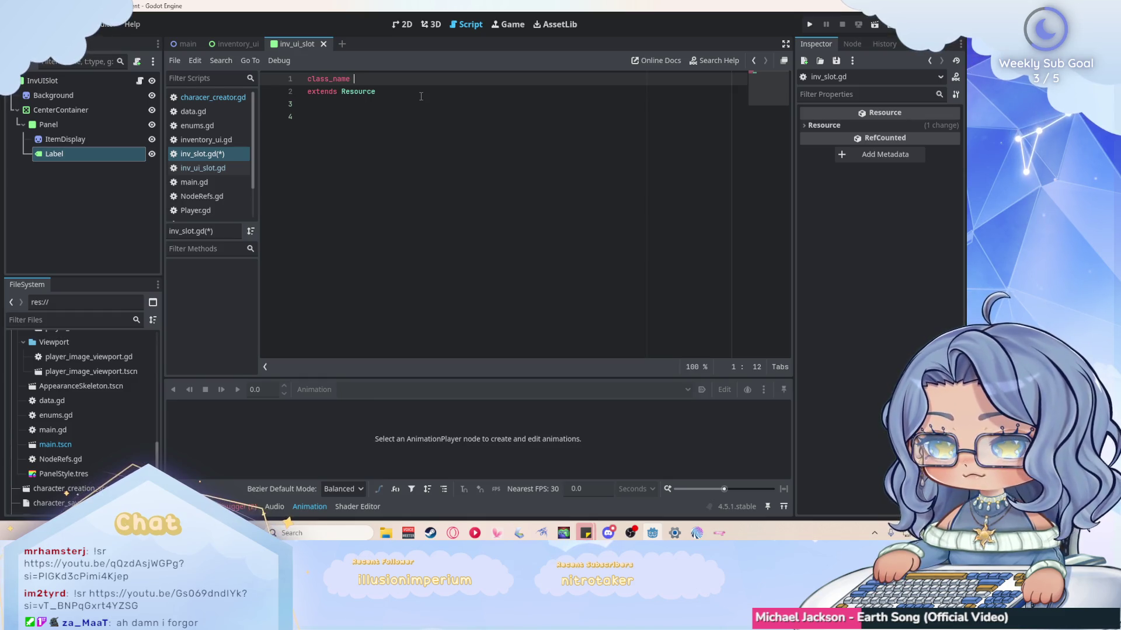
{"action": "type", "text": "InvSlot"}
{"action": "key", "text": "Down"}
{"action": "key", "text": "Return"}
{"action": "key", "text": "Return"}
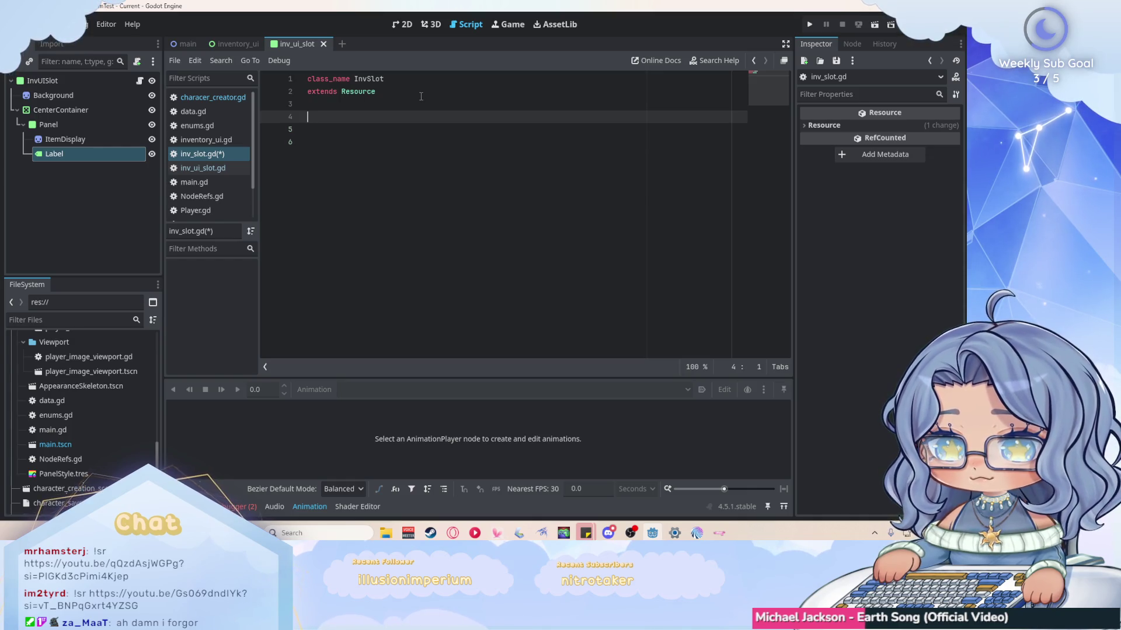
{"action": "type", "text": "#"}
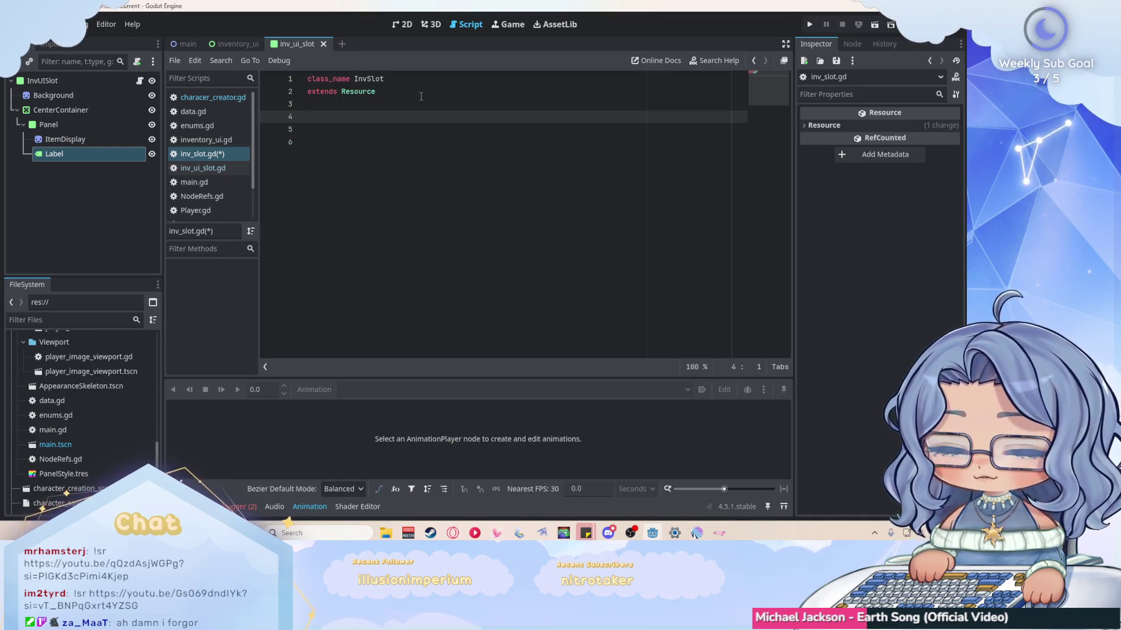
{"action": "type", "text": "@export"}
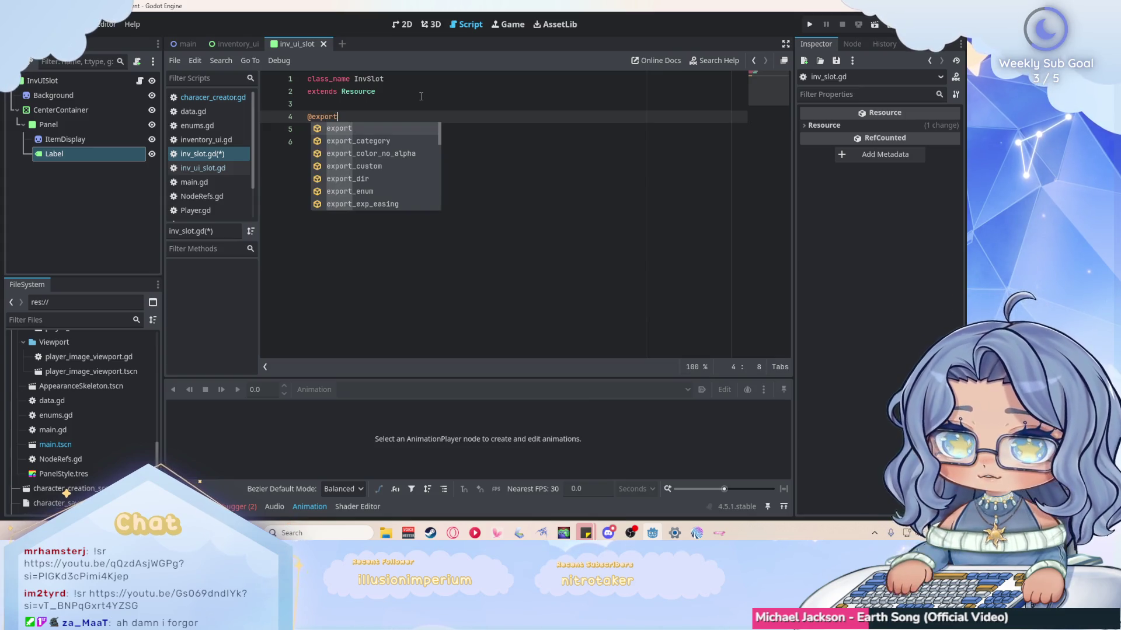
{"action": "type", "text": " var item:I"}
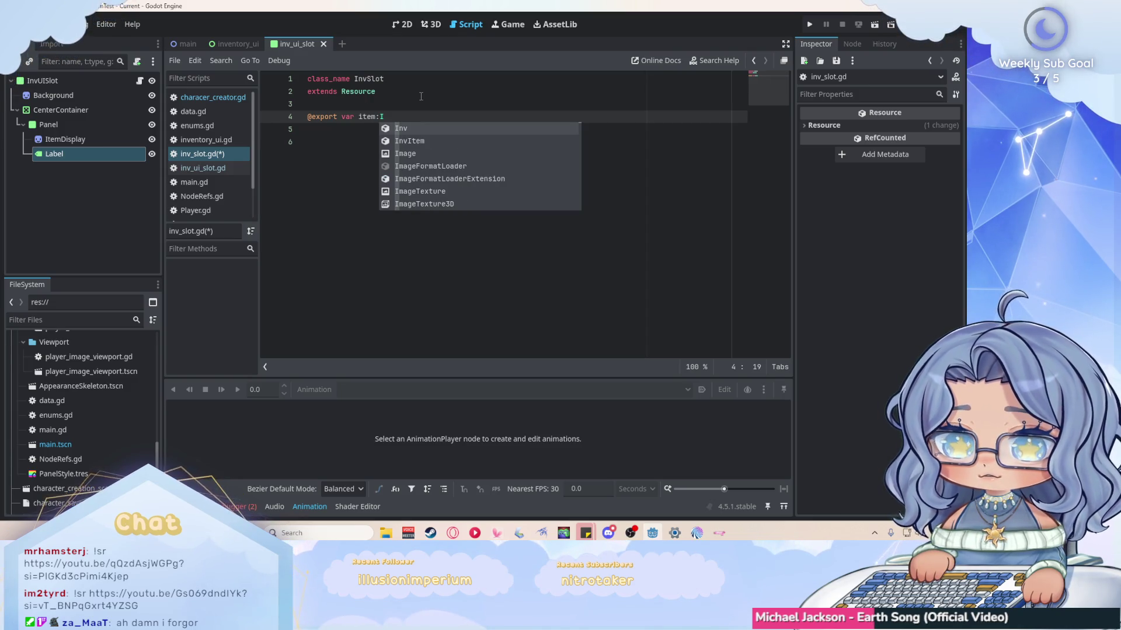
{"action": "key", "text": "Down"}
{"action": "key", "text": "Return"}
{"action": "key", "text": "Return"}
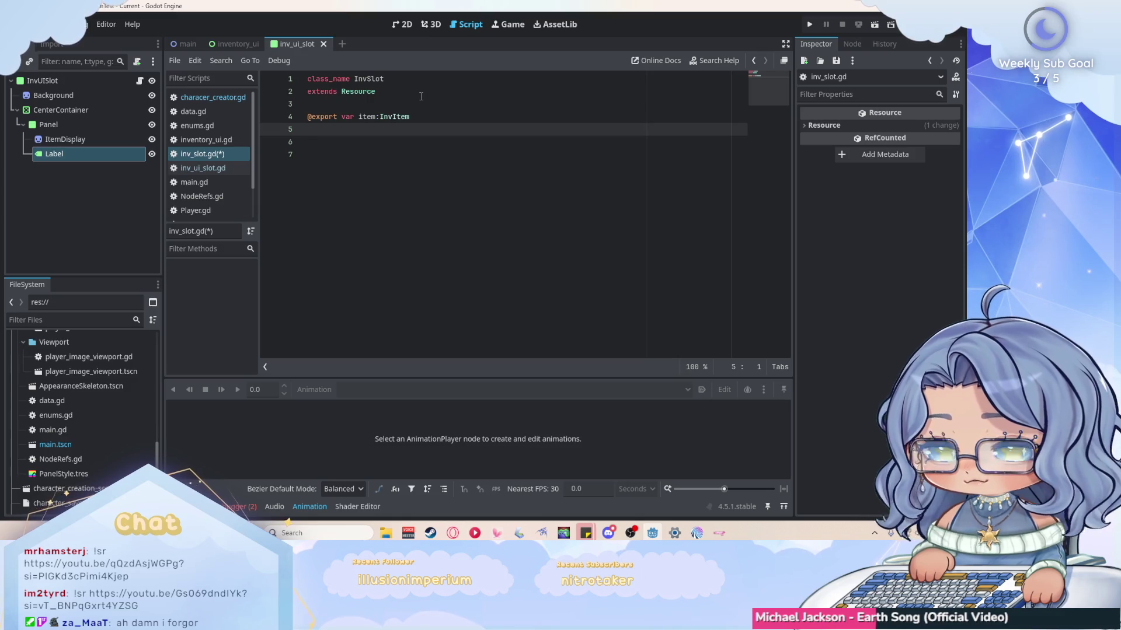
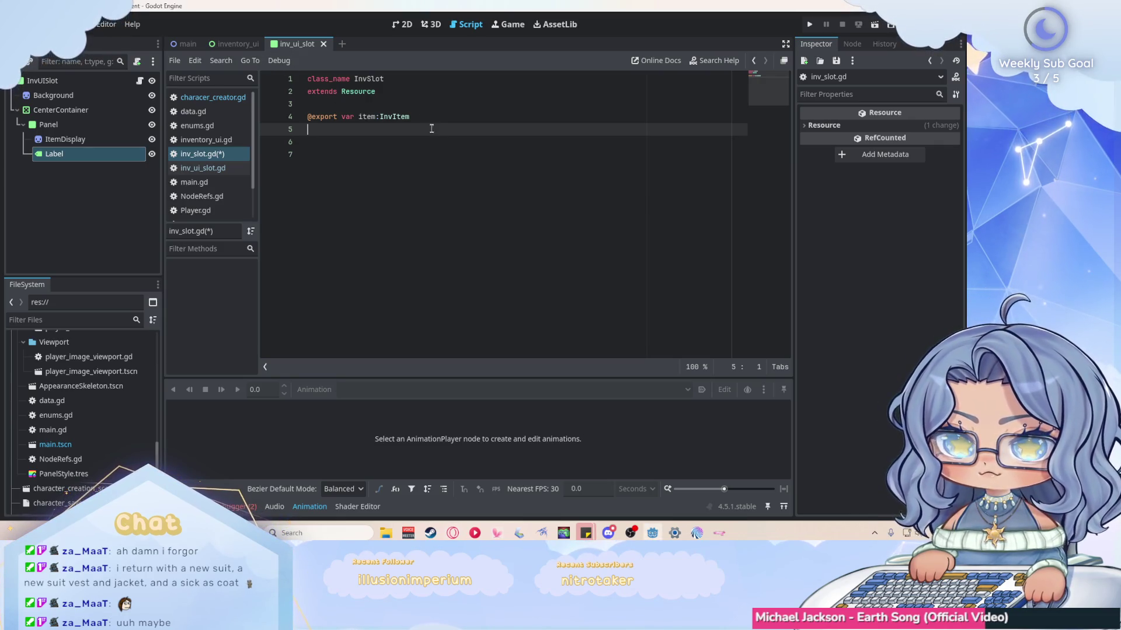
{"action": "type", "text": "@expor"}
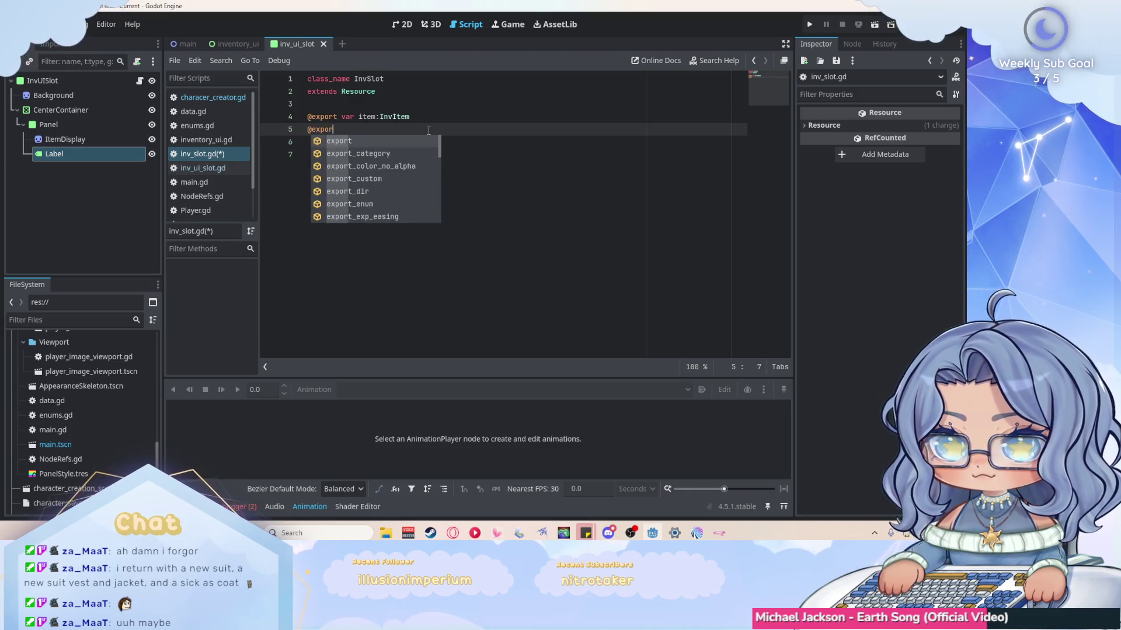
{"action": "type", "text": "t var amount"}
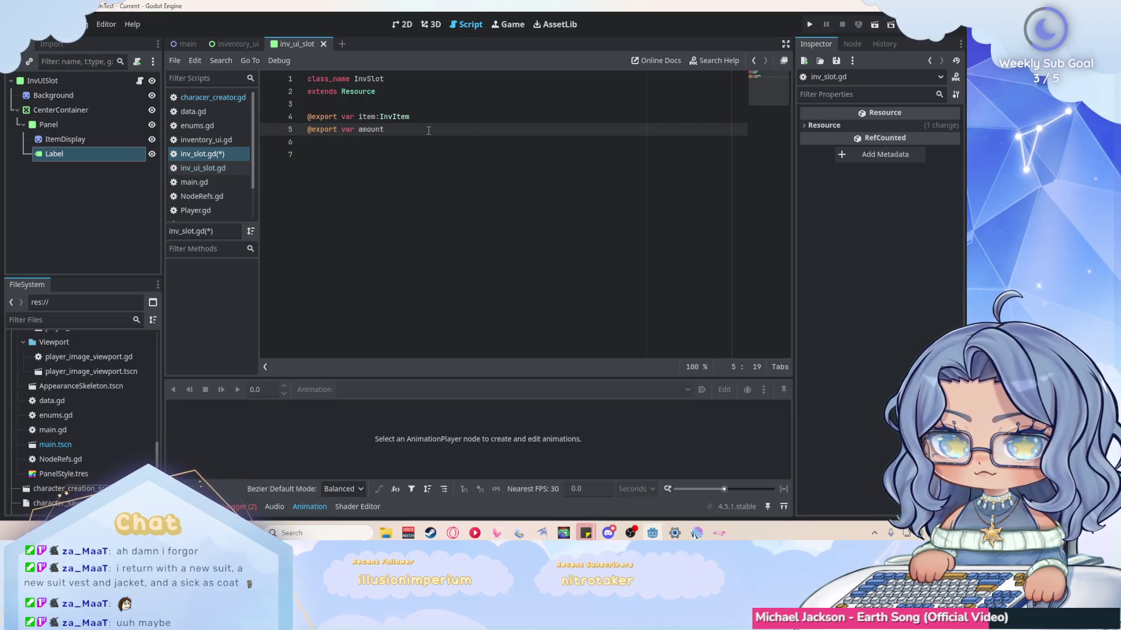
{"action": "type", "text": ":Int"}
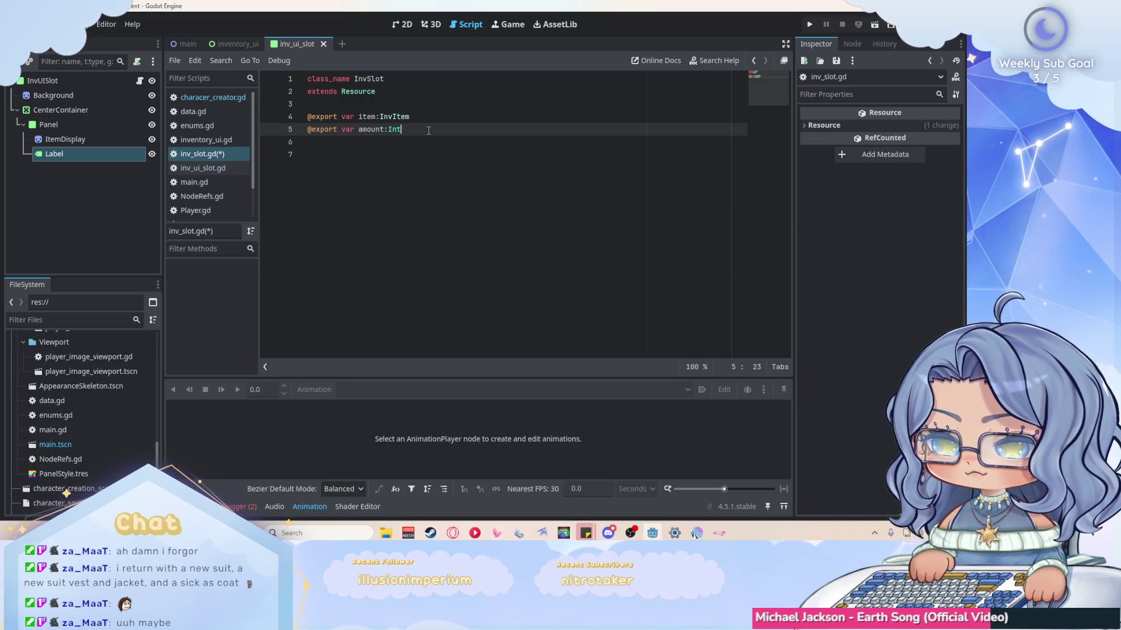
{"action": "key", "text": "Down"}
{"action": "key", "text": "Return"}
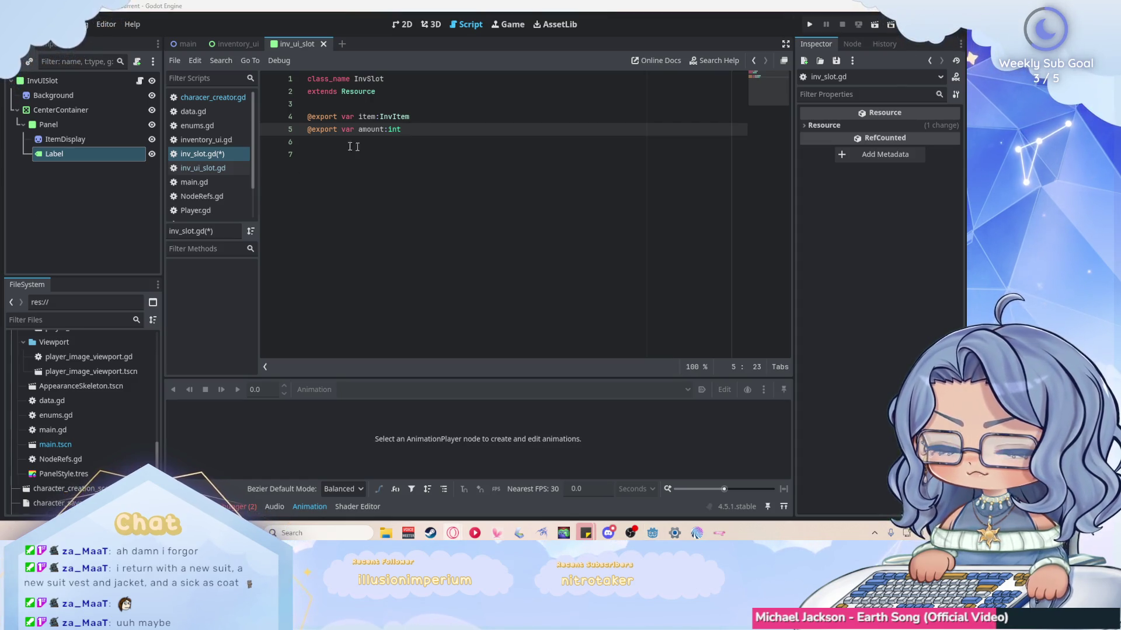
{"action": "left_click", "coordinate": [214, 144]}
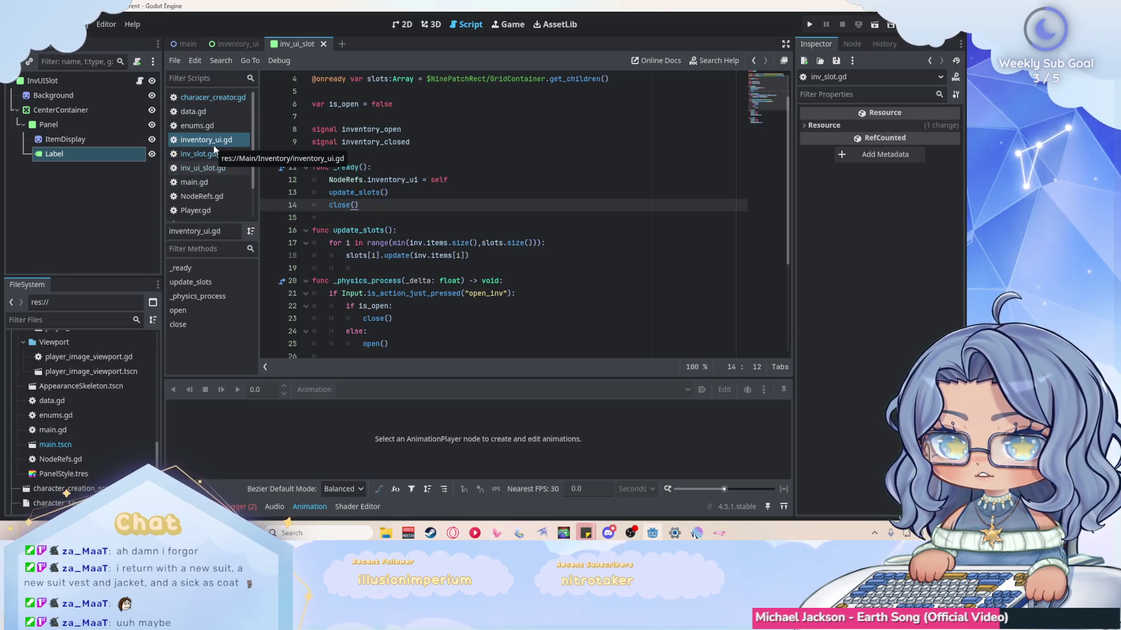
Open inventory.gd and rename its exported items array to slots.
{"action": "scroll", "coordinate": [121, 442], "scroll_direction": "up", "scroll_amount": 5}
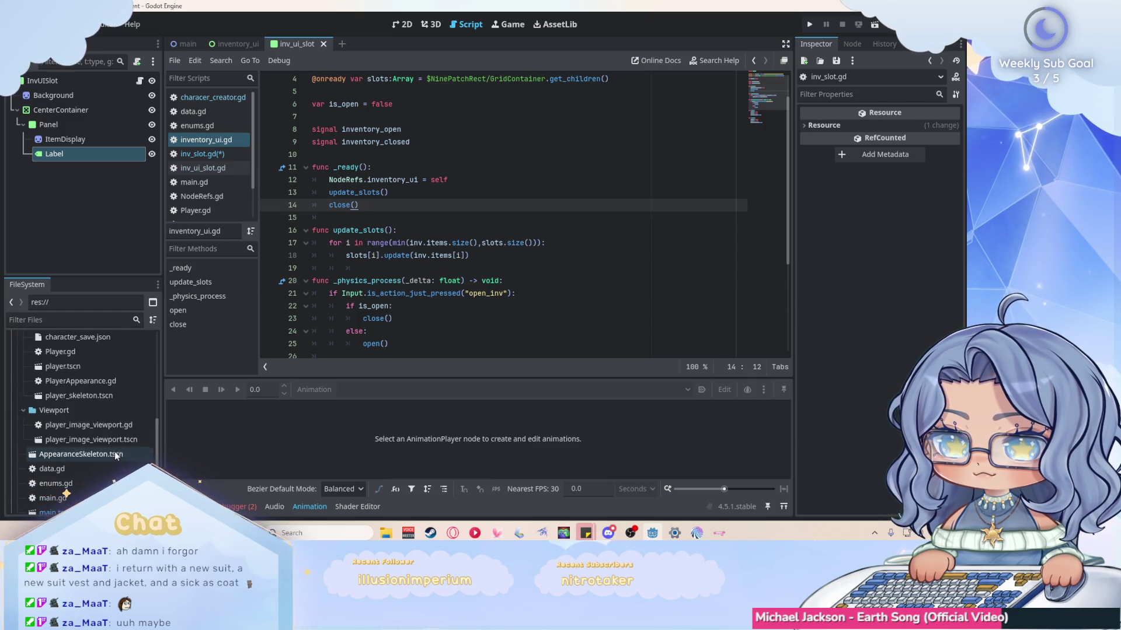
{"action": "scroll", "coordinate": [120, 444], "scroll_direction": "up", "scroll_amount": 3}
{"action": "double_click", "coordinate": [102, 372]}
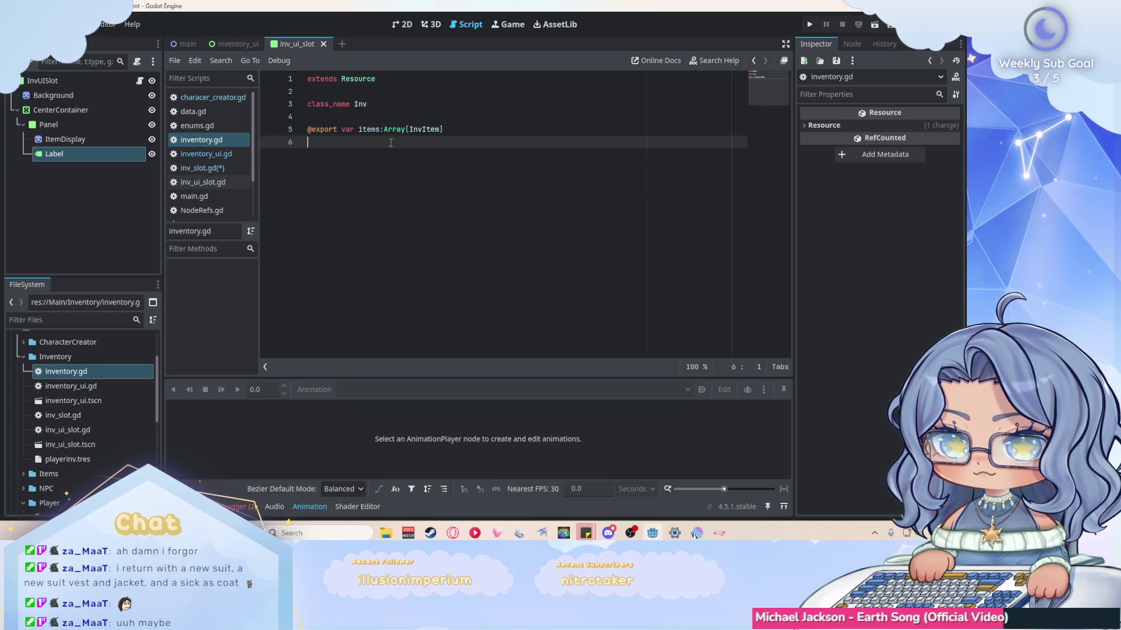
{"action": "left_click_drag", "start_coordinate": [379, 130], "coordinate": [359, 129]}
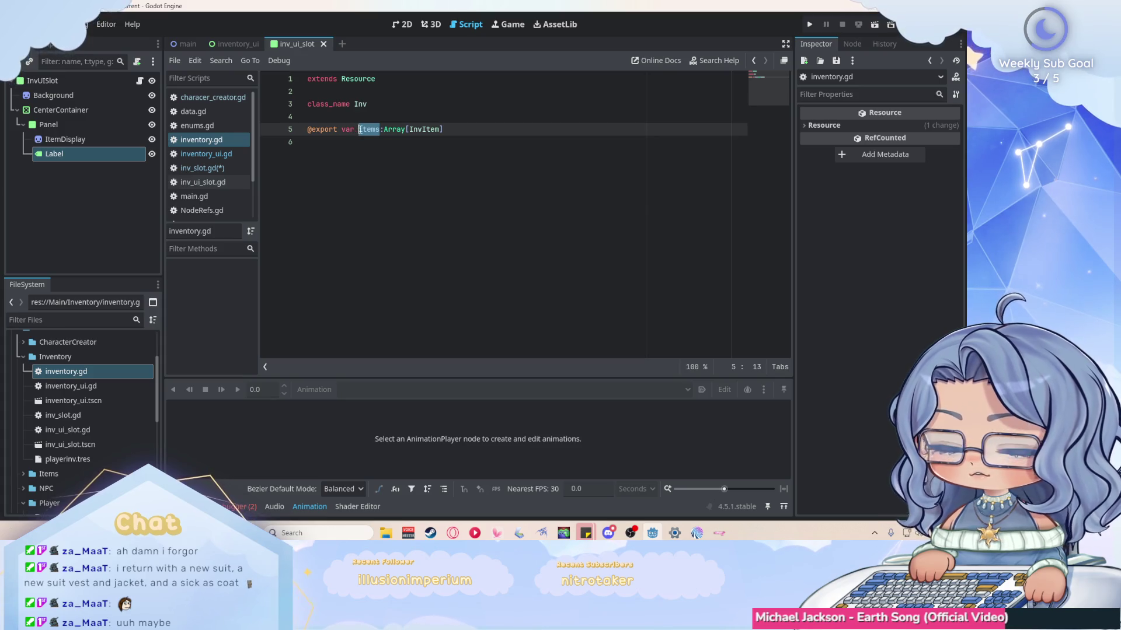
{"action": "type", "text": "slot"}
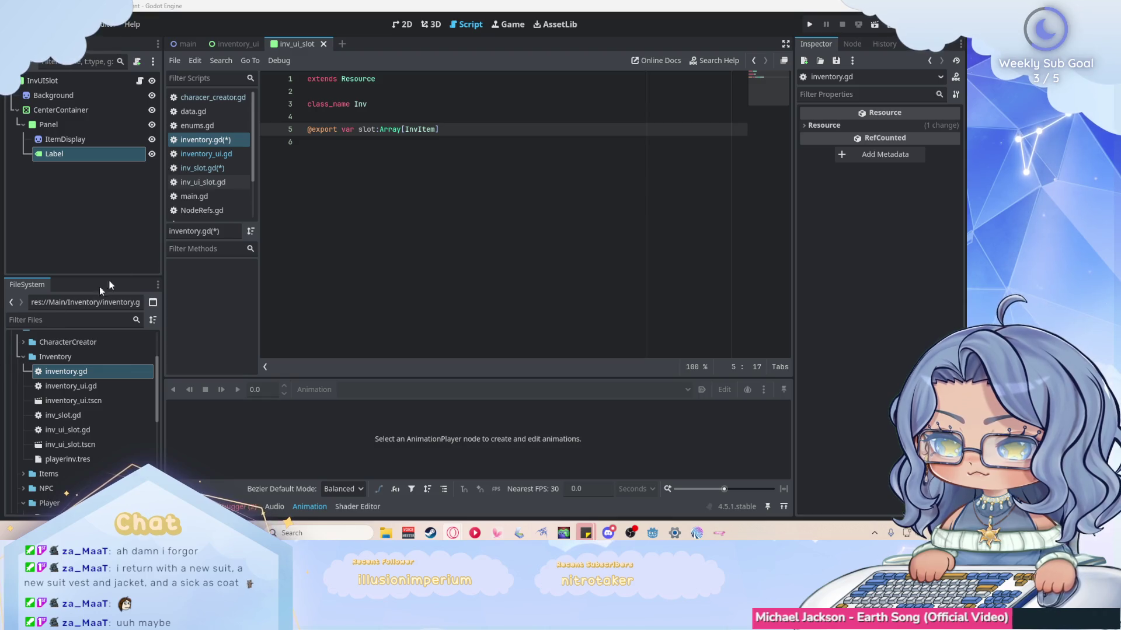
{"action": "type", "text": "s"}
Change the array type to Array[InvSlot], save, and return to inventory_ui.gd.
{"action": "left_click", "coordinate": [469, 129]}
{"action": "left_click_drag", "start_coordinate": [438, 129], "coordinate": [424, 129]}
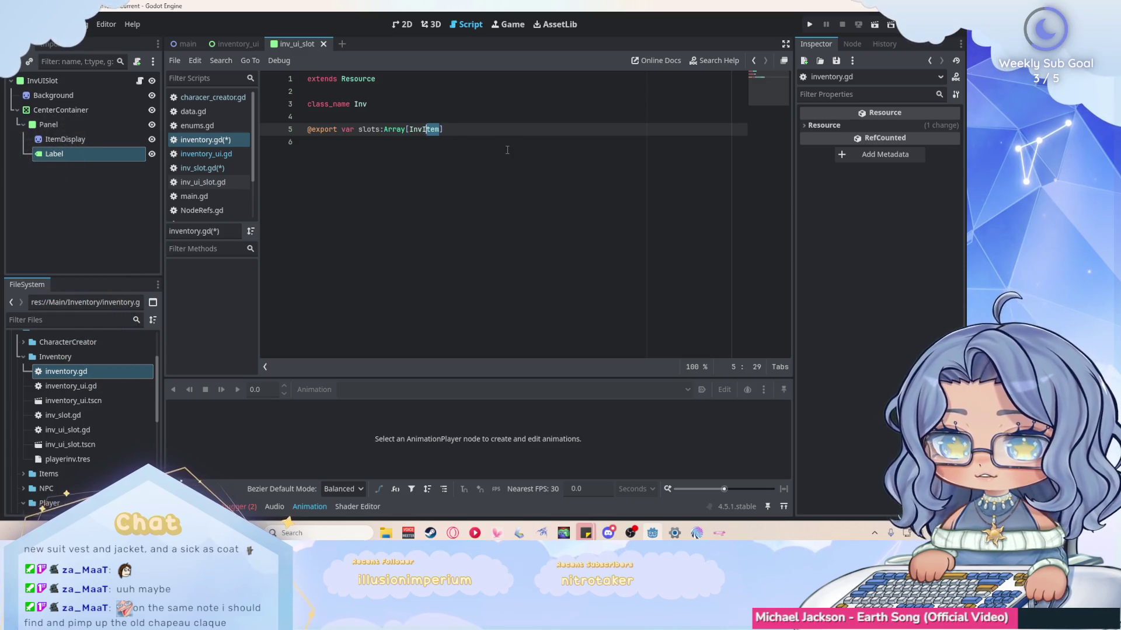
{"action": "key", "text": "BackSpace"}
{"action": "type", "text": "Slot"}
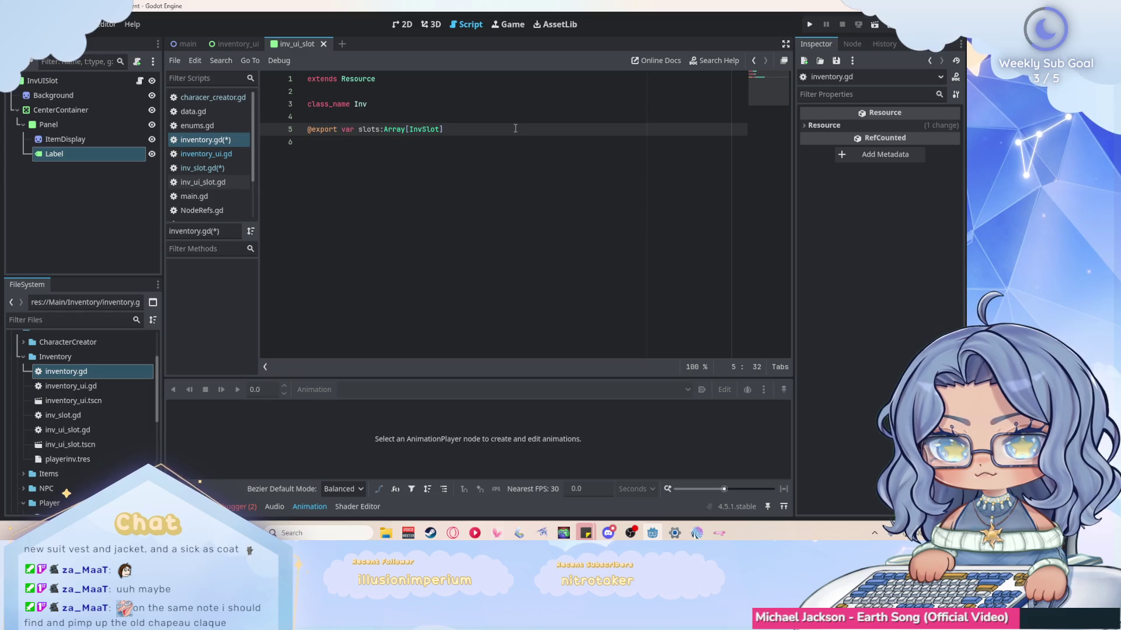
{"action": "key", "text": "End"}
{"action": "key", "text": "ctrl+s"}
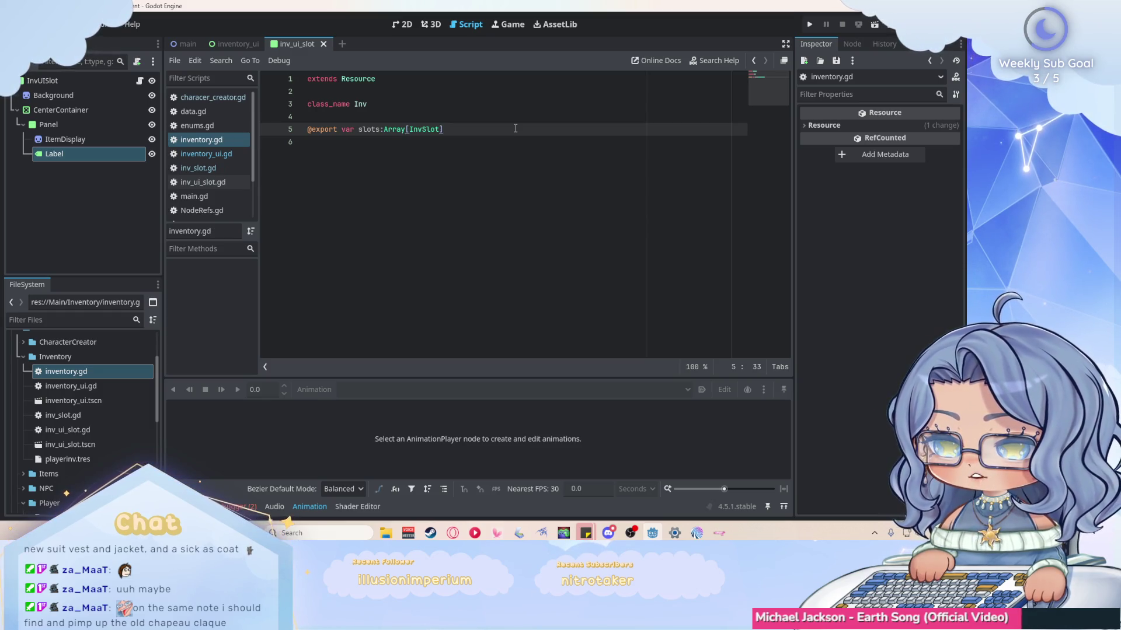
{"action": "left_click", "coordinate": [233, 155]}
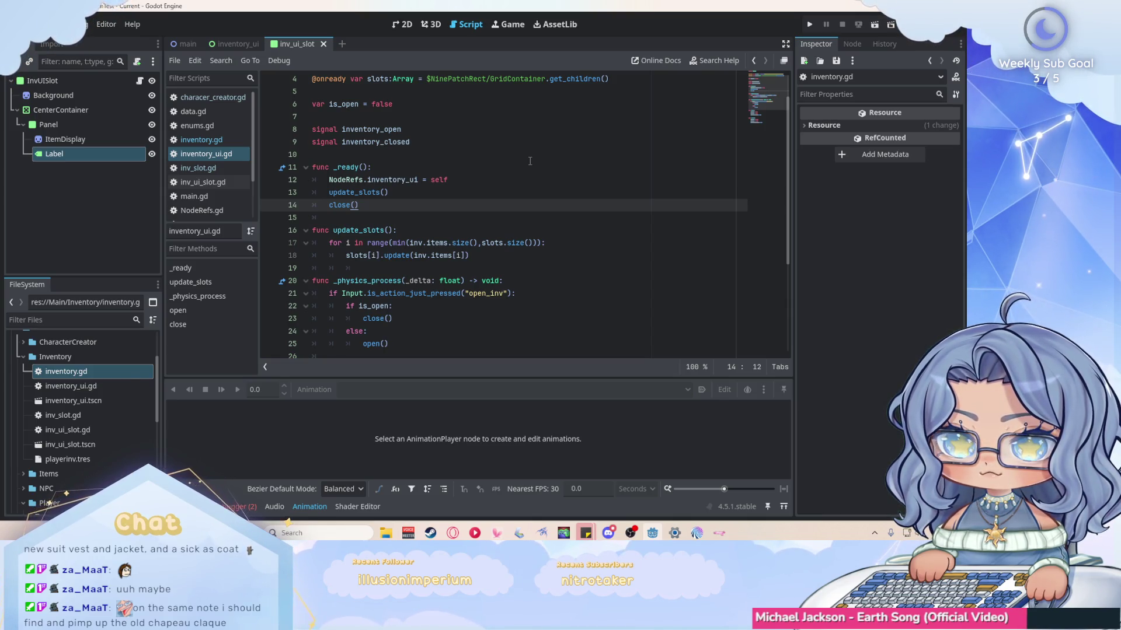
{"action": "scroll", "coordinate": [530, 161], "scroll_direction": "up", "scroll_amount": 3}
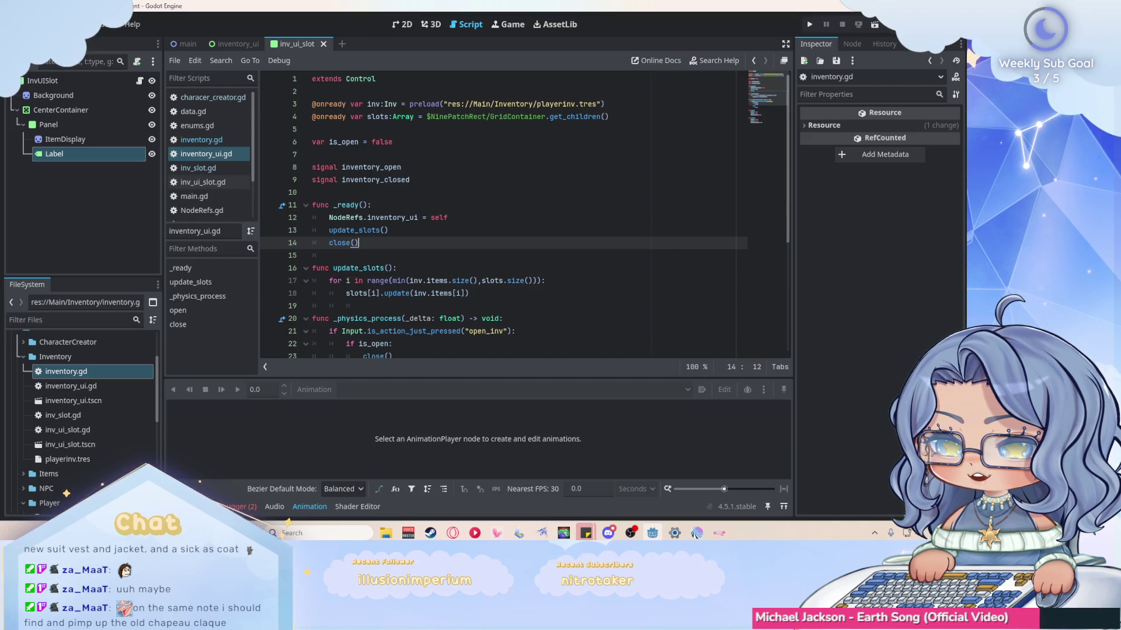
Change the update parameter in inv_ui_slot.gd to slot:InvSlot.
{"action": "left_click", "coordinate": [216, 182]}
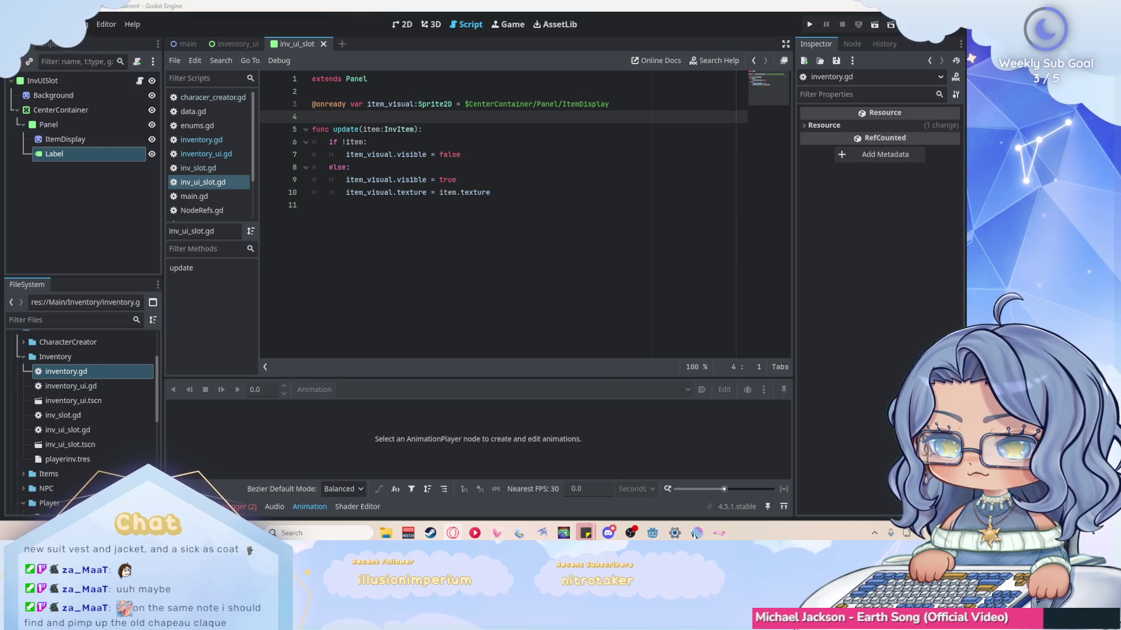
{"action": "double_click", "coordinate": [376, 129]}
{"action": "type", "text": "slot"}
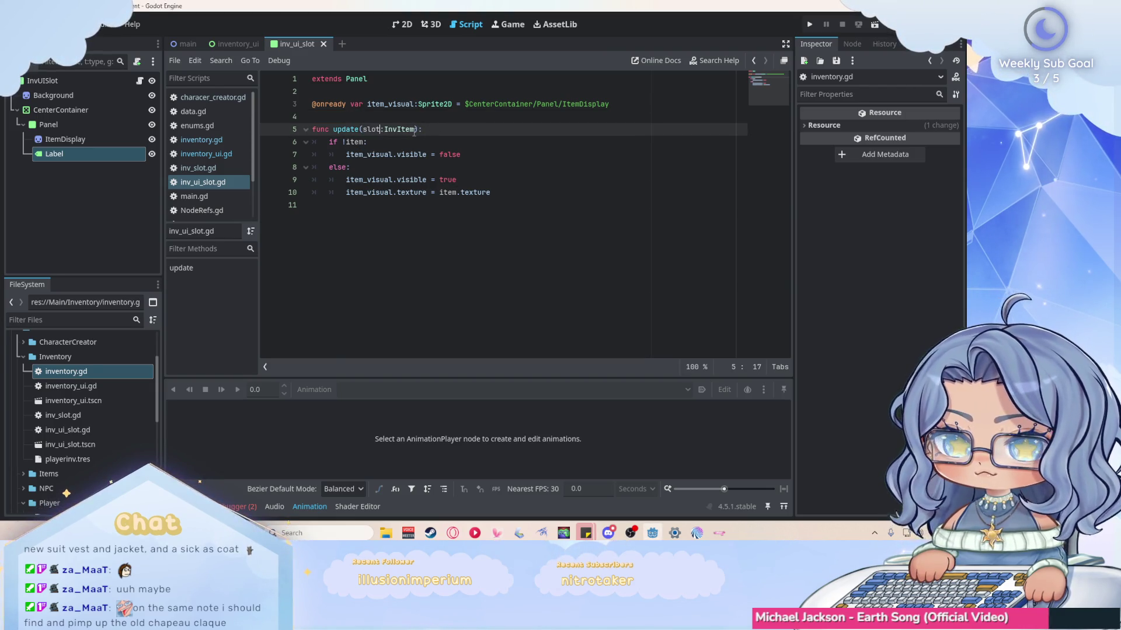
{"action": "left_click_drag", "start_coordinate": [414, 129], "coordinate": [398, 129]}
{"action": "type", "text": "Slo"}
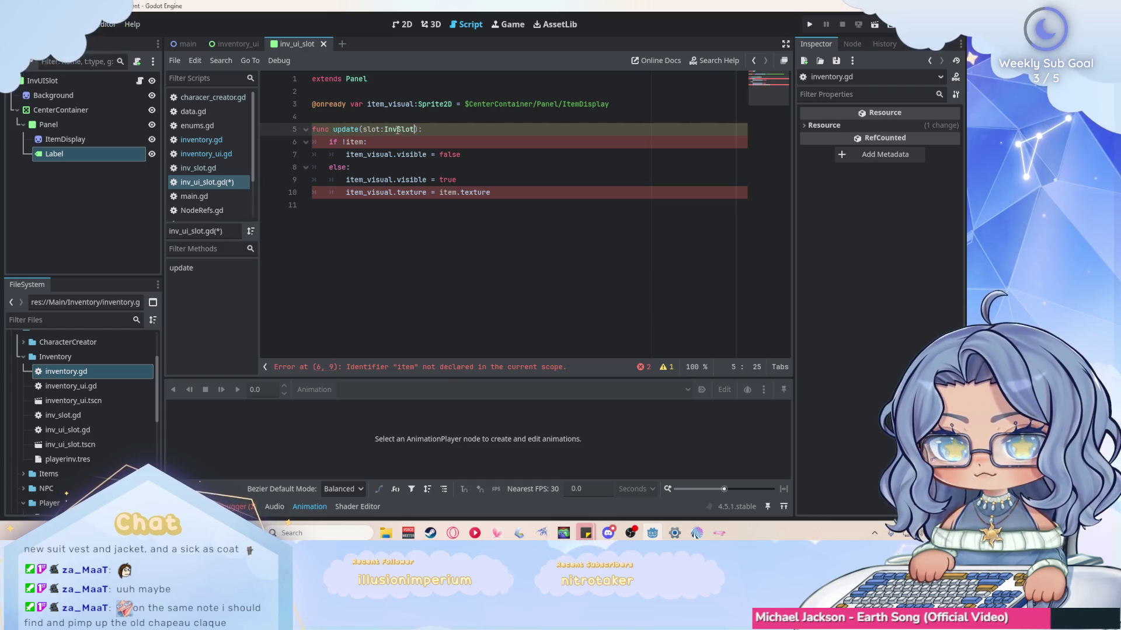
Replace item with slot.item in the empty-item check on line 6.
{"action": "double_click", "coordinate": [358, 142]}
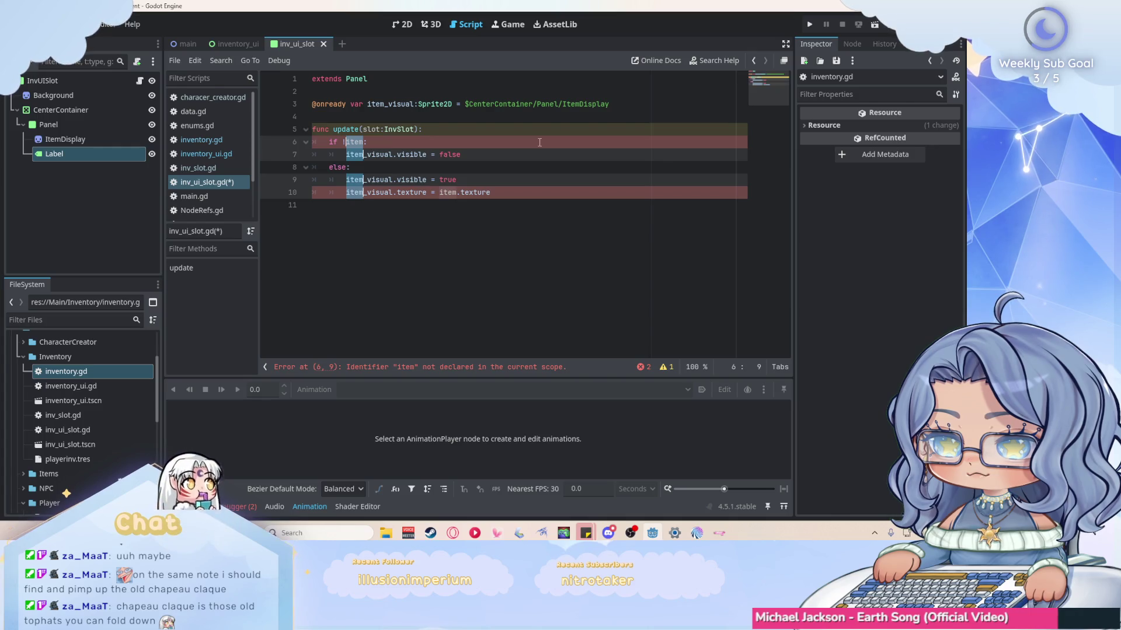
{"action": "left_click", "coordinate": [363, 142]}
{"action": "double_click", "coordinate": [353, 142]}
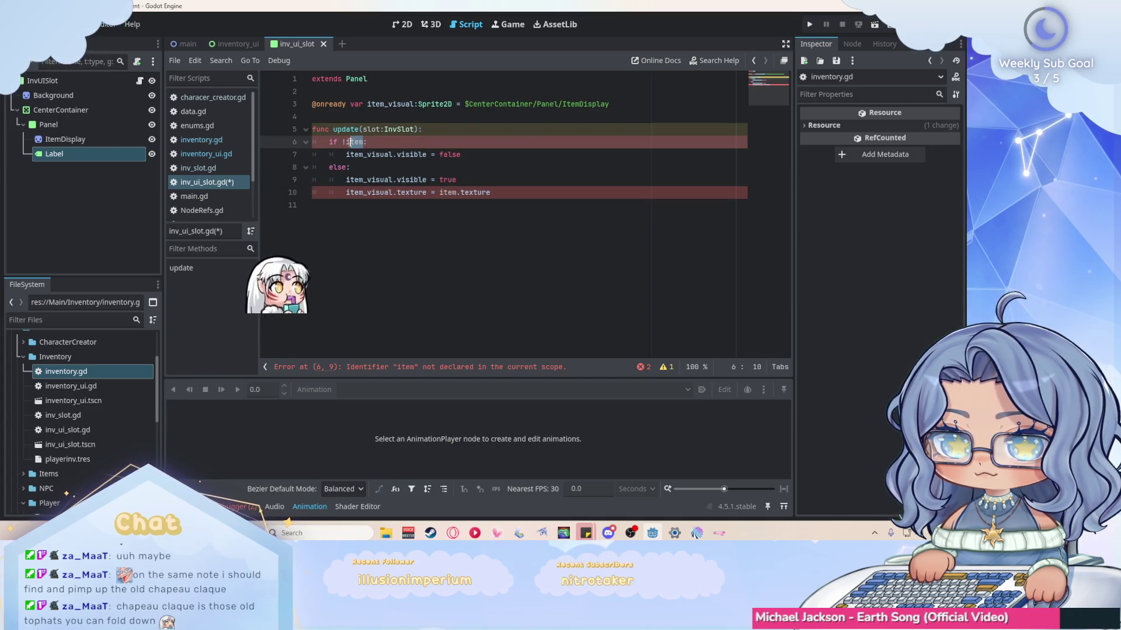
{"action": "type", "text": "slot,"}
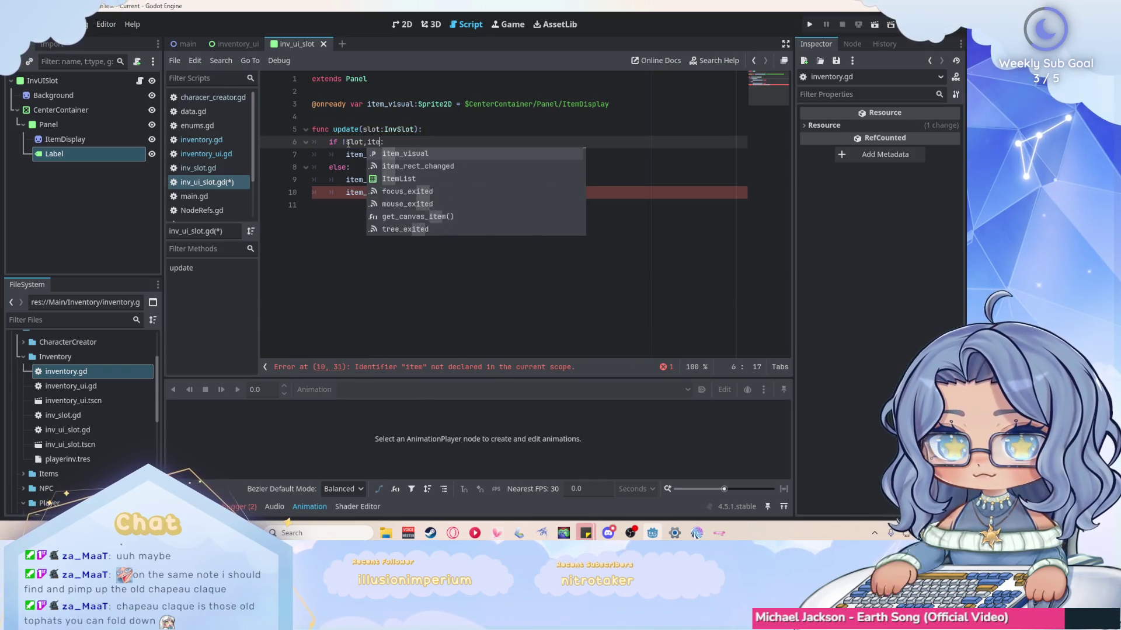
{"action": "key", "text": "Escape"}
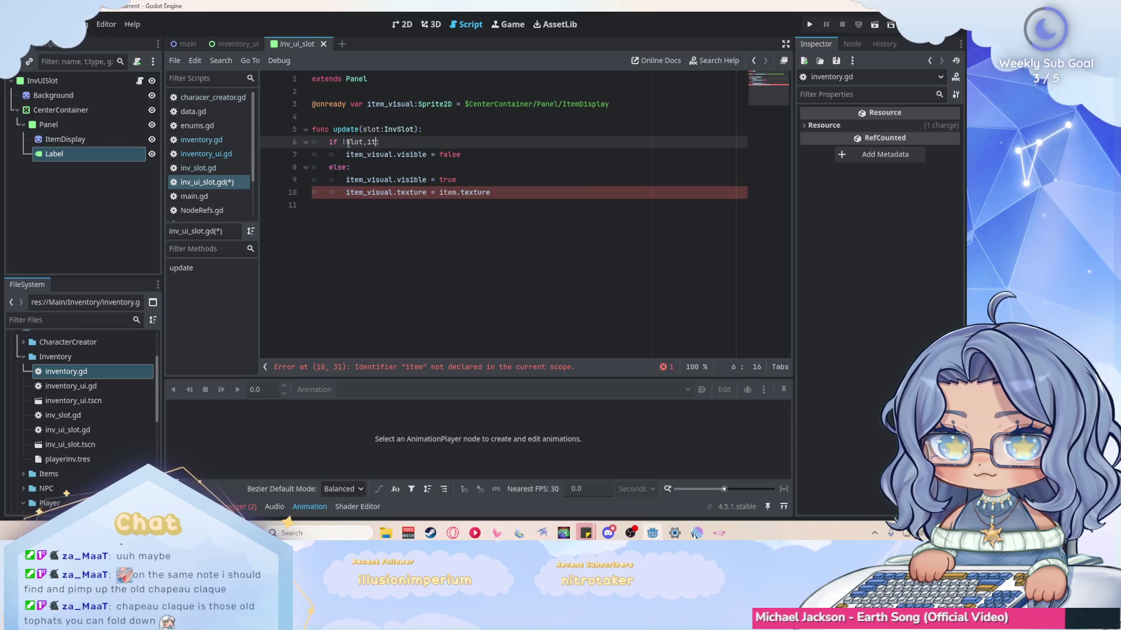
{"action": "type", "text": ".item"}
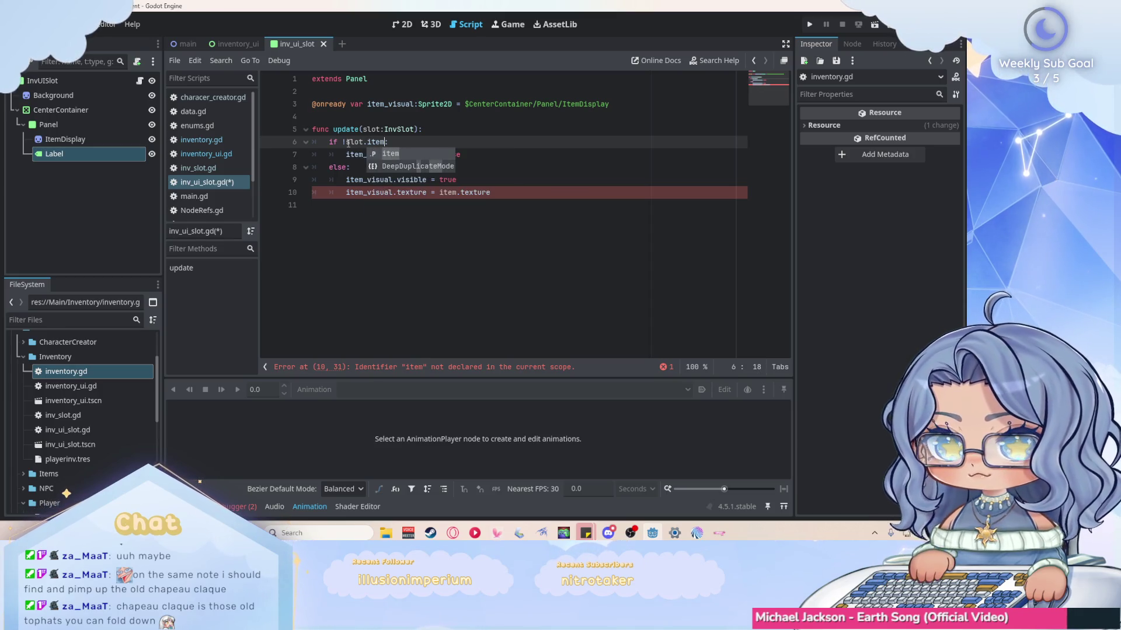
{"action": "key", "text": "Escape"}
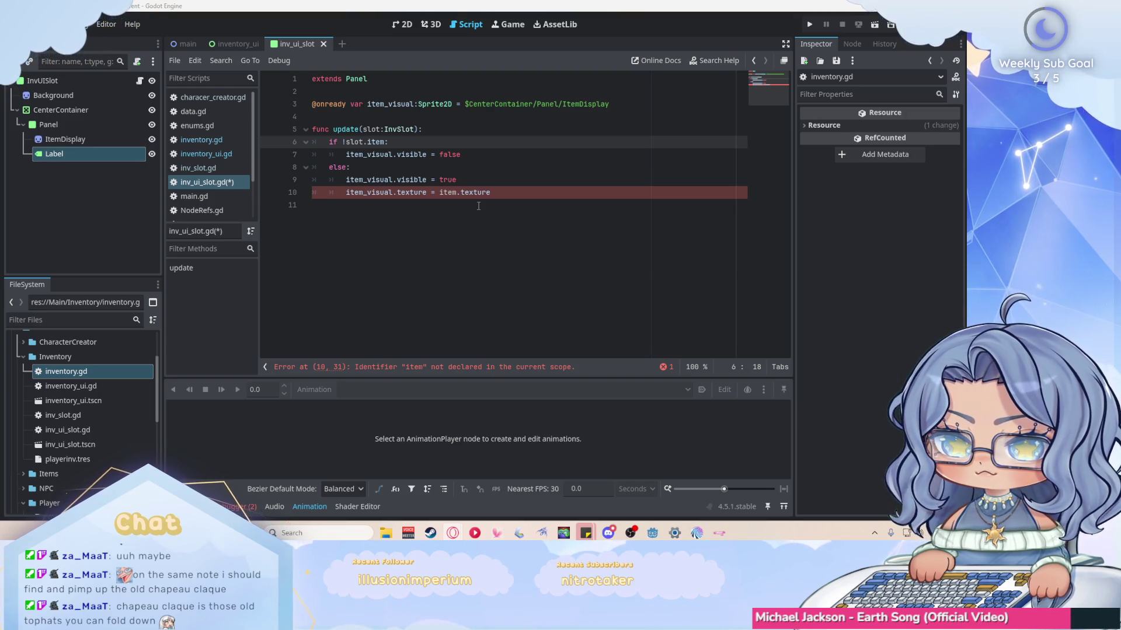
Make line 10 use slot.item.texture and save inv_ui_slot.gd.
{"action": "left_click", "coordinate": [440, 193]}
{"action": "type", "text": "slot."}
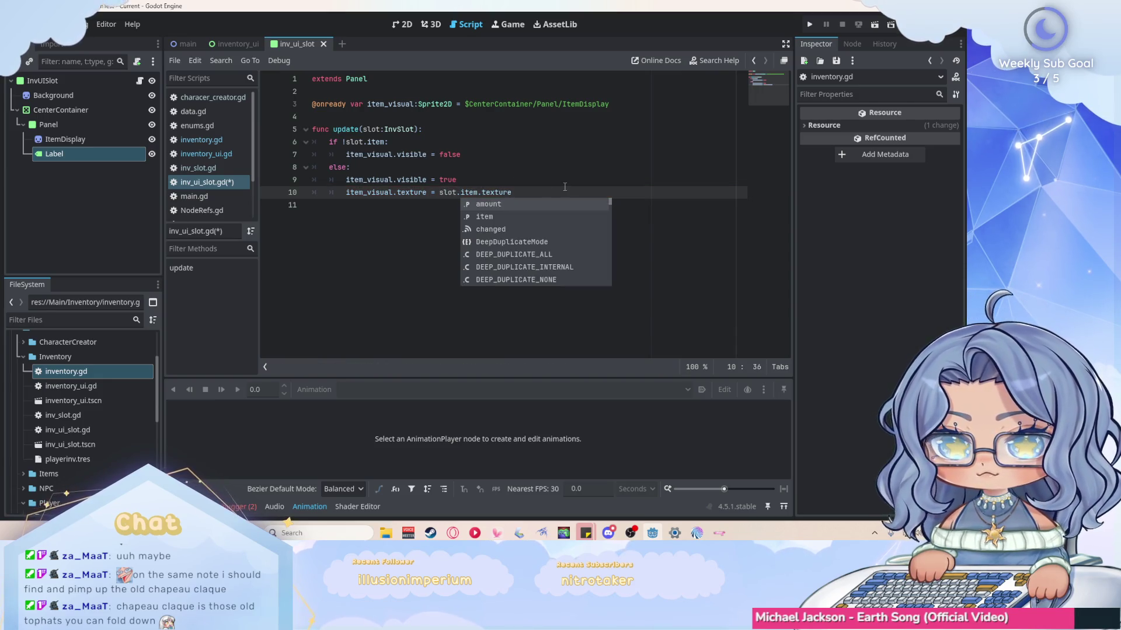
{"action": "key", "text": "End"}
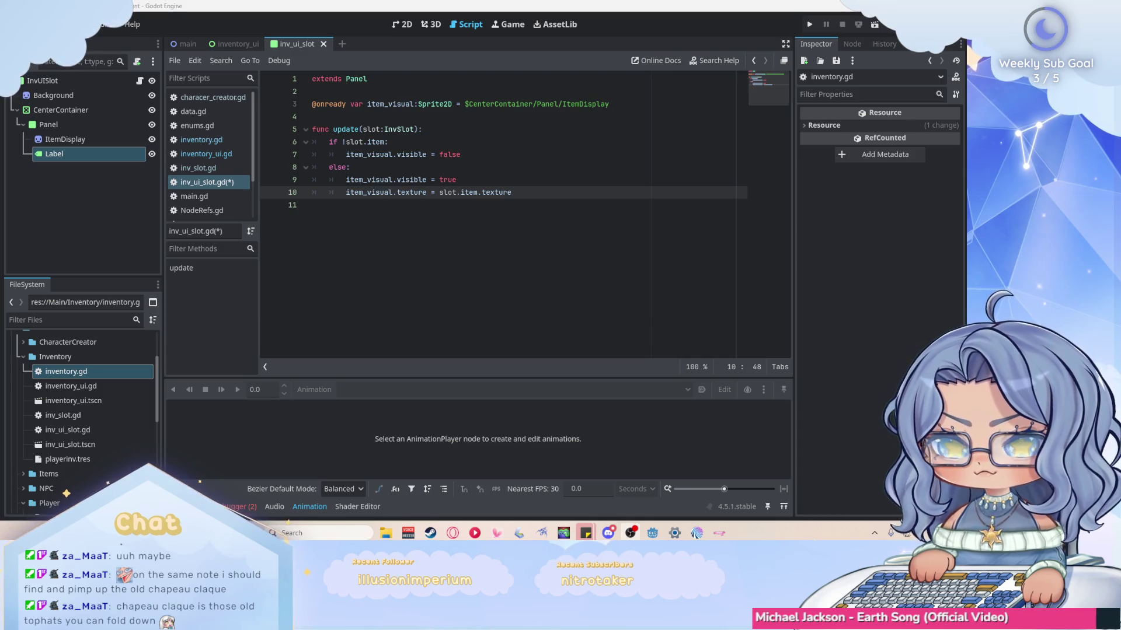
{"action": "key", "text": "ctrl+s"}
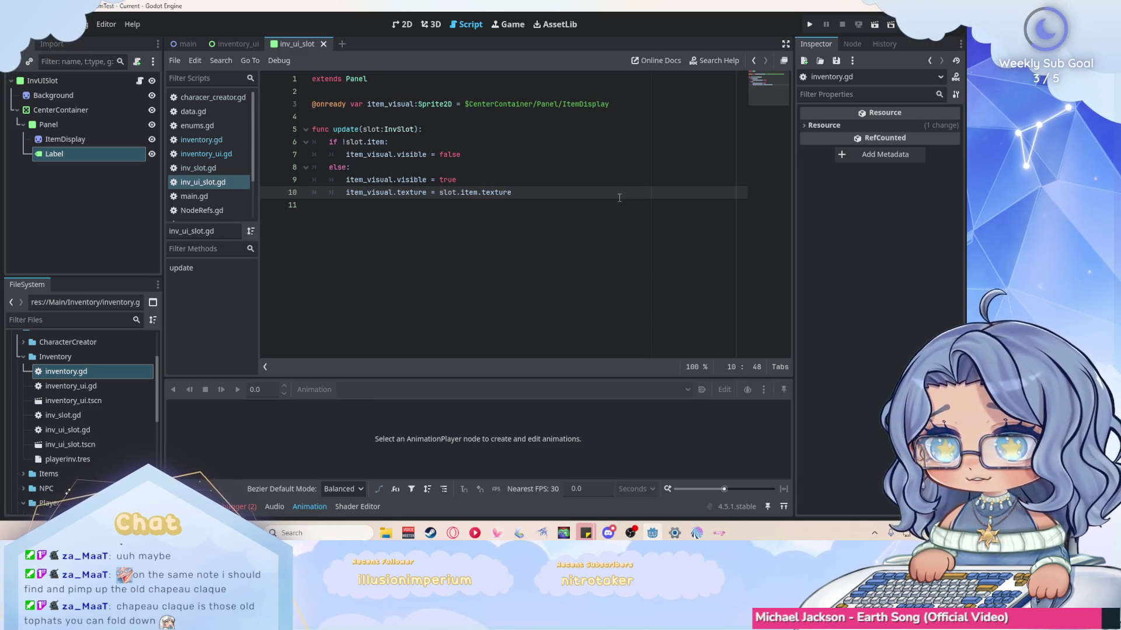
{"action": "key", "text": "ctrl+Tab"}
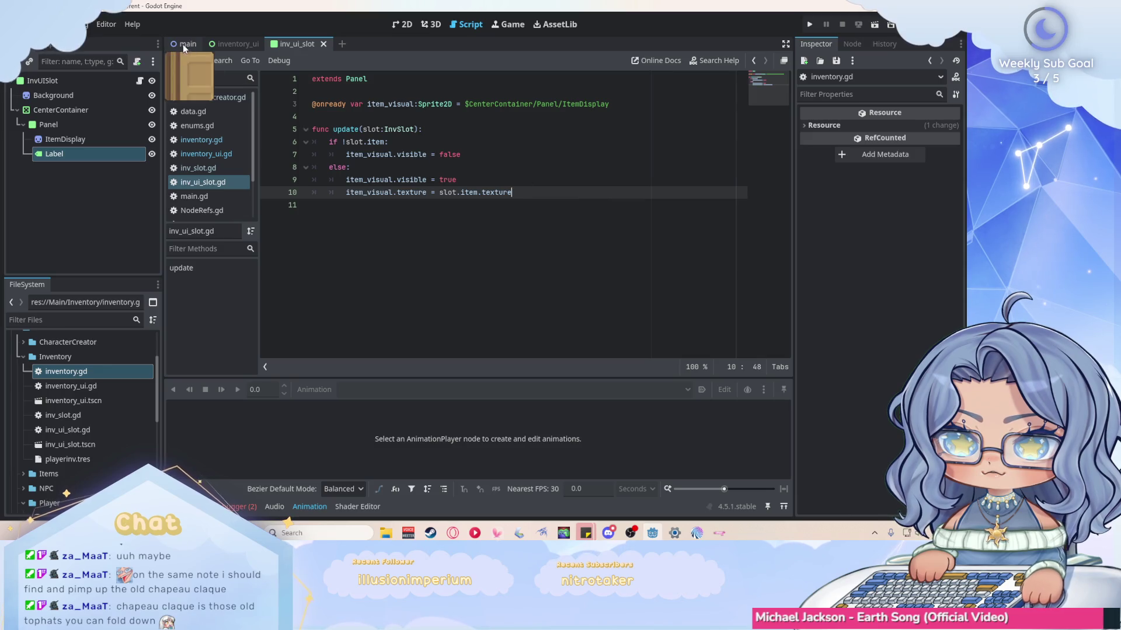
Zoom around the 2D map, then return to the Script workspace showing inv_ui_slot.gd.
{"action": "key", "text": "ctrl+F1"}
{"action": "scroll", "coordinate": [438, 214], "scroll_direction": "down", "scroll_amount": 10}
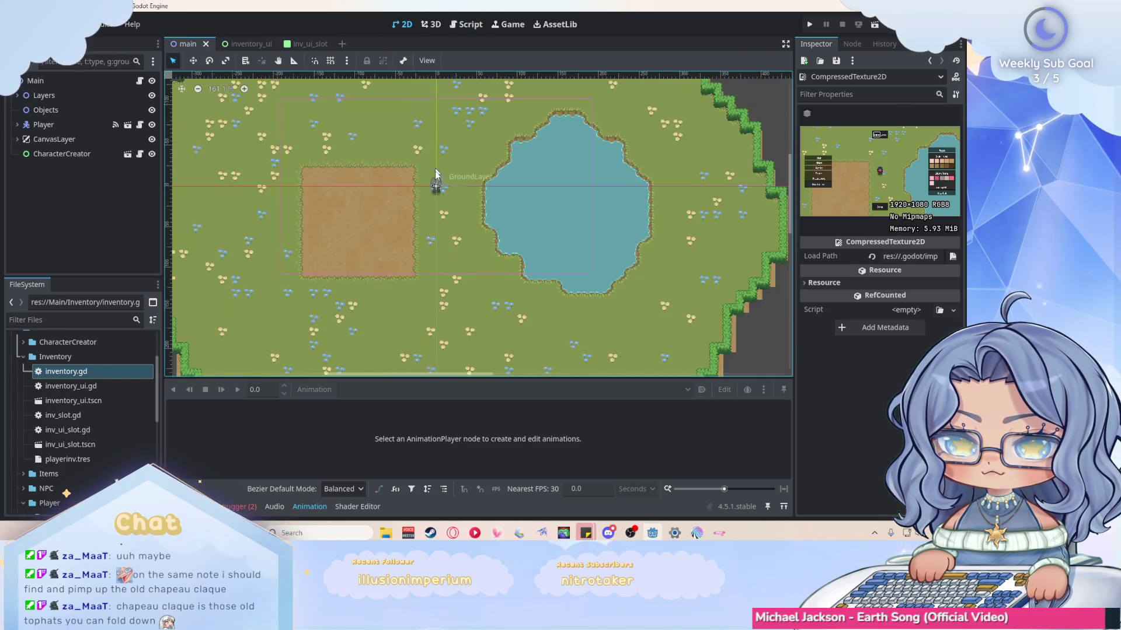
{"action": "scroll", "coordinate": [454, 226], "scroll_direction": "up", "scroll_amount": 4}
{"action": "scroll", "coordinate": [464, 189], "scroll_direction": "up", "scroll_amount": 2}
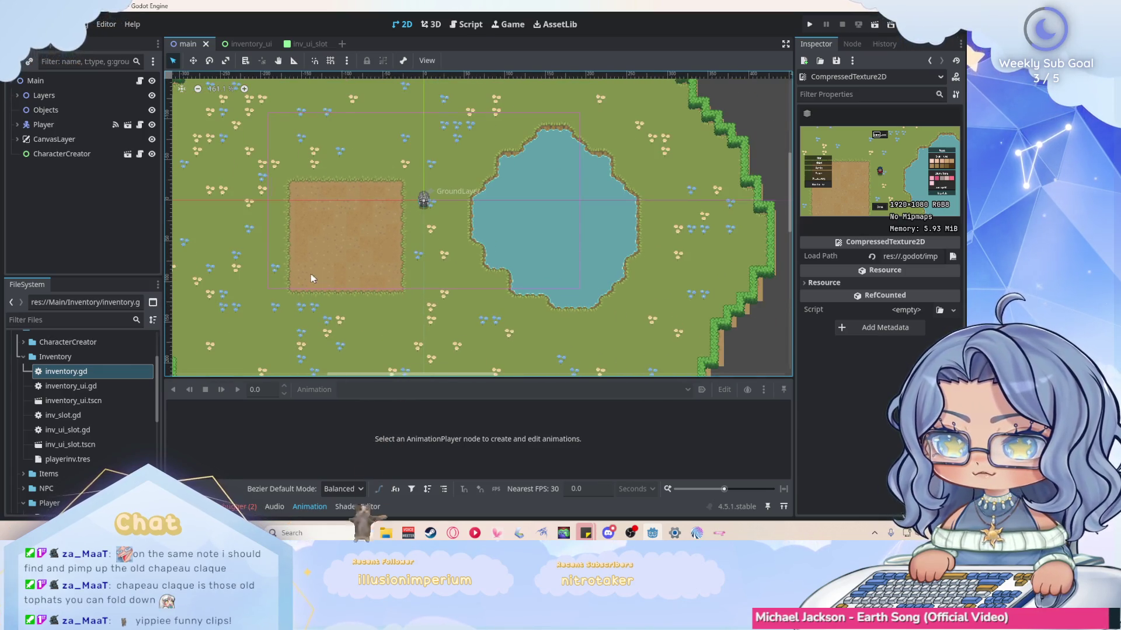
{"action": "scroll", "coordinate": [414, 269], "scroll_direction": "up", "scroll_amount": 1}
{"action": "scroll", "coordinate": [420, 266], "scroll_direction": "down", "scroll_amount": 2}
{"action": "scroll", "coordinate": [426, 261], "scroll_direction": "up", "scroll_amount": 1}
{"action": "scroll", "coordinate": [443, 263], "scroll_direction": "up", "scroll_amount": 1}
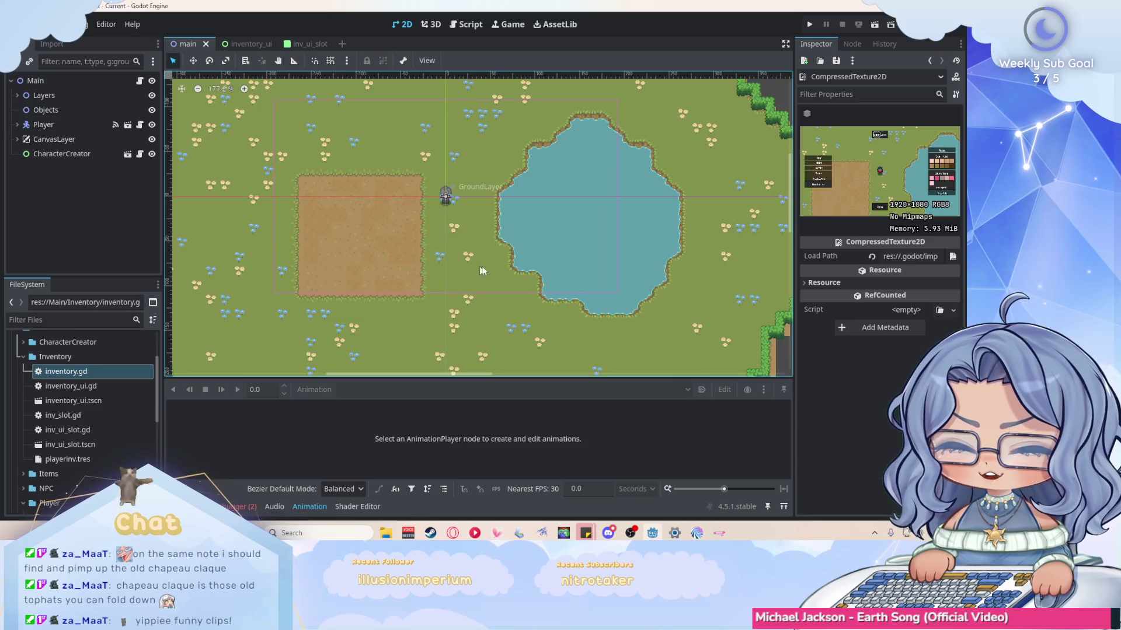
{"action": "scroll", "coordinate": [513, 260], "scroll_direction": "up", "scroll_amount": 1}
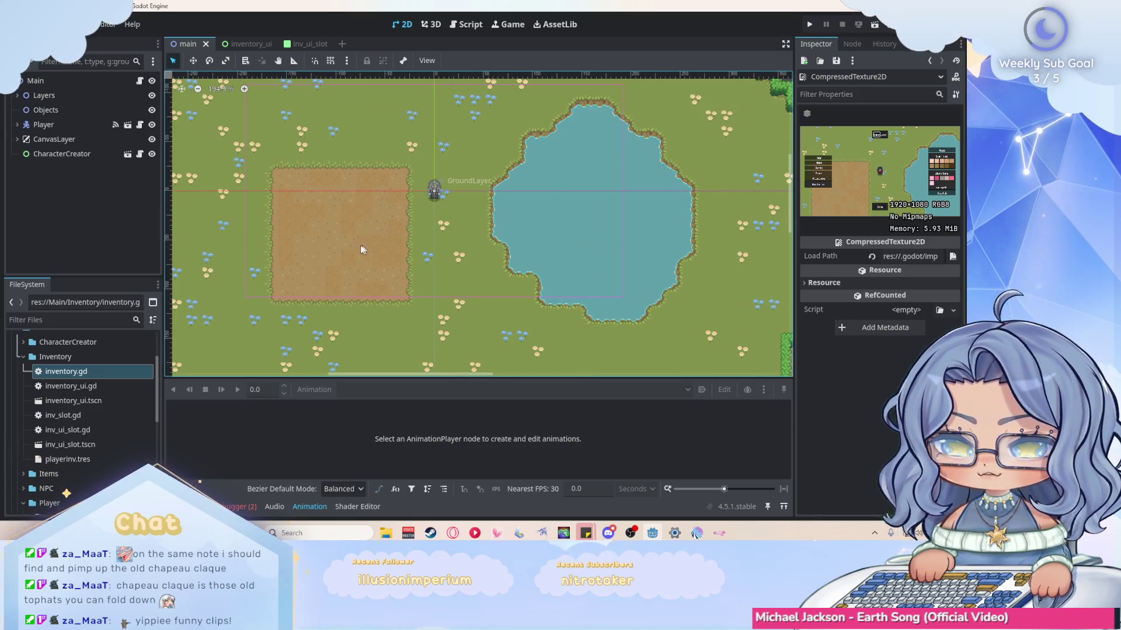
{"action": "scroll", "coordinate": [282, 248], "scroll_direction": "down", "scroll_amount": 1}
{"action": "scroll", "coordinate": [566, 267], "scroll_direction": "up", "scroll_amount": 1}
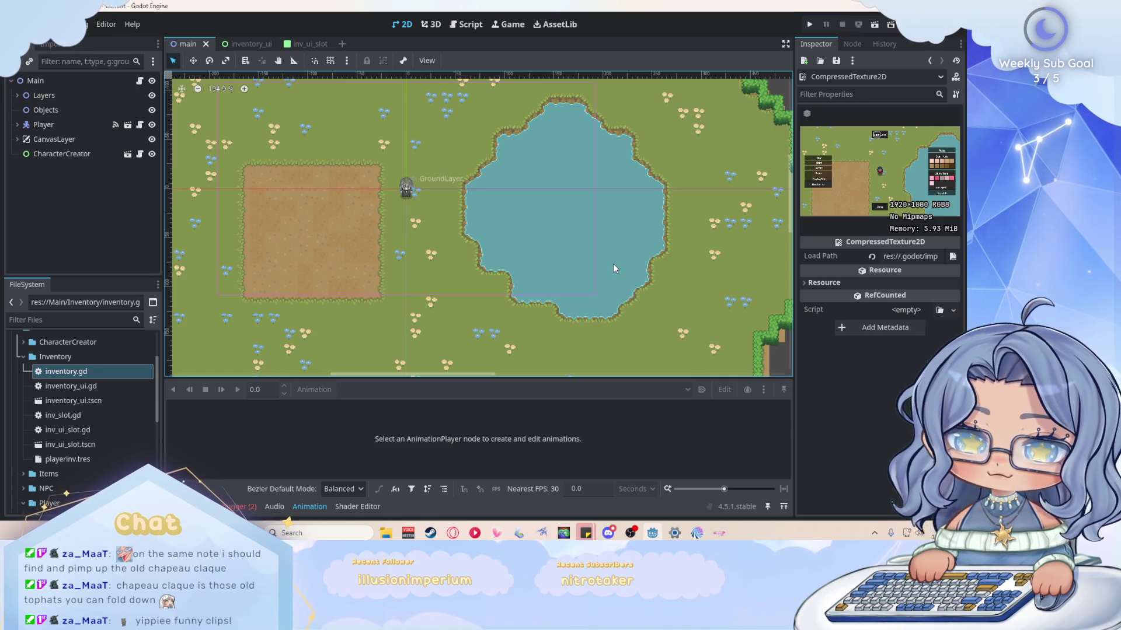
{"action": "scroll", "coordinate": [490, 261], "scroll_direction": "up", "scroll_amount": 3}
{"action": "scroll", "coordinate": [382, 259], "scroll_direction": "up", "scroll_amount": 3}
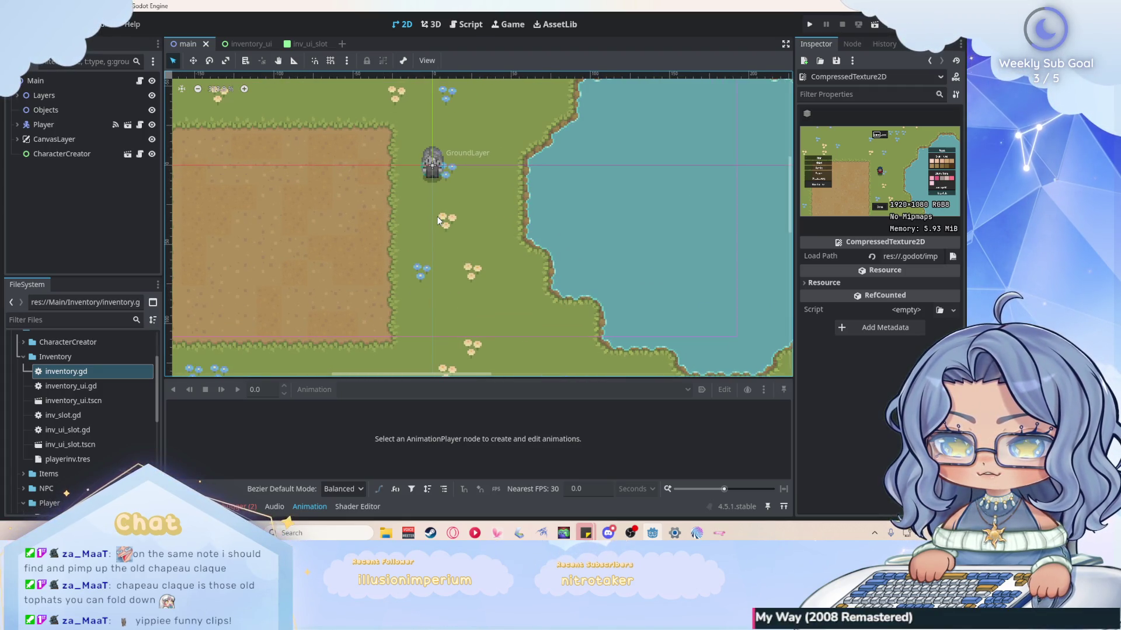
{"action": "scroll", "coordinate": [387, 169], "scroll_direction": "up", "scroll_amount": 1}
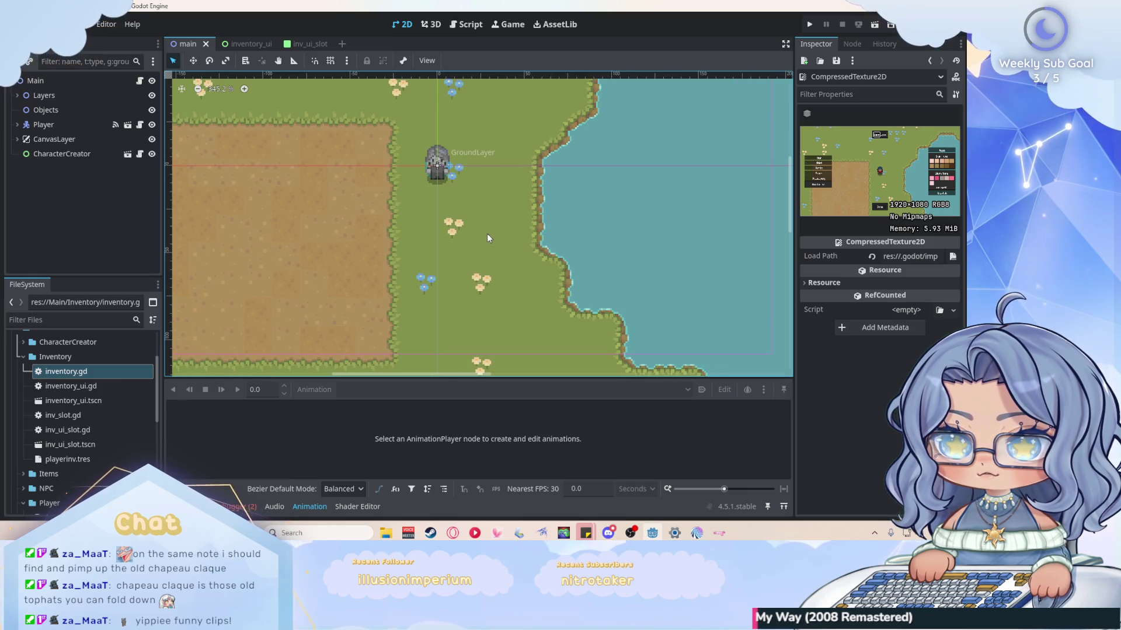
{"action": "mouse_move", "coordinate": [239, 49]}
{"action": "left_click", "coordinate": [471, 24]}
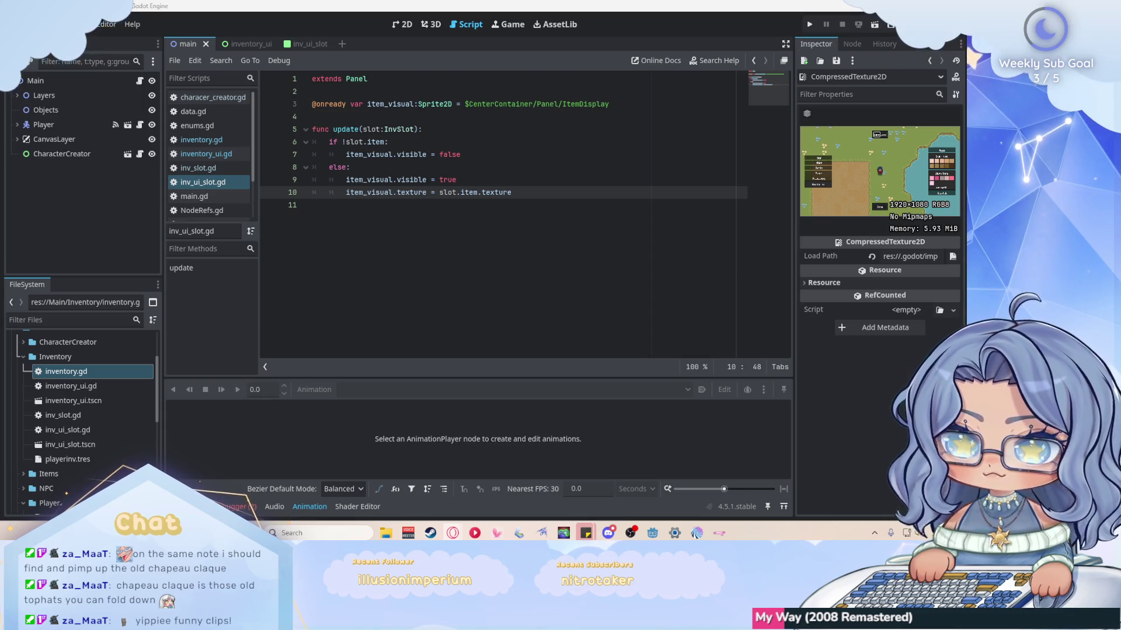
Set the Slots array size of playerinv.tres to 12 in the Inspector.
{"action": "left_click", "coordinate": [63, 460]}
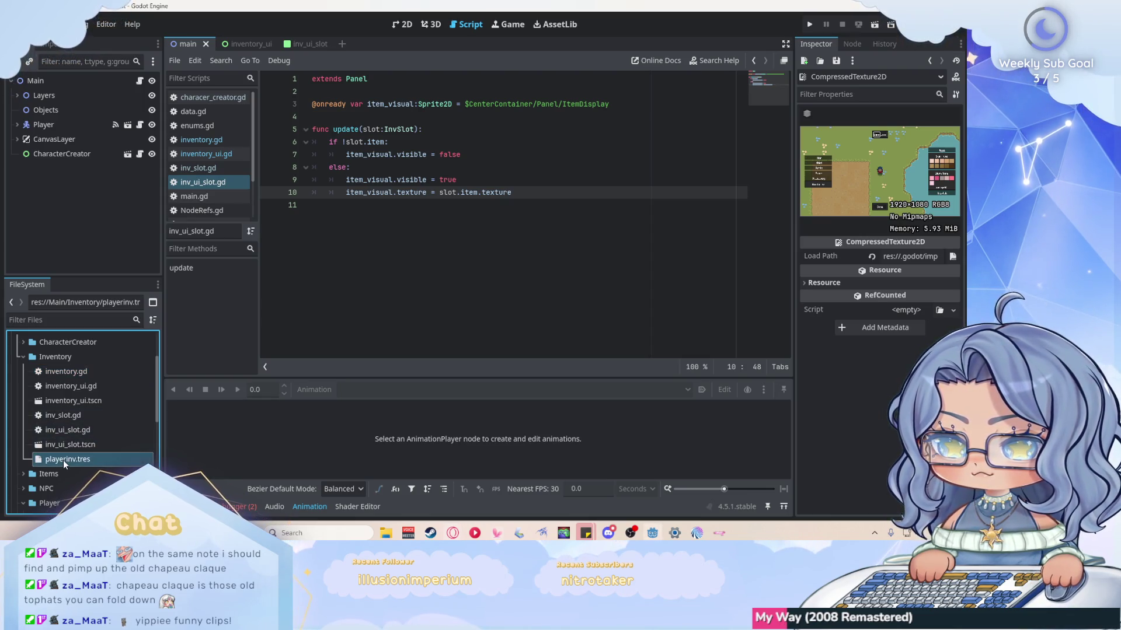
{"action": "left_click", "coordinate": [916, 128]}
{"action": "left_click", "coordinate": [909, 145]}
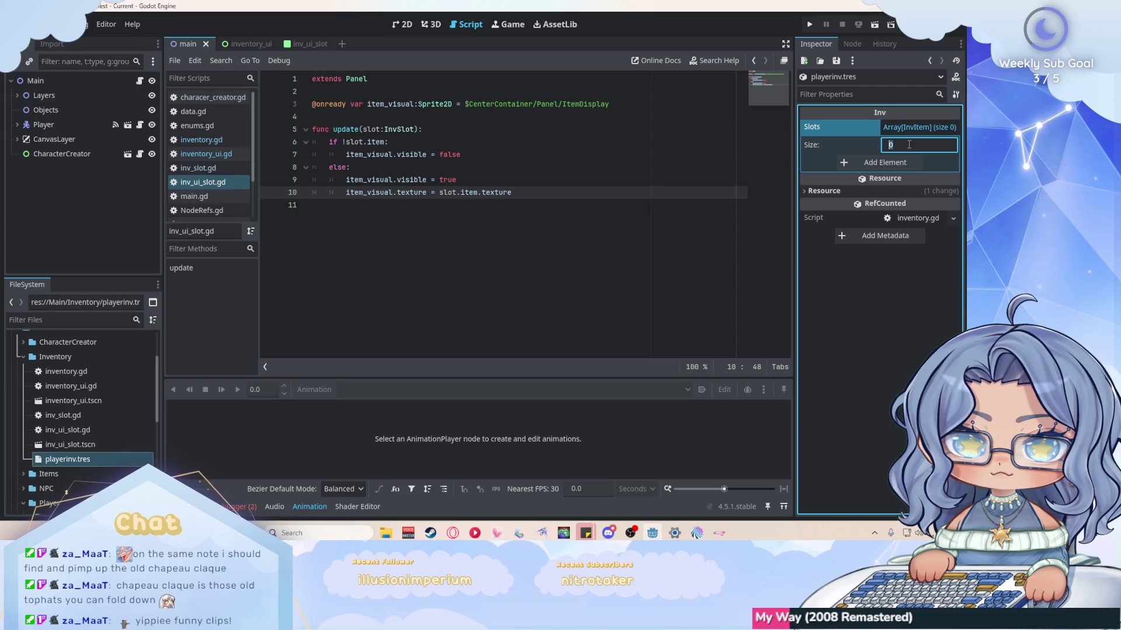
{"action": "type", "text": "12"}
{"action": "key", "text": "Return"}
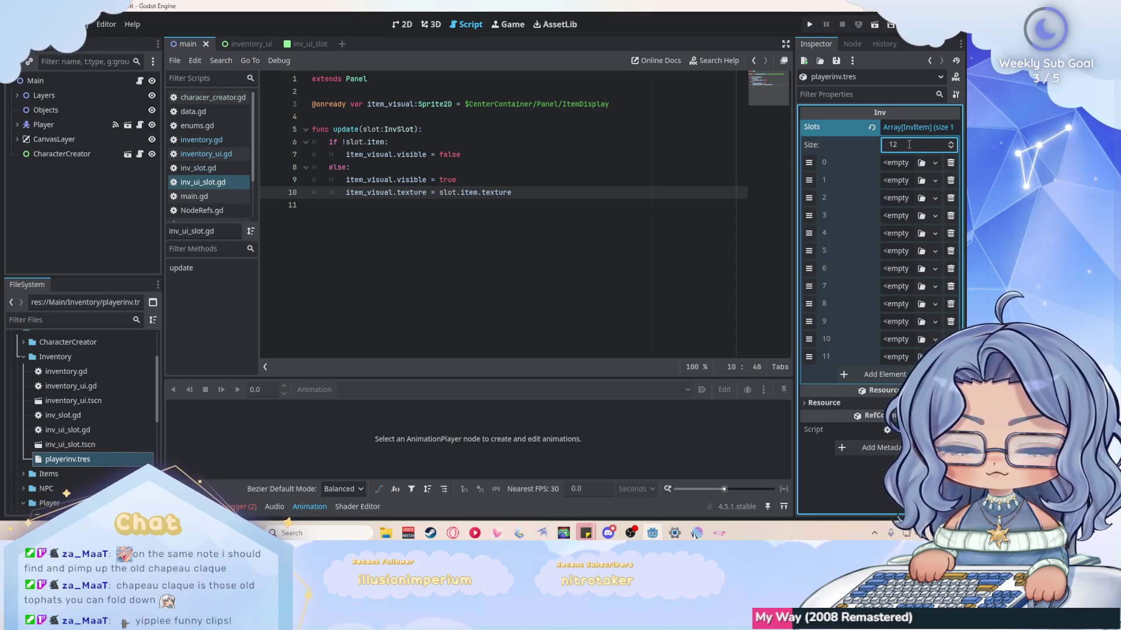
Try a new InvItem in slot 0, undo it, and open inv_slot.gd.
{"action": "left_click", "coordinate": [900, 167]}
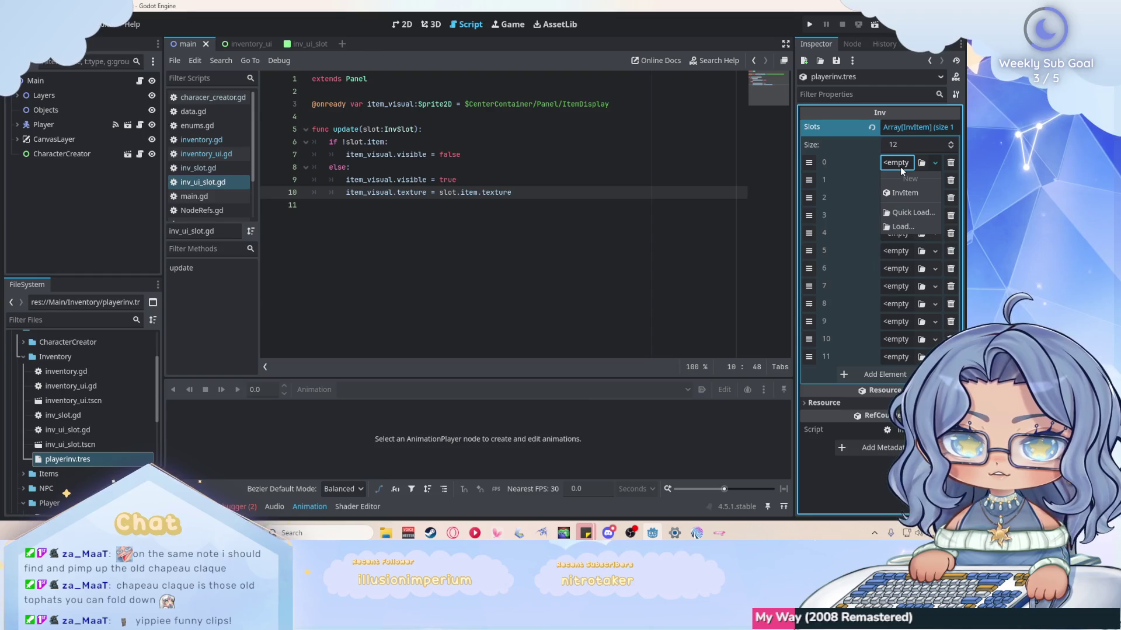
{"action": "left_click", "coordinate": [902, 185]}
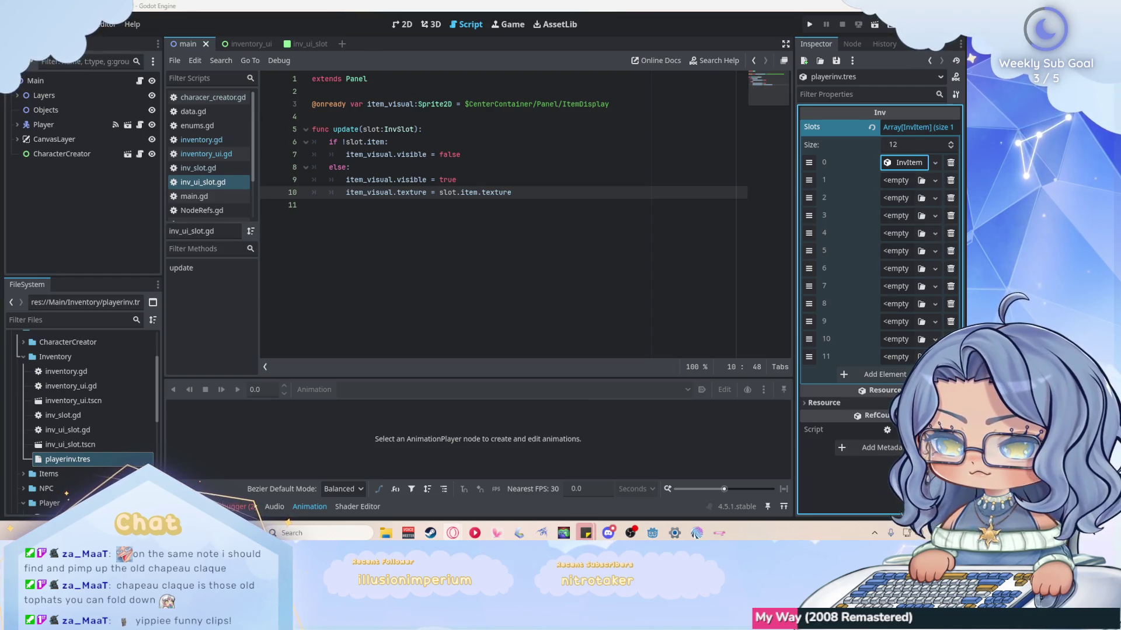
{"action": "key", "text": "ctrl+z"}
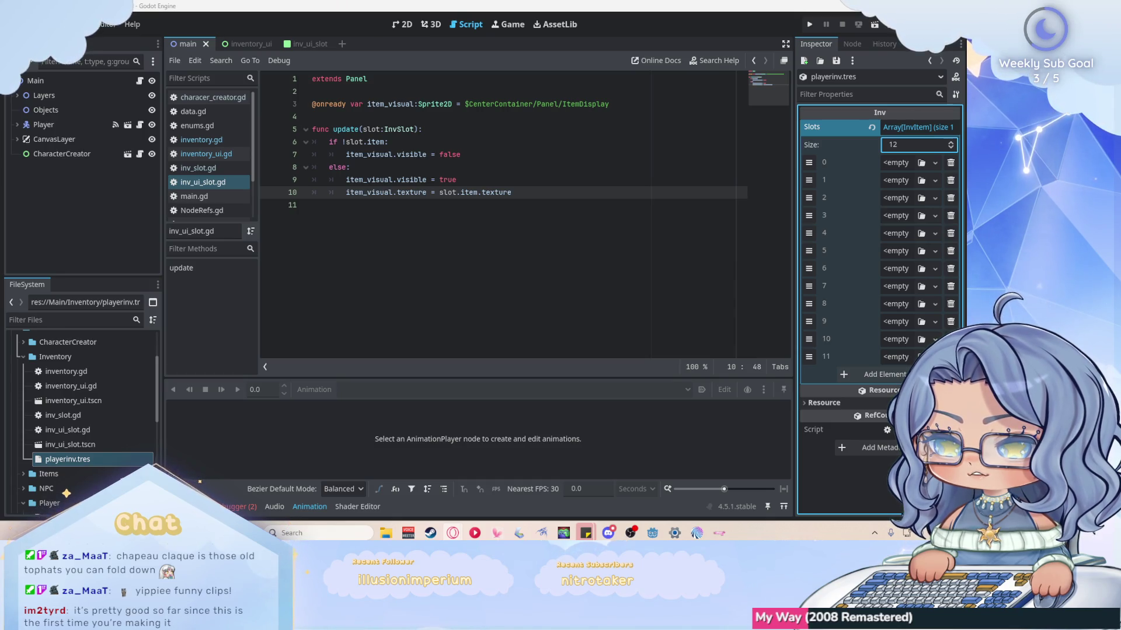
{"action": "left_click", "coordinate": [600, 193]}
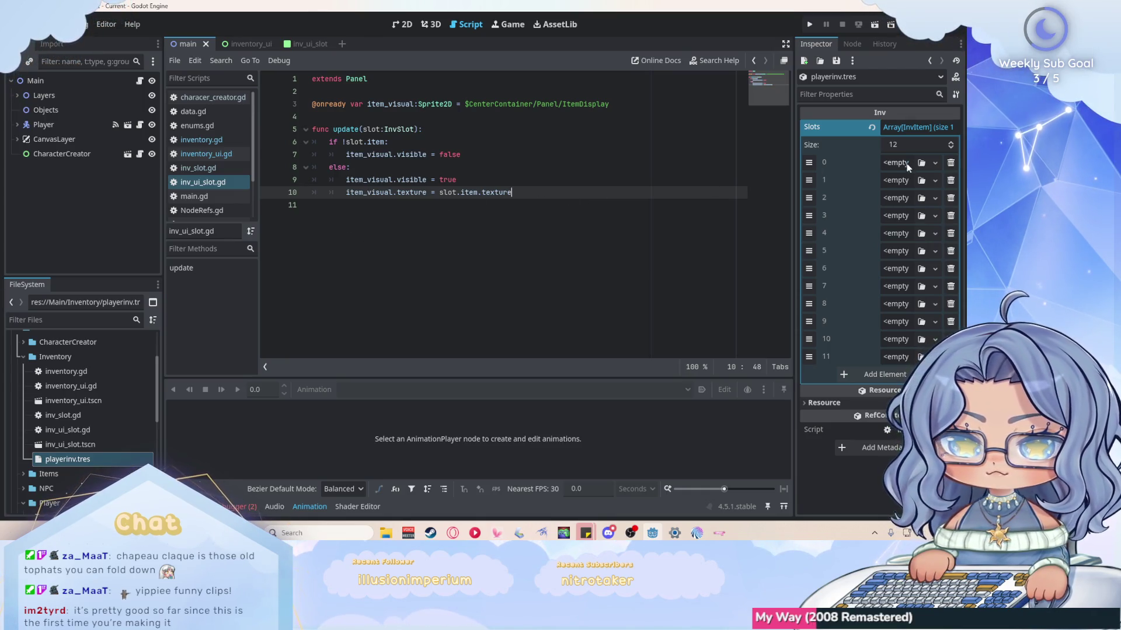
{"action": "left_click", "coordinate": [899, 163]}
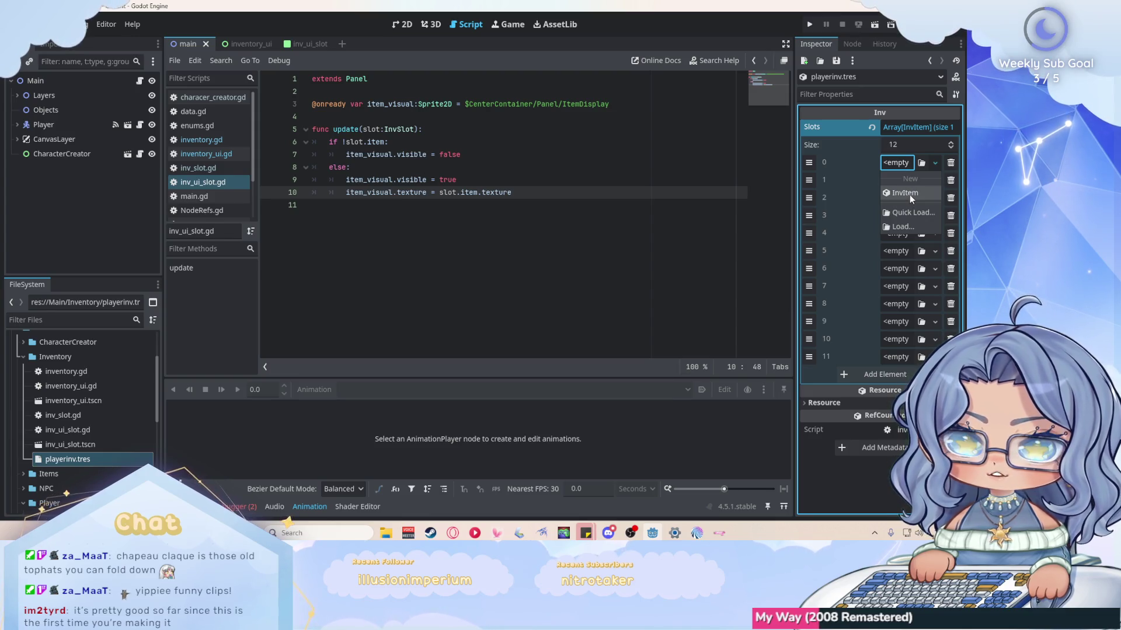
{"action": "left_click", "coordinate": [573, 193]}
{"action": "left_click", "coordinate": [188, 167]}
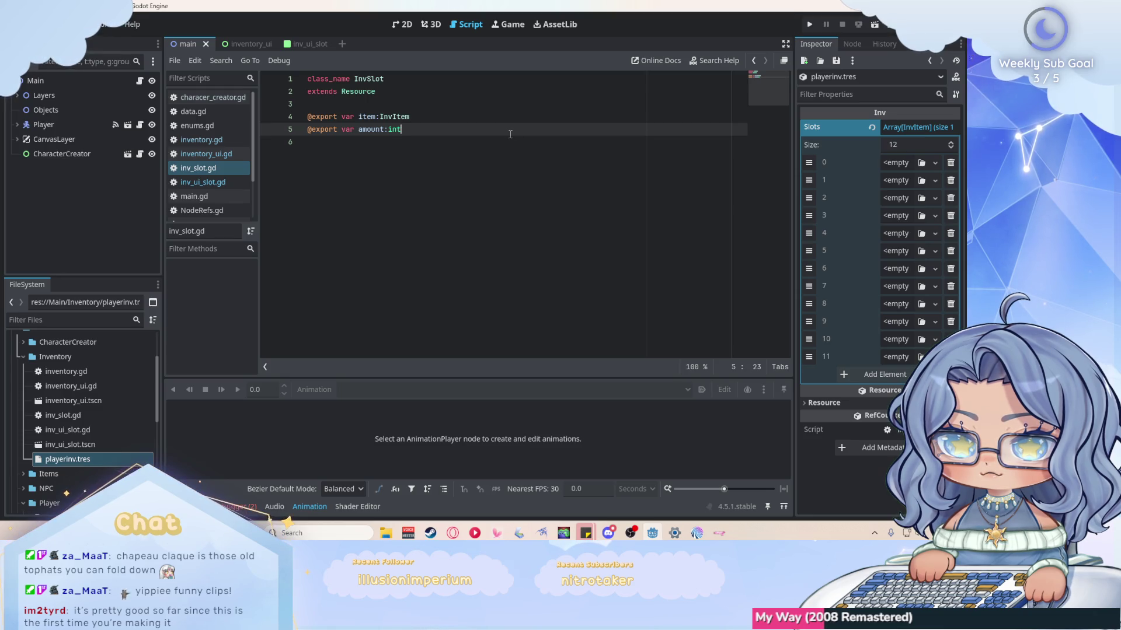
Change line 4 of inv_slot.gd to export slot:InvSlot and save.
{"action": "left_click_drag", "start_coordinate": [410, 117], "coordinate": [396, 120]}
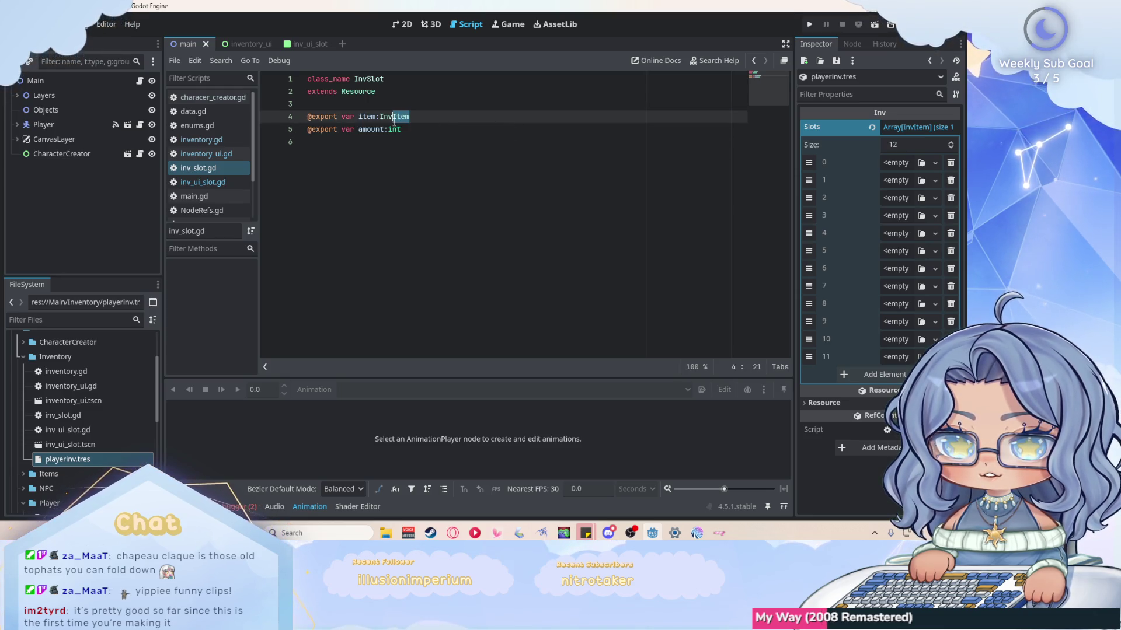
{"action": "left_click", "coordinate": [408, 129]}
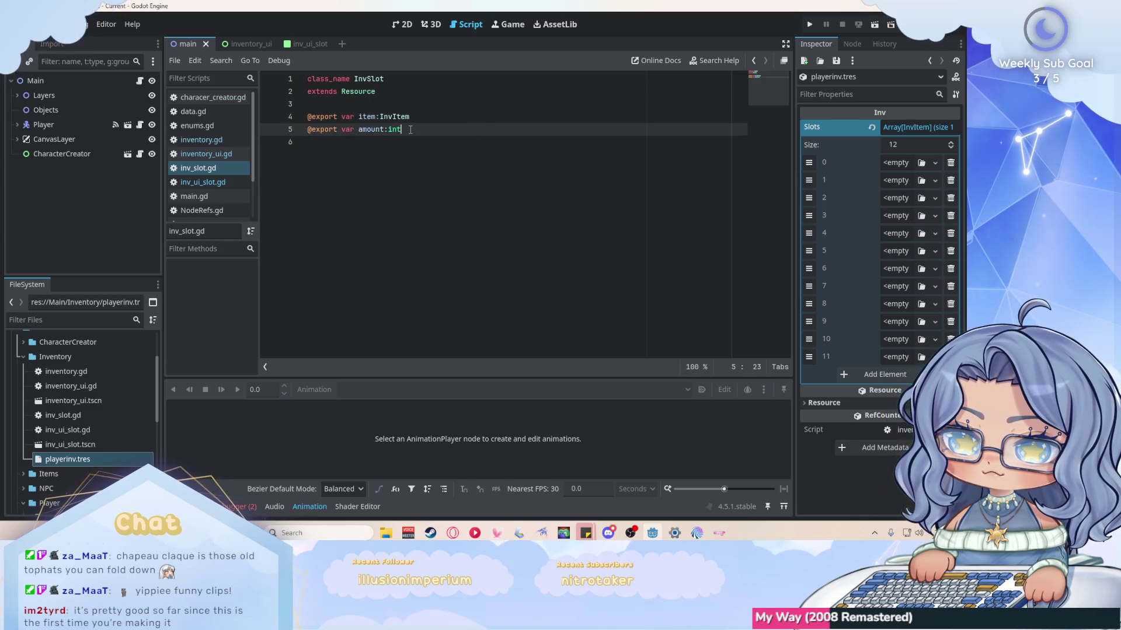
{"action": "double_click", "coordinate": [372, 117]}
{"action": "type", "text": "slot"}
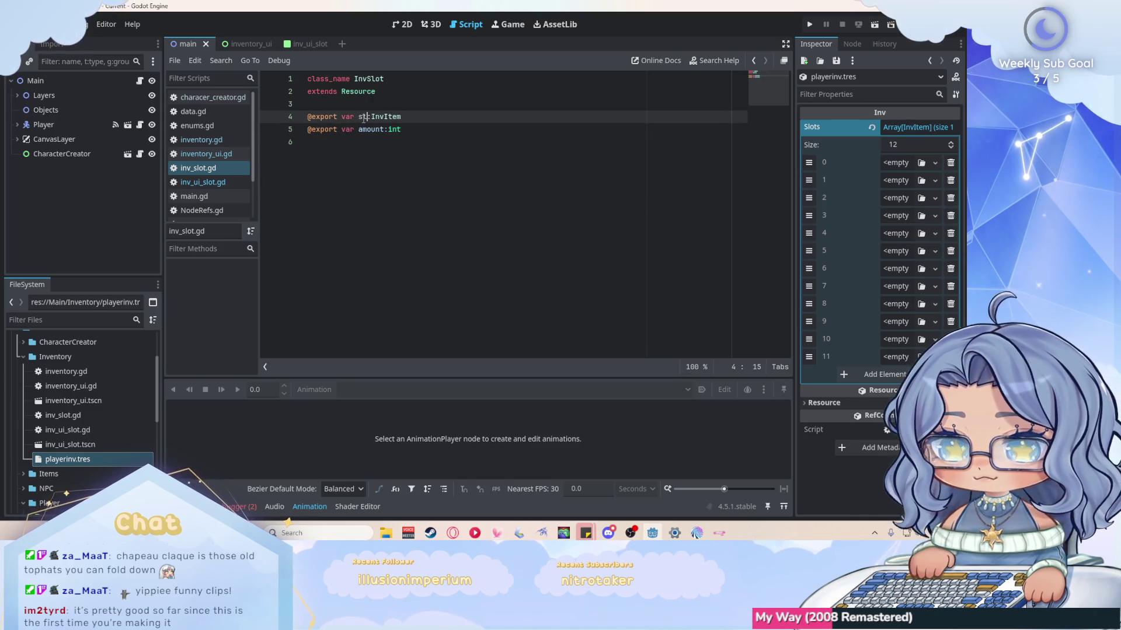
{"action": "left_click", "coordinate": [428, 117]}
{"action": "key", "text": "BackSpace"}
{"action": "key", "text": "BackSpace"}
{"action": "key", "text": "BackSpace"}
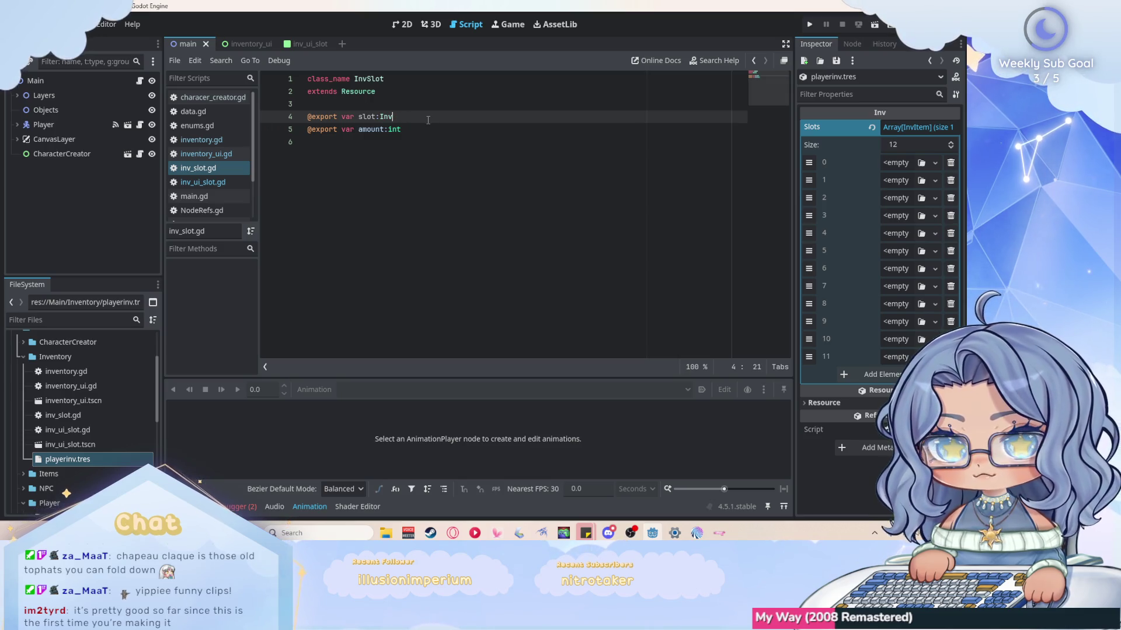
{"action": "type", "text": "ot"}
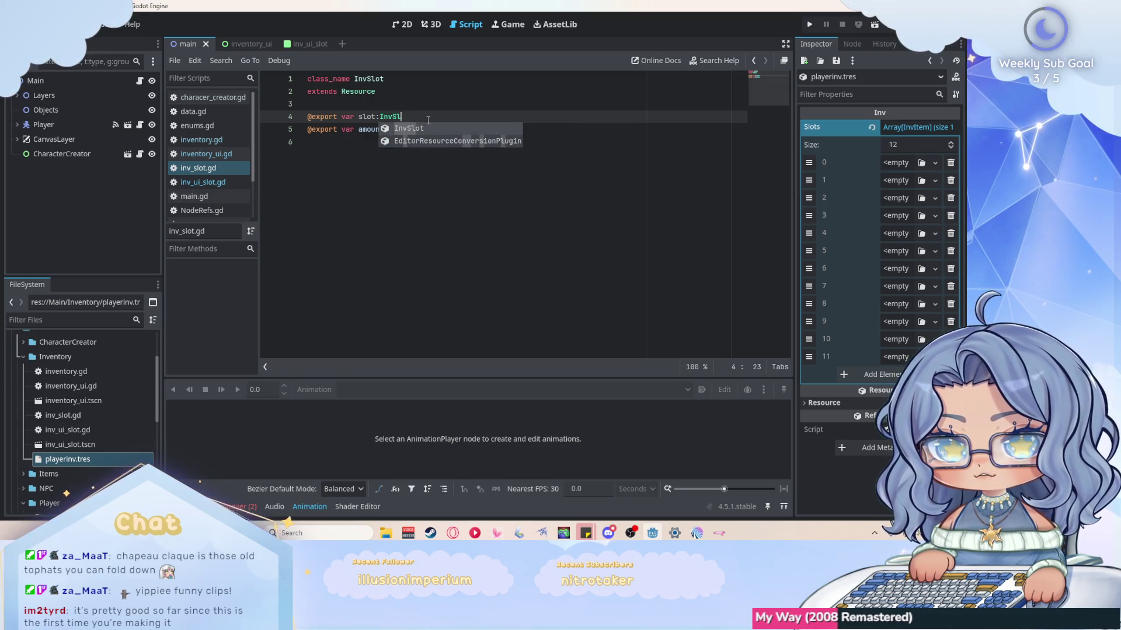
{"action": "key", "text": "ctrl+s"}
Check slot 0's options, refresh the Slots list, and open the inv_ui_slot scene.
{"action": "left_click", "coordinate": [445, 133]}
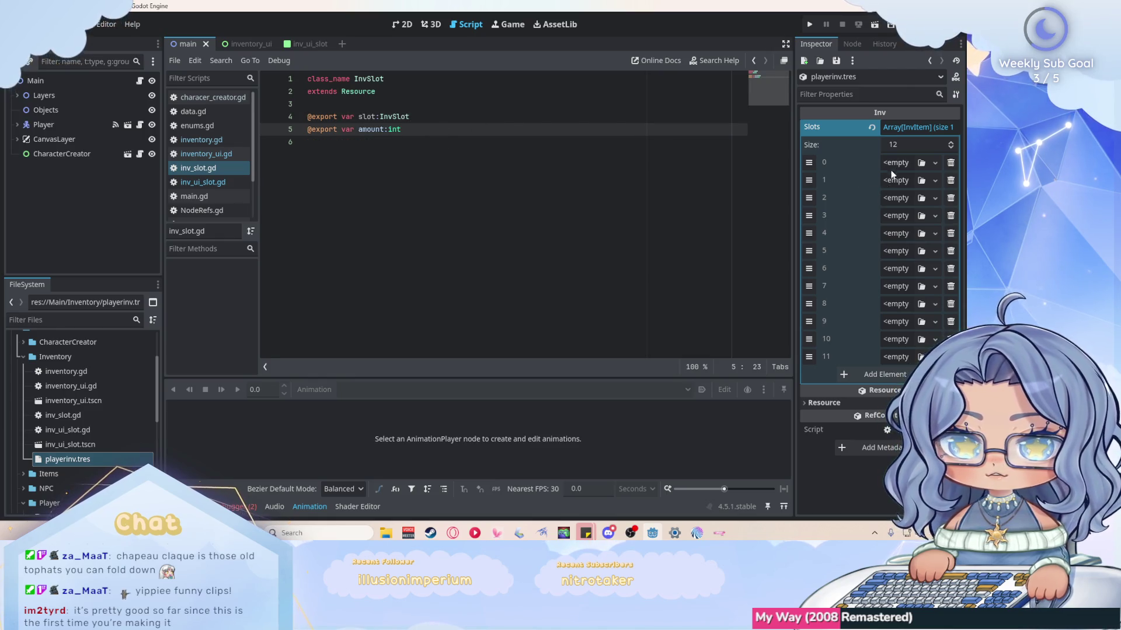
{"action": "left_click", "coordinate": [896, 166]}
{"action": "left_click", "coordinate": [493, 142]}
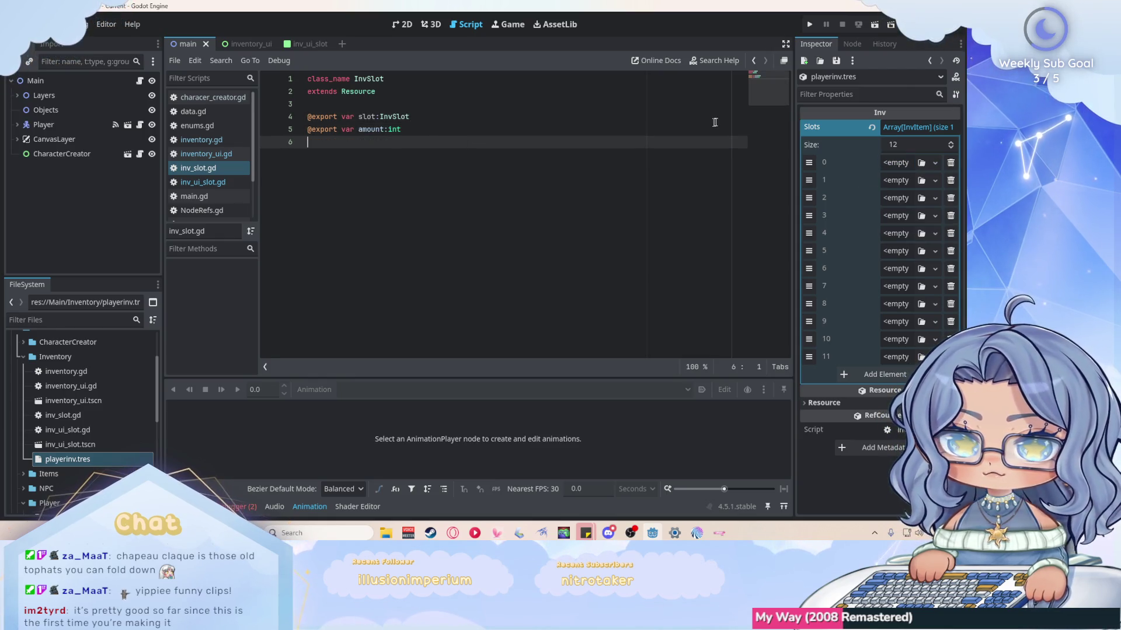
{"action": "left_click", "coordinate": [916, 128]}
{"action": "left_click", "coordinate": [917, 128]}
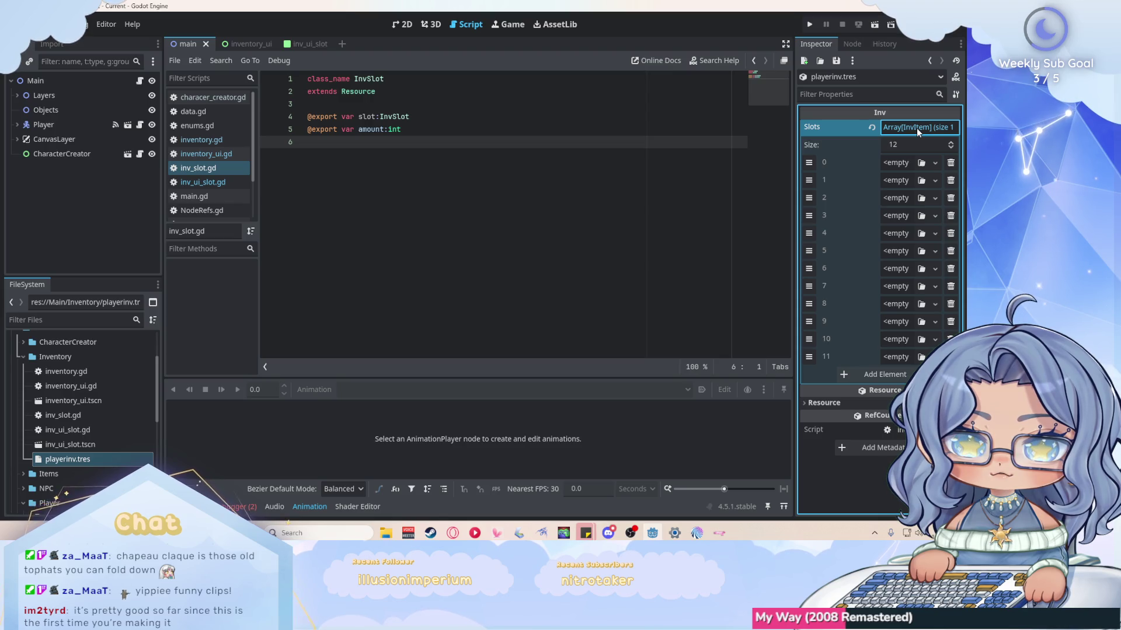
{"action": "double_click", "coordinate": [92, 444]}
{"action": "left_click", "coordinate": [89, 456]}
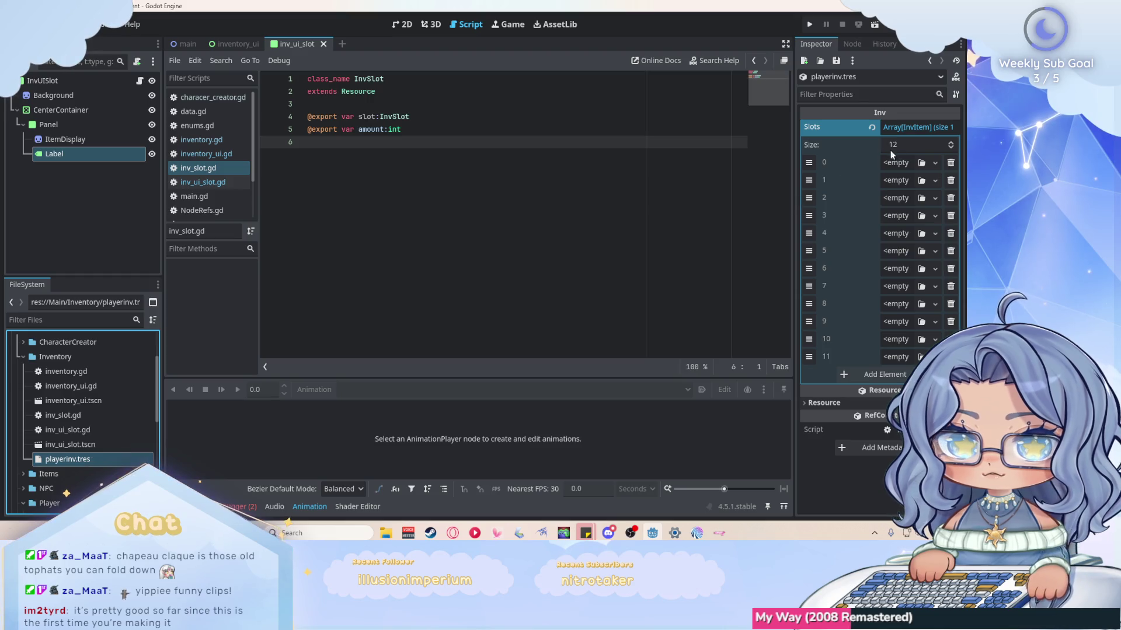
Check slot 0's resource choices in the Inspector without picking one.
{"action": "left_click", "coordinate": [902, 164]}
{"action": "left_click", "coordinate": [900, 162]}
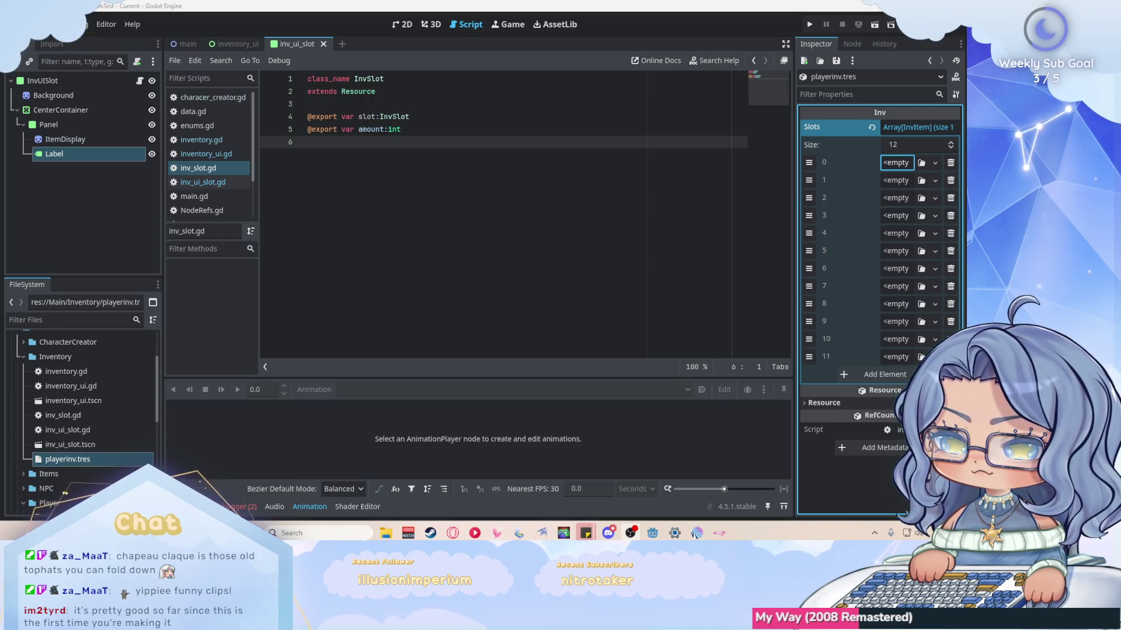
{"action": "left_click", "coordinate": [426, 147]}
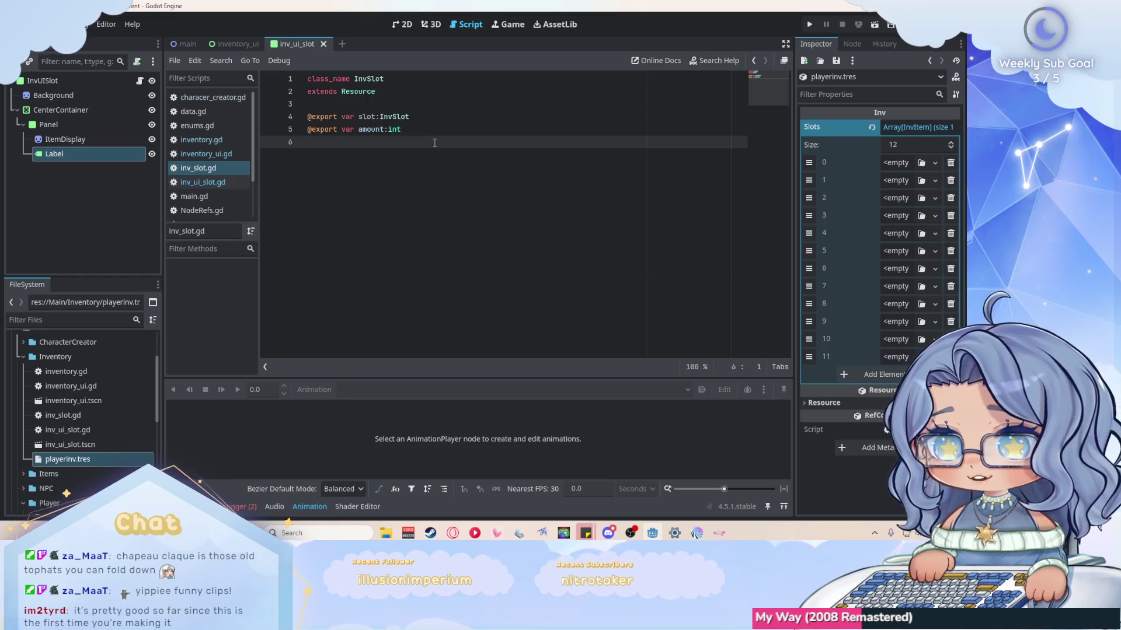
{"action": "left_click", "coordinate": [889, 166]}
{"action": "left_click", "coordinate": [458, 148]}
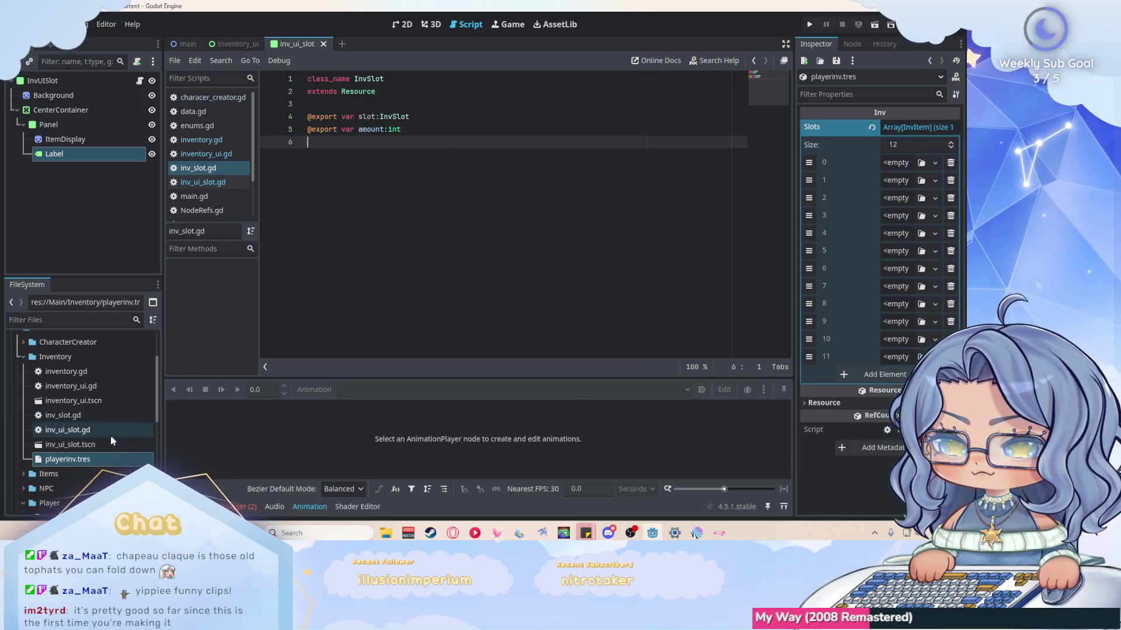
Review inv_ui_slot.gd and inventory.gd's slots declaration, then go back to inv_ui_slot.gd.
{"action": "left_click", "coordinate": [228, 183]}
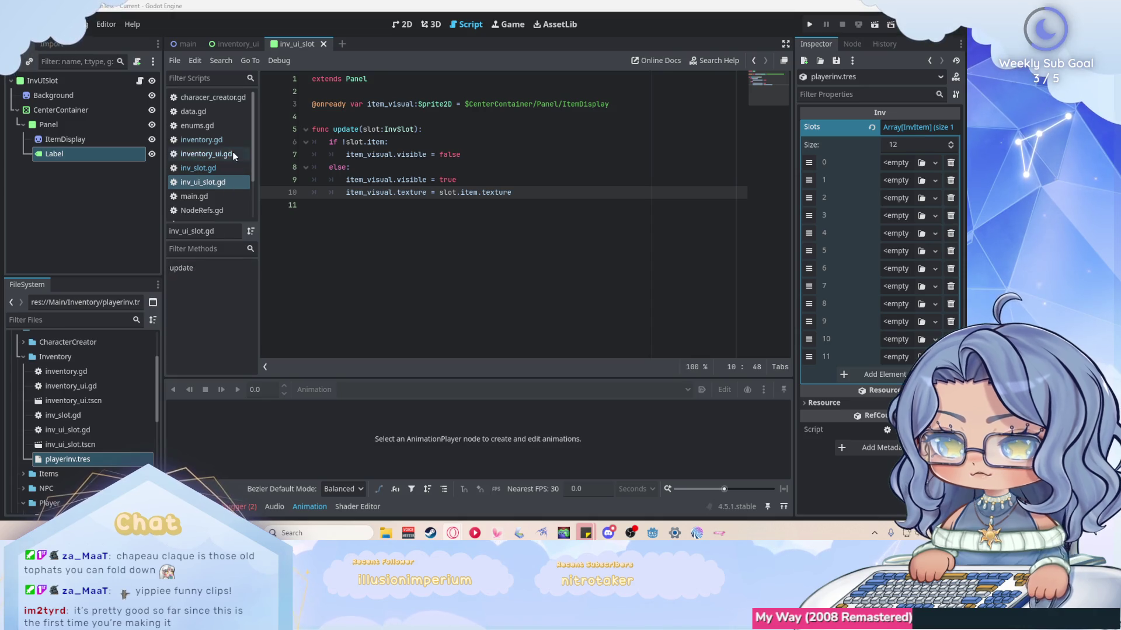
{"action": "left_click", "coordinate": [201, 140]}
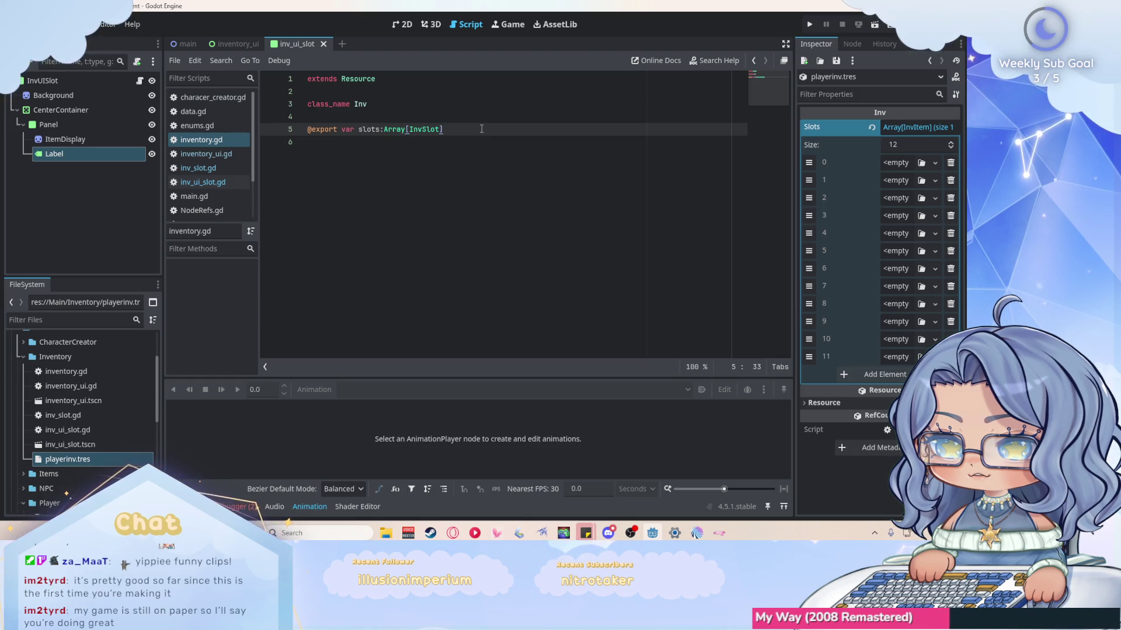
{"action": "key", "text": "alt+Left"}
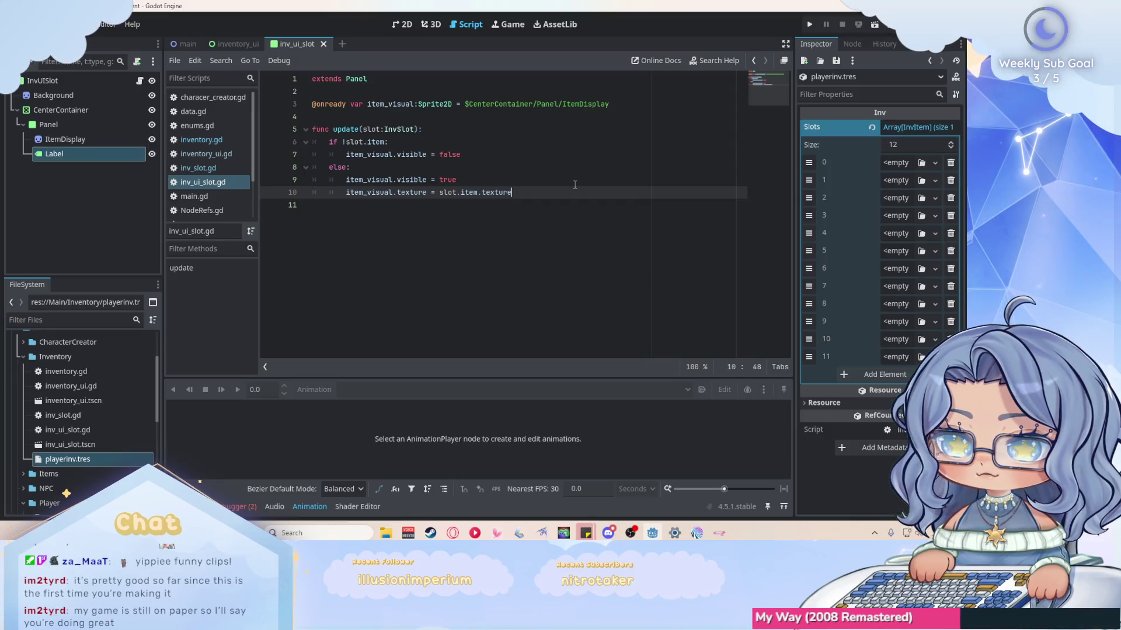
Browse slot 0's resource options without choosing one, then bring up inv_slot.gd.
{"action": "left_click", "coordinate": [892, 164]}
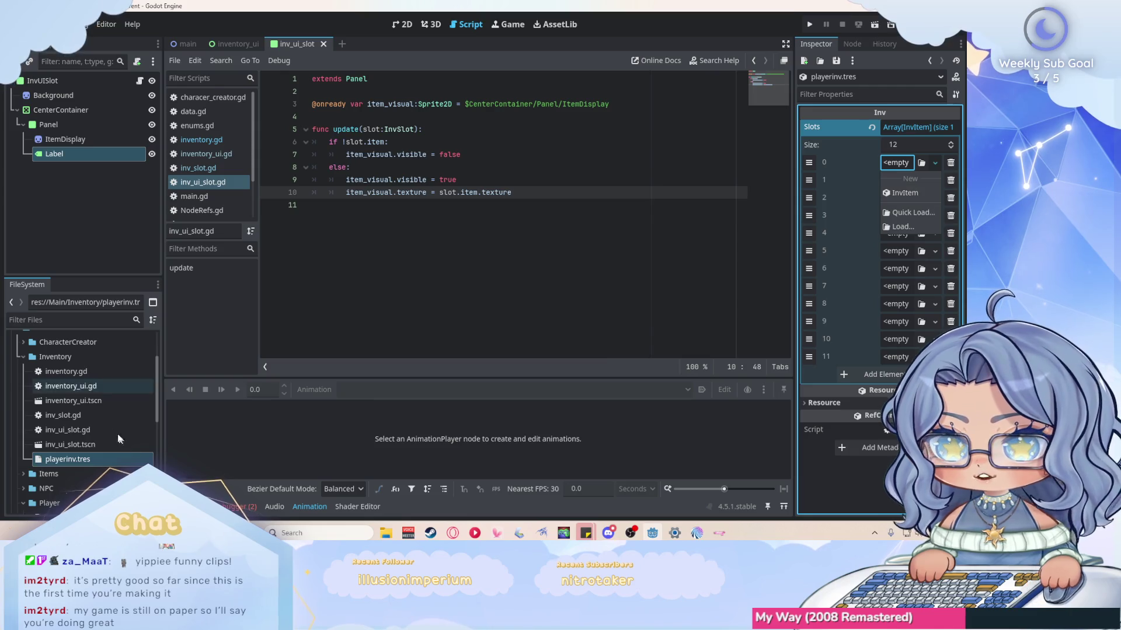
{"action": "scroll", "coordinate": [120, 432], "scroll_direction": "down", "scroll_amount": 5}
{"action": "scroll", "coordinate": [122, 416], "scroll_direction": "down", "scroll_amount": 2}
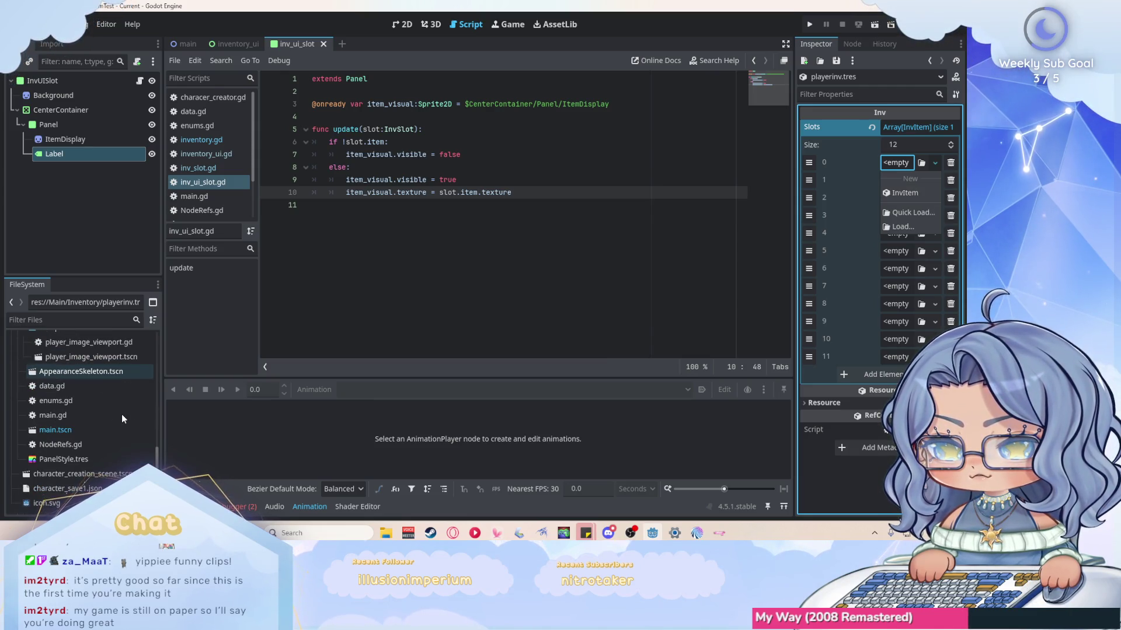
{"action": "scroll", "coordinate": [121, 416], "scroll_direction": "up", "scroll_amount": 4}
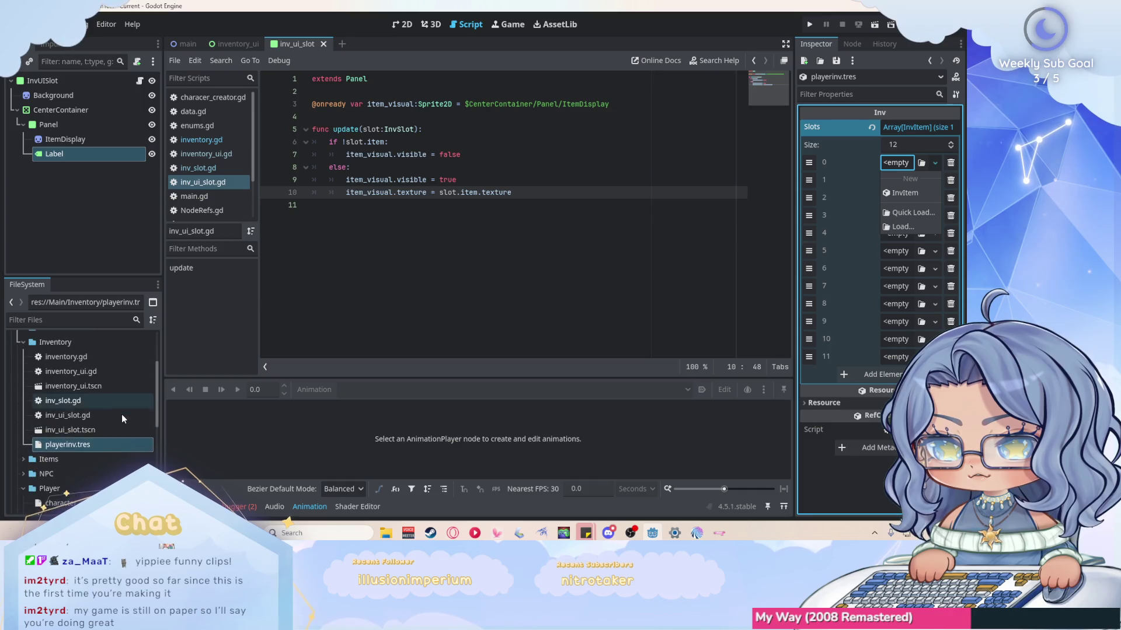
{"action": "left_click", "coordinate": [506, 193]}
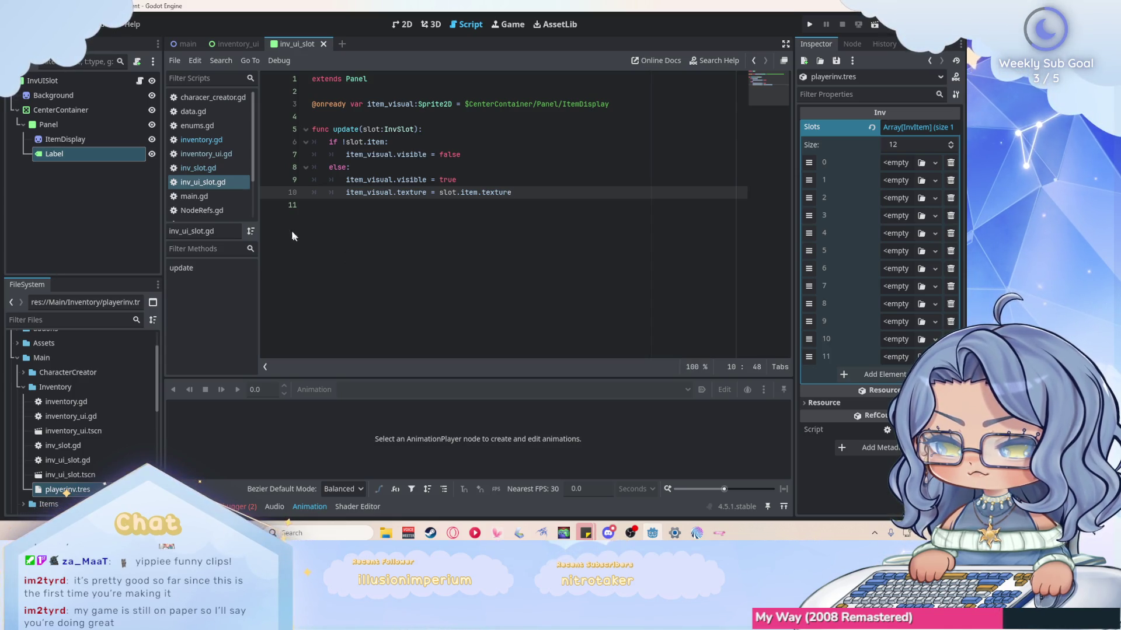
{"action": "left_click", "coordinate": [216, 168]}
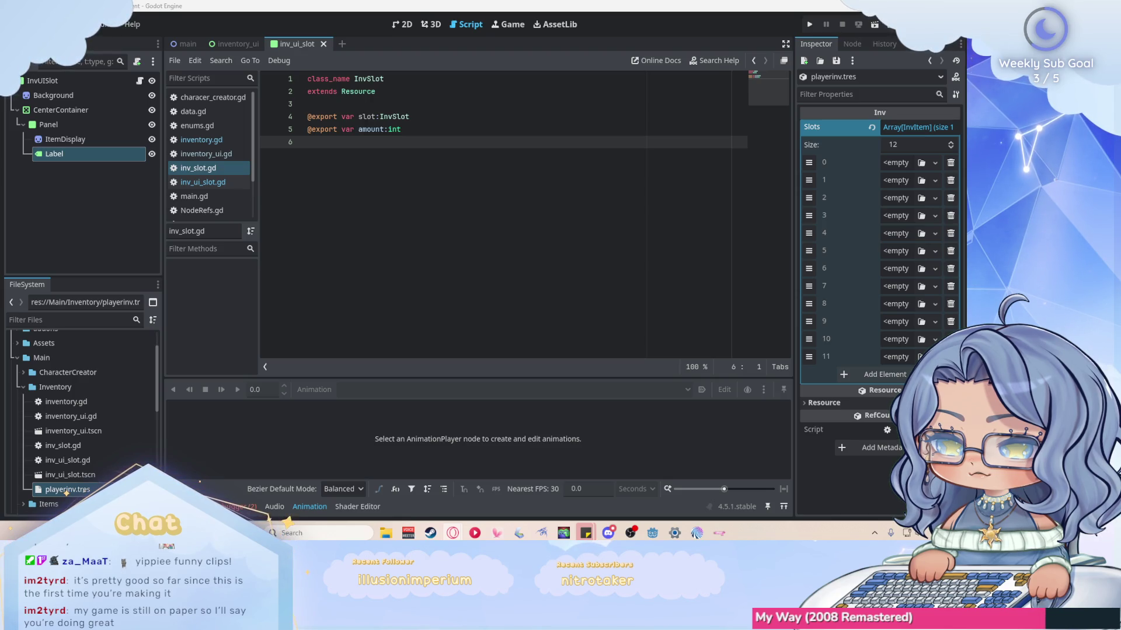
Open and close slot 0's resource picker, then view inventory.gd's Array[InvSlot] slots declaration.
{"action": "left_click", "coordinate": [406, 83]}
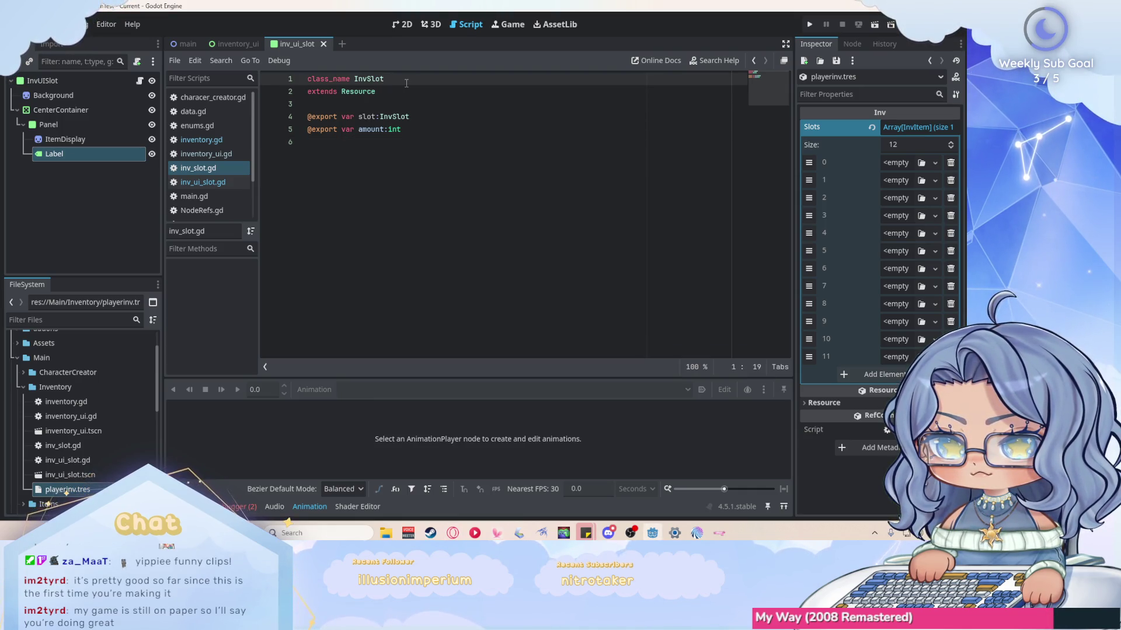
{"action": "left_click", "coordinate": [899, 164]}
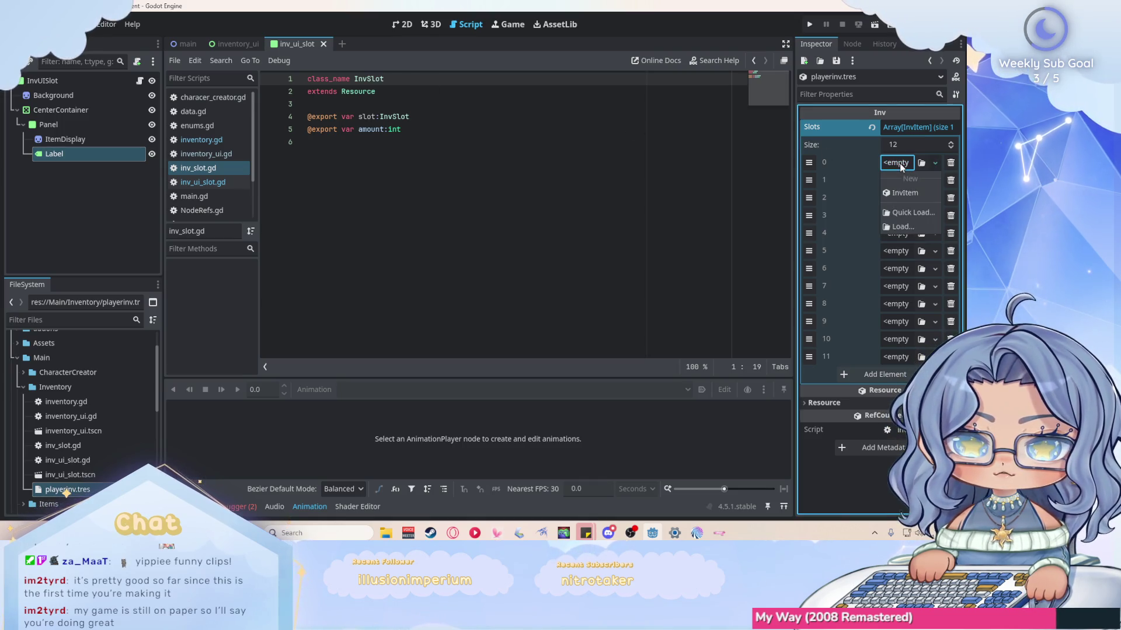
{"action": "left_click", "coordinate": [899, 165]}
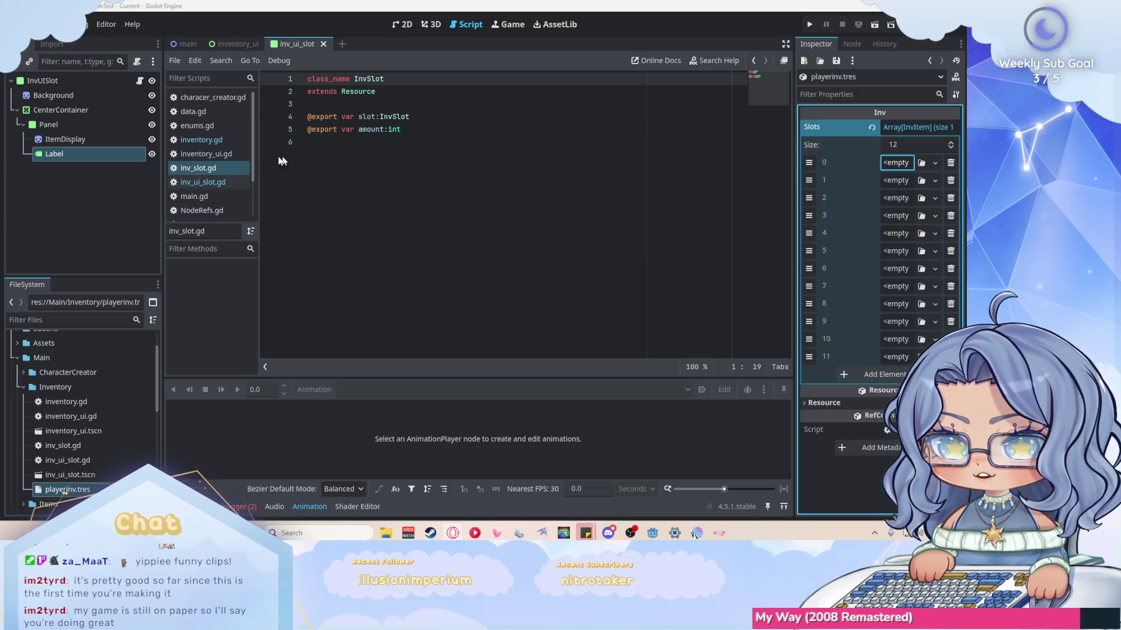
{"action": "left_click", "coordinate": [201, 140]}
{"action": "key", "text": "Left"}
{"action": "key", "text": "Left"}
{"action": "key", "text": "Left"}
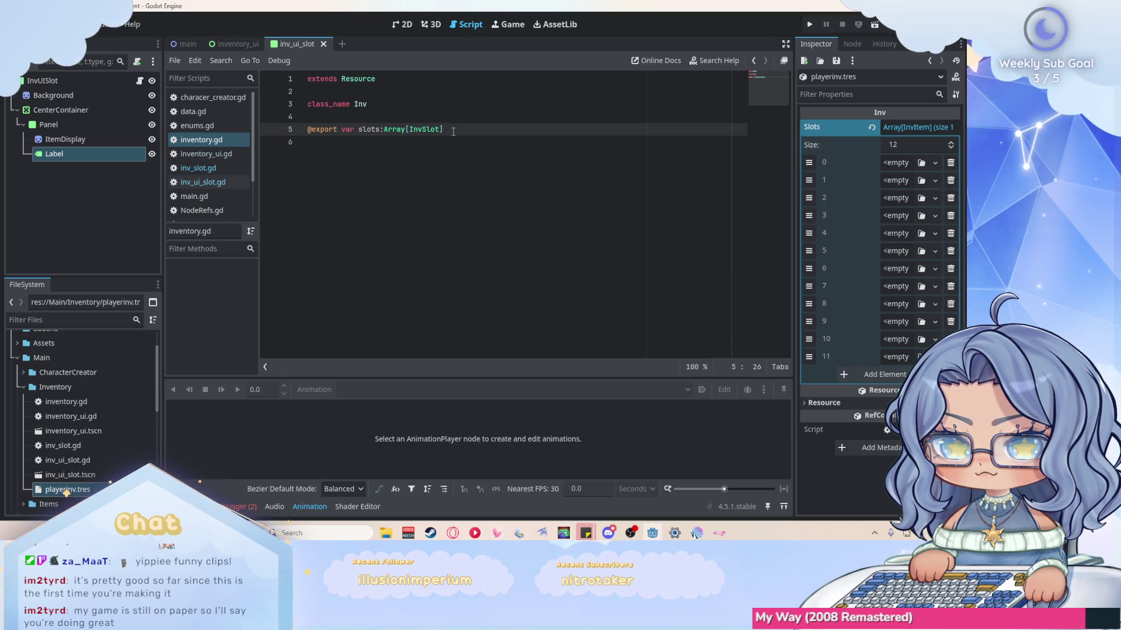
Collapse the Player and Viewport folders in FileSystem and return to inv_ui_slot.gd.
{"action": "left_click", "coordinate": [453, 131]}
{"action": "scroll", "coordinate": [89, 405], "scroll_direction": "down", "scroll_amount": 5}
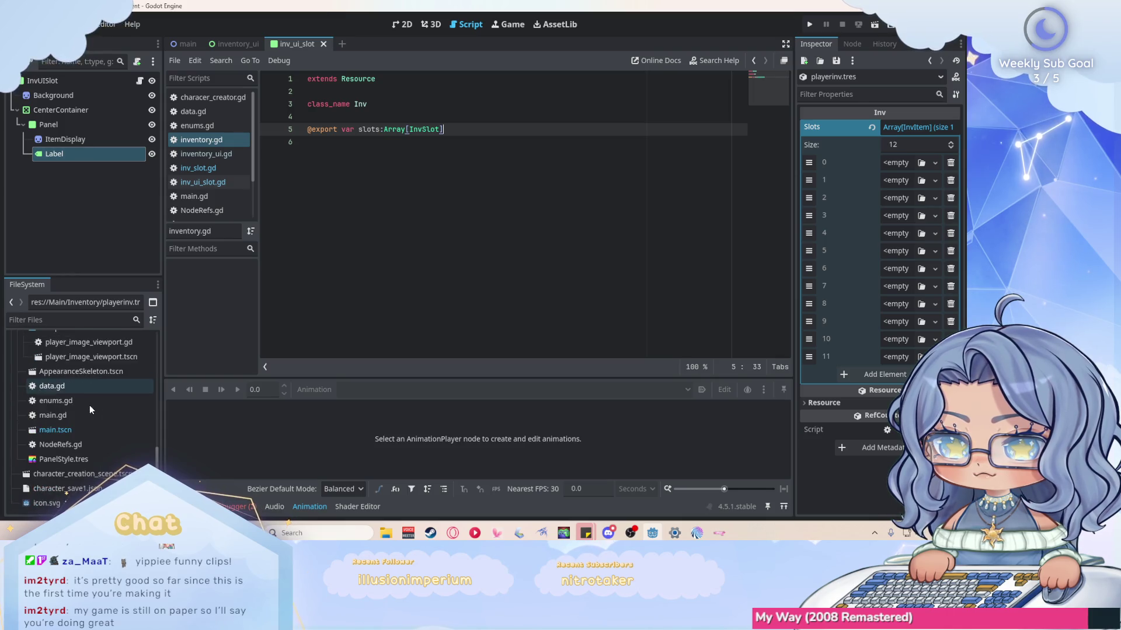
{"action": "scroll", "coordinate": [97, 398], "scroll_direction": "up", "scroll_amount": 3}
{"action": "scroll", "coordinate": [97, 397], "scroll_direction": "up", "scroll_amount": 3}
{"action": "left_click", "coordinate": [23, 421]}
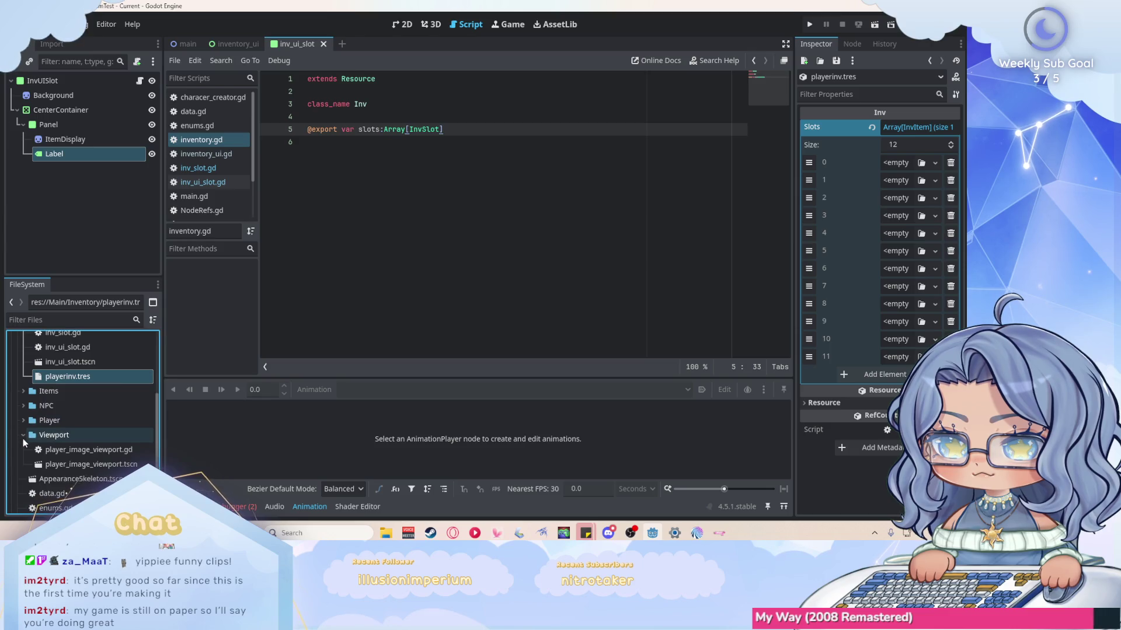
{"action": "left_click", "coordinate": [23, 437]}
{"action": "scroll", "coordinate": [43, 418], "scroll_direction": "down", "scroll_amount": 2}
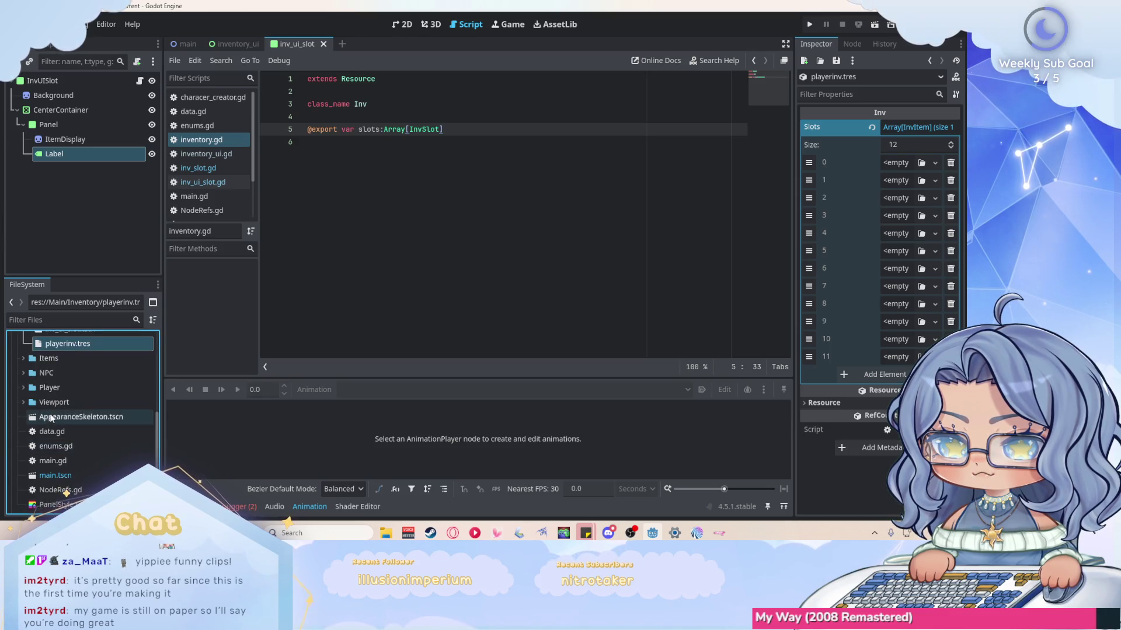
{"action": "scroll", "coordinate": [129, 414], "scroll_direction": "up", "scroll_amount": 8}
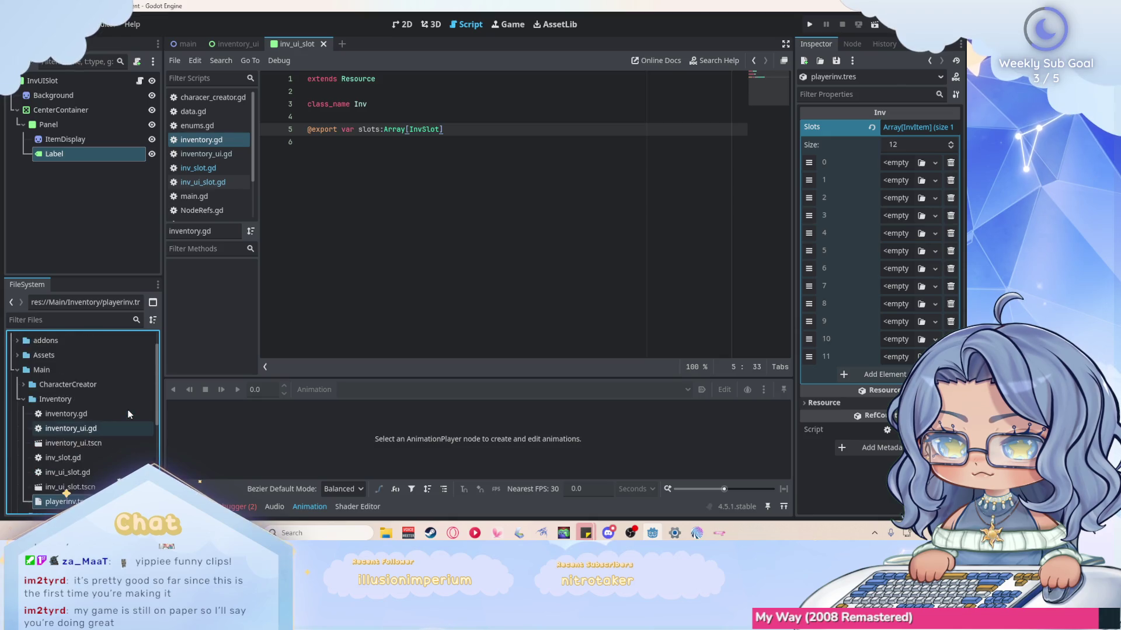
{"action": "scroll", "coordinate": [130, 415], "scroll_direction": "down", "scroll_amount": 3}
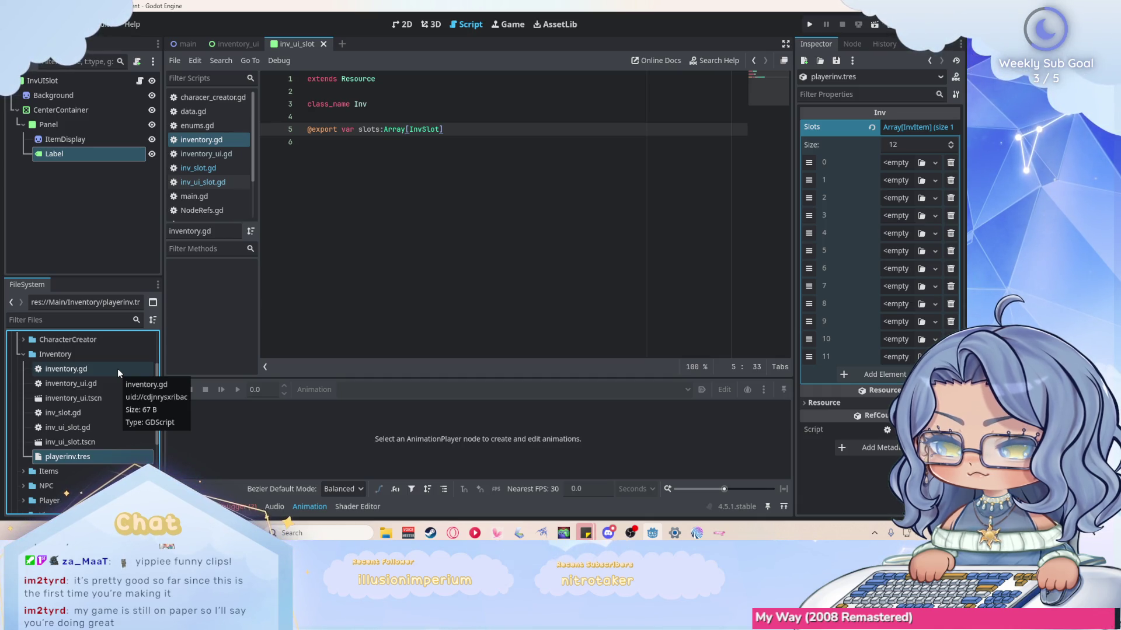
{"action": "left_click", "coordinate": [236, 182]}
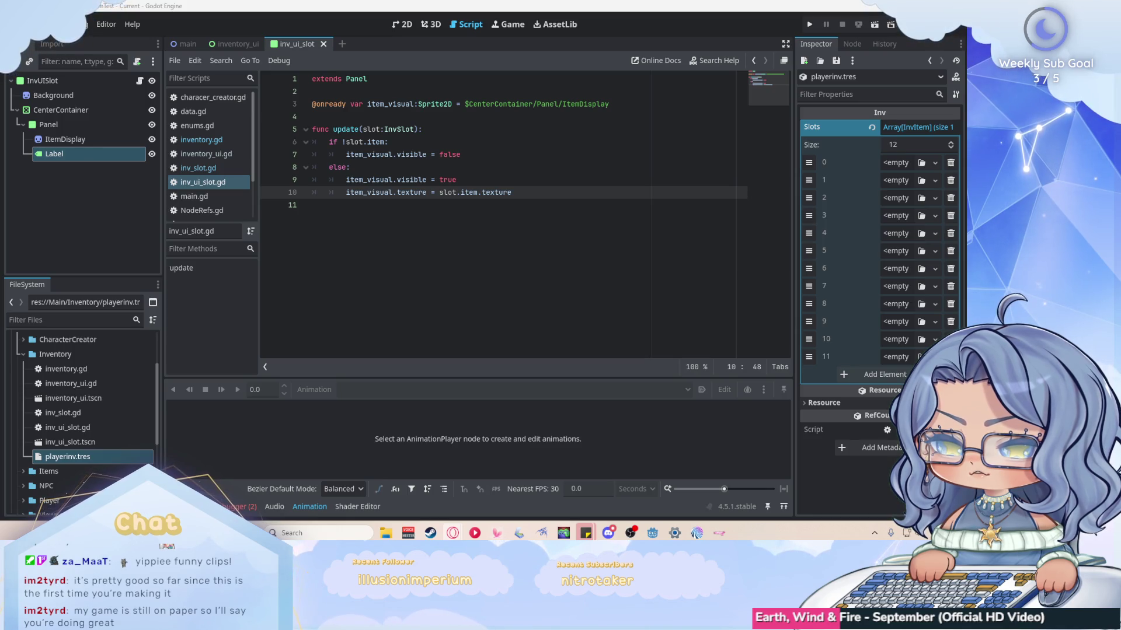
Put the caret on empty line 11 of inv_ui_slot.gd and open the Project menu.
{"action": "left_click", "coordinate": [427, 243]}
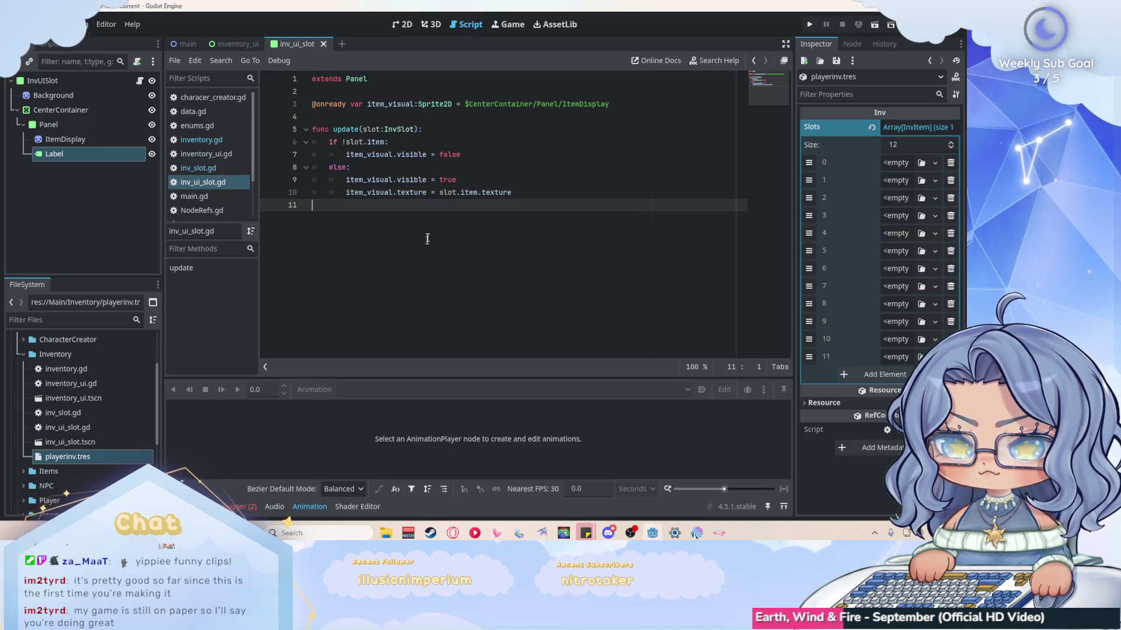
{"action": "left_click", "coordinate": [50, 24]}
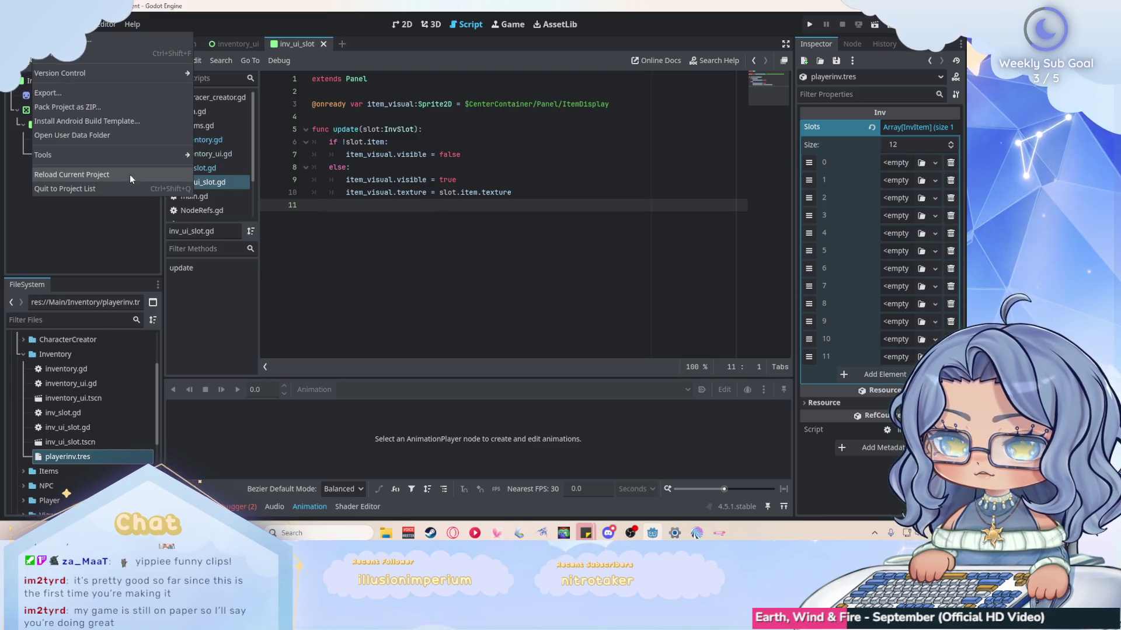
Reload the current project so the Slots array picks up the InvSlot type.
{"action": "left_click", "coordinate": [130, 173]}
{"action": "key", "text": "alt+Tab"}
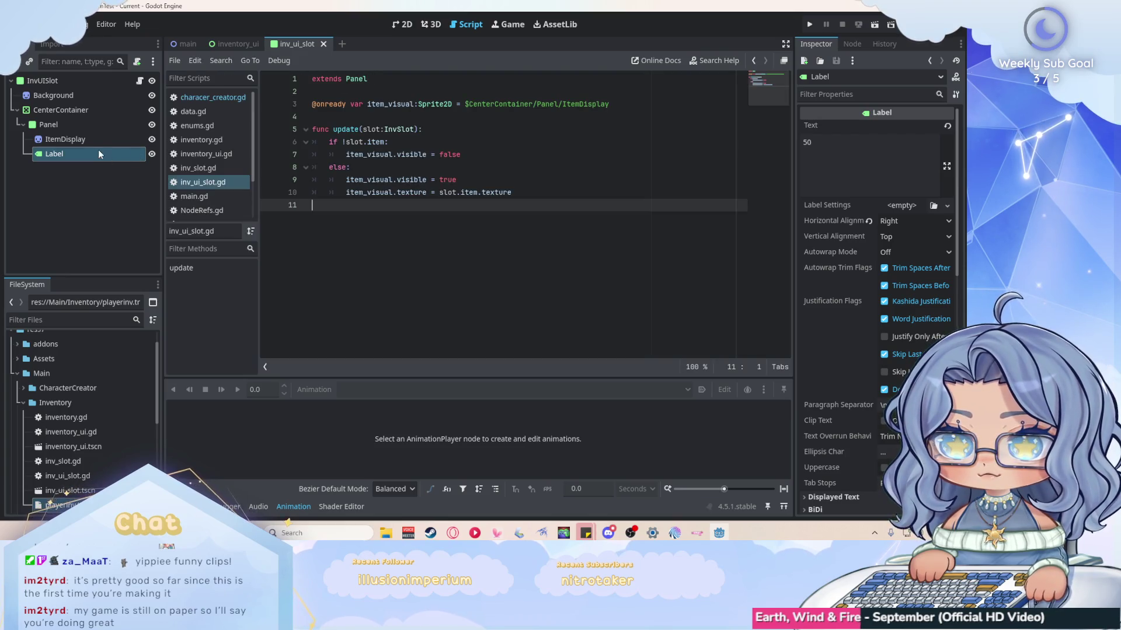
{"action": "scroll", "coordinate": [67, 437], "scroll_direction": "down", "scroll_amount": 3}
Select playerinv.tres and fill Slots entry 0 with a new InvSlot.
{"action": "left_click", "coordinate": [67, 437]}
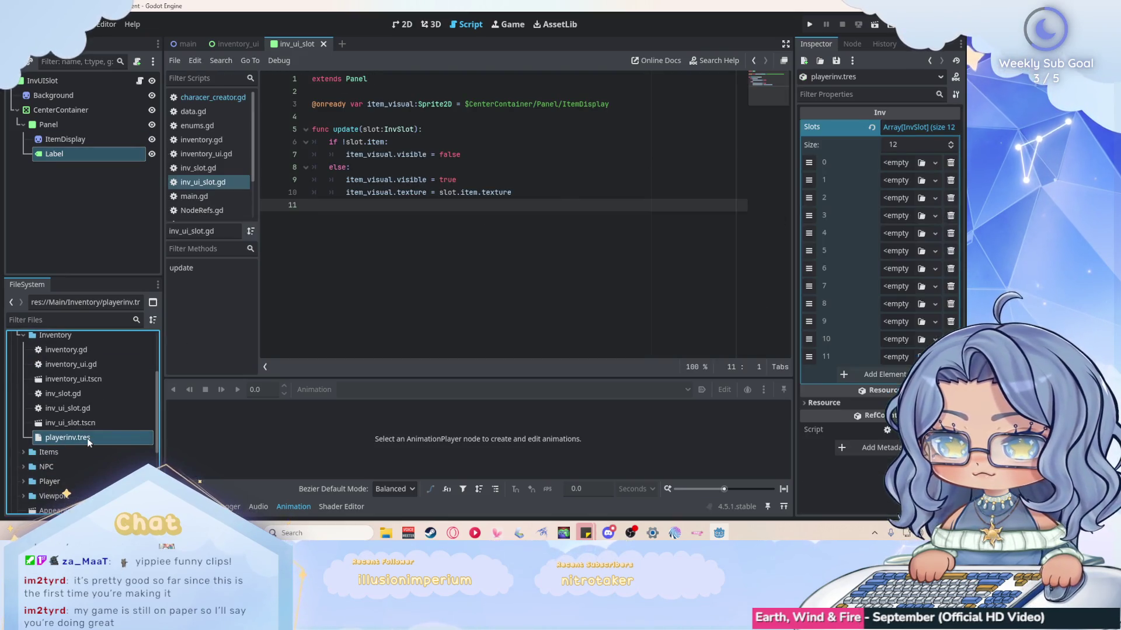
{"action": "left_click", "coordinate": [891, 164]}
{"action": "left_click", "coordinate": [899, 192]}
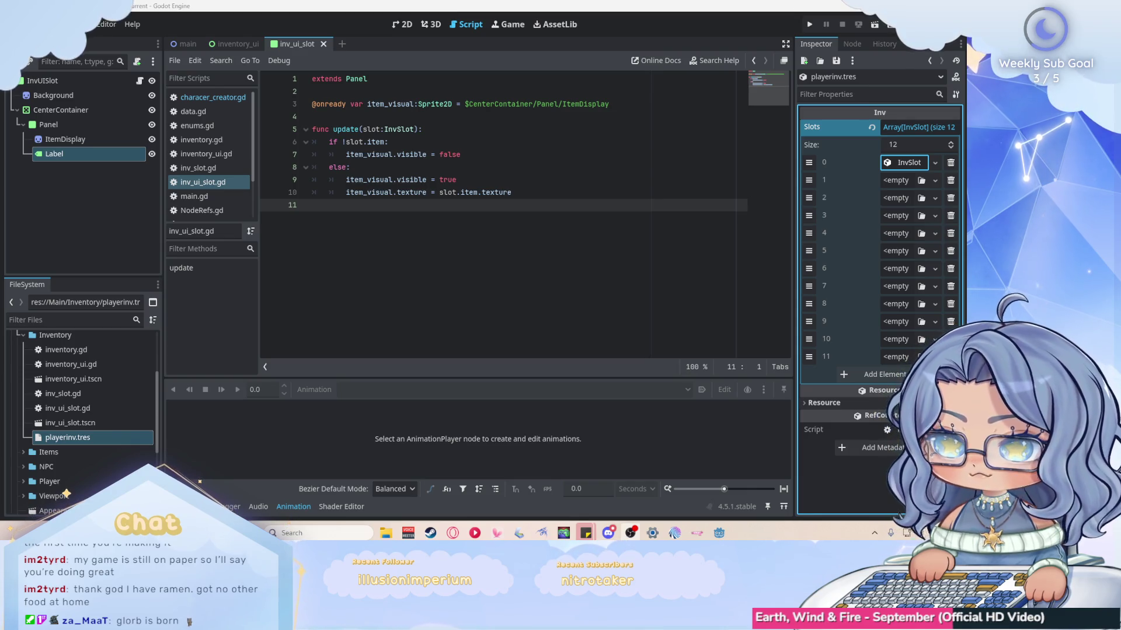
Return to the script at line 11, then open slot 1's dropdown in the Inspector.
{"action": "left_click", "coordinate": [403, 210]}
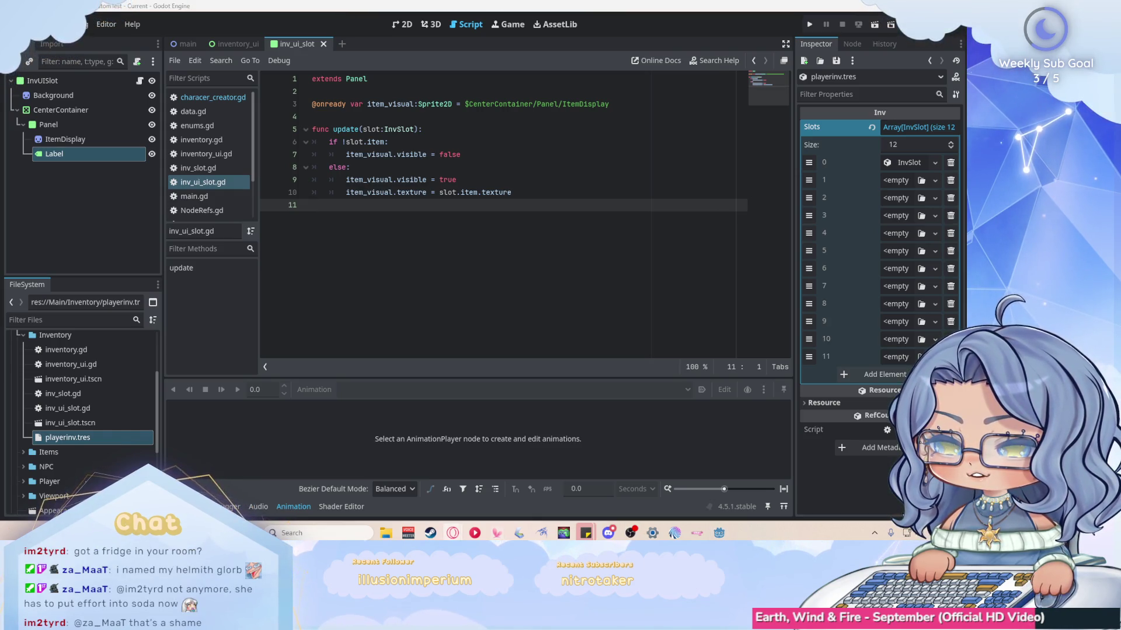
{"action": "left_click", "coordinate": [890, 179]}
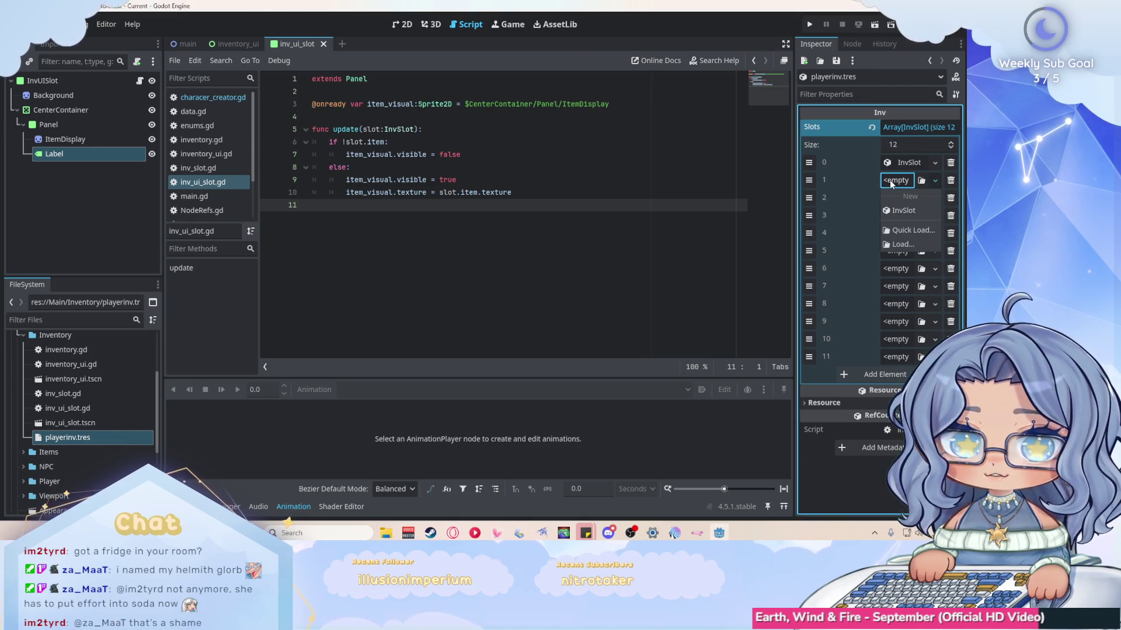
Fill playerinv.tres Slots entries 1 through 6 with new InvSlot resources.
{"action": "left_click", "coordinate": [891, 210]}
{"action": "left_click", "coordinate": [893, 198]}
{"action": "left_click", "coordinate": [894, 227]}
{"action": "left_click", "coordinate": [894, 221]}
{"action": "left_click", "coordinate": [895, 246]}
{"action": "left_click", "coordinate": [896, 234]}
{"action": "left_click", "coordinate": [901, 263]}
{"action": "left_click", "coordinate": [899, 251]}
{"action": "left_click", "coordinate": [903, 281]}
{"action": "left_click", "coordinate": [896, 268]}
{"action": "left_click", "coordinate": [904, 297]}
Fill Slots entries 7 through 11 with new InvSlot resources, then open inventory.gd.
{"action": "left_click", "coordinate": [897, 287]}
{"action": "left_click", "coordinate": [905, 316]}
{"action": "left_click", "coordinate": [898, 303]}
{"action": "left_click", "coordinate": [898, 333]}
{"action": "left_click", "coordinate": [897, 321]}
{"action": "left_click", "coordinate": [895, 350]}
{"action": "left_click", "coordinate": [891, 341]}
{"action": "left_click", "coordinate": [897, 356]}
{"action": "left_click", "coordinate": [895, 357]}
{"action": "left_click", "coordinate": [896, 387]}
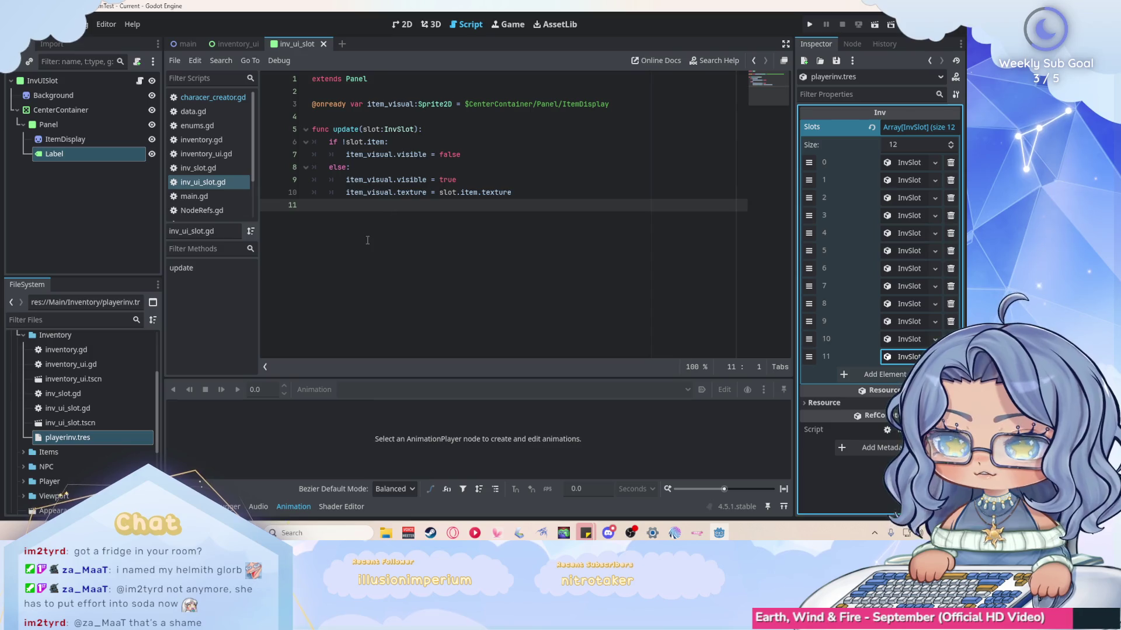
{"action": "left_click", "coordinate": [546, 199]}
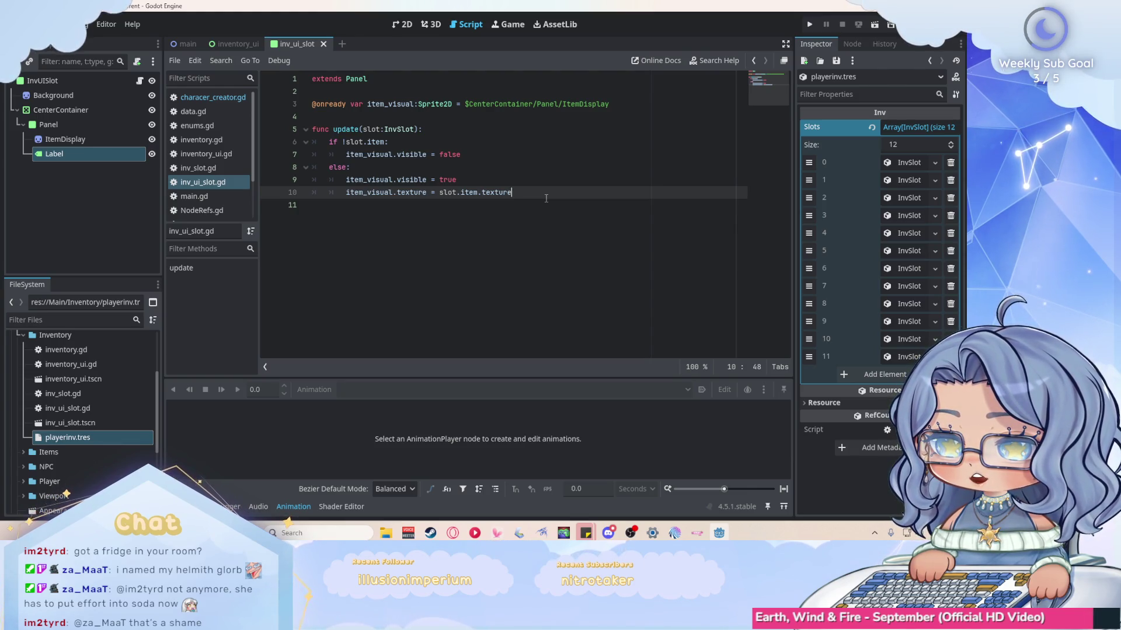
{"action": "left_click", "coordinate": [211, 140]}
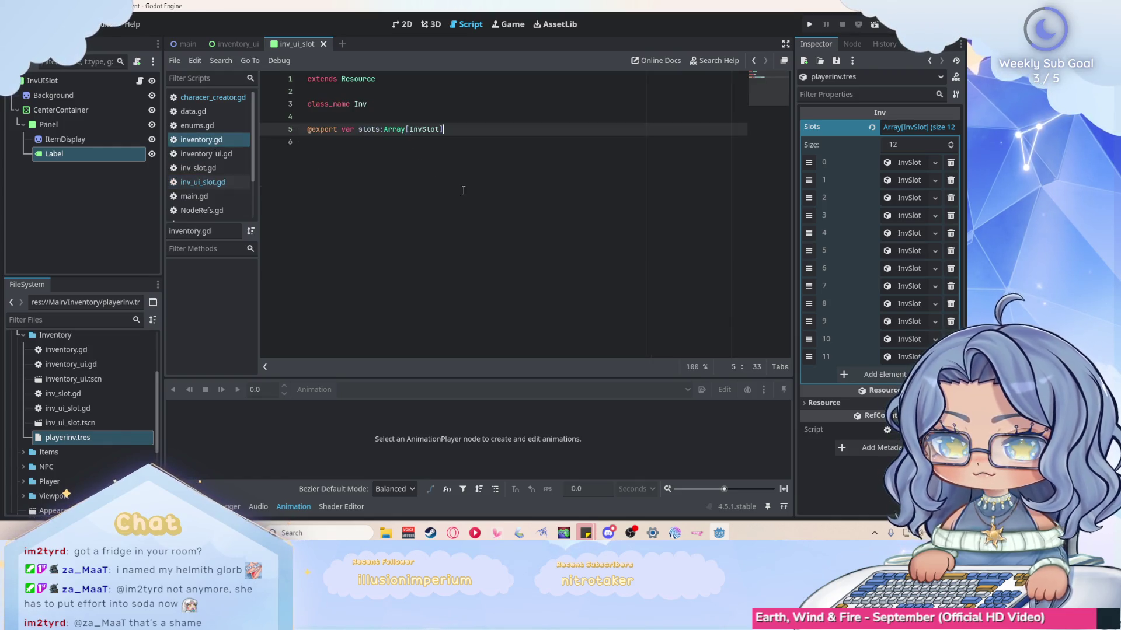
Add func insert(item:InvItem): with a pass body to inventory.gd, save, and hide the Animation panel.
{"action": "key", "text": "Return"}
{"action": "key", "text": "Return"}
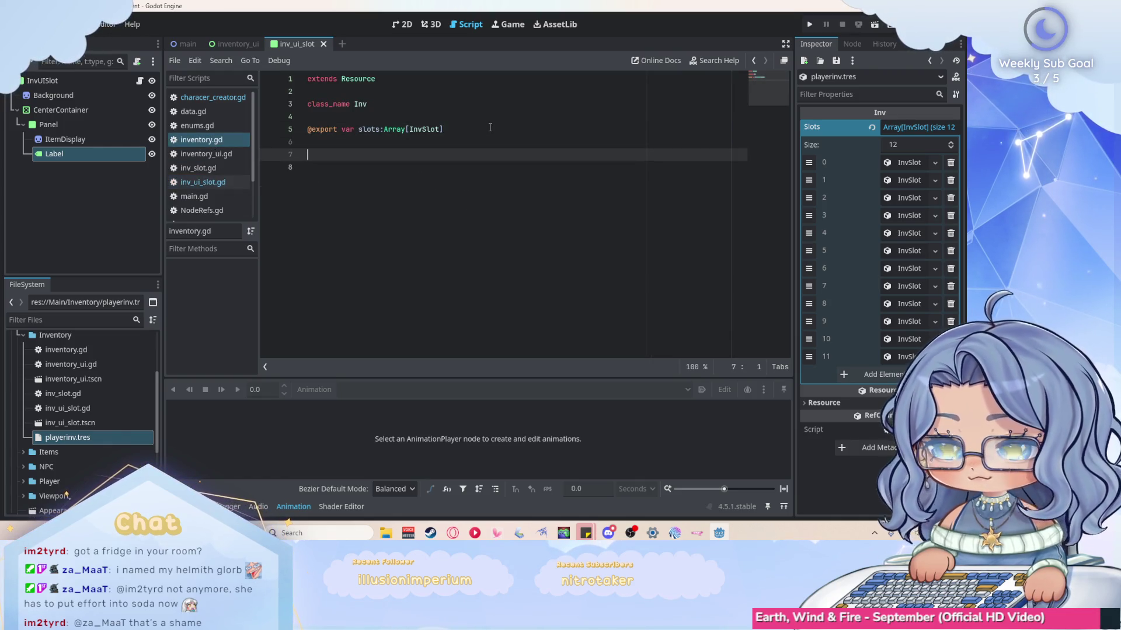
{"action": "type", "text": "funcinsert("}
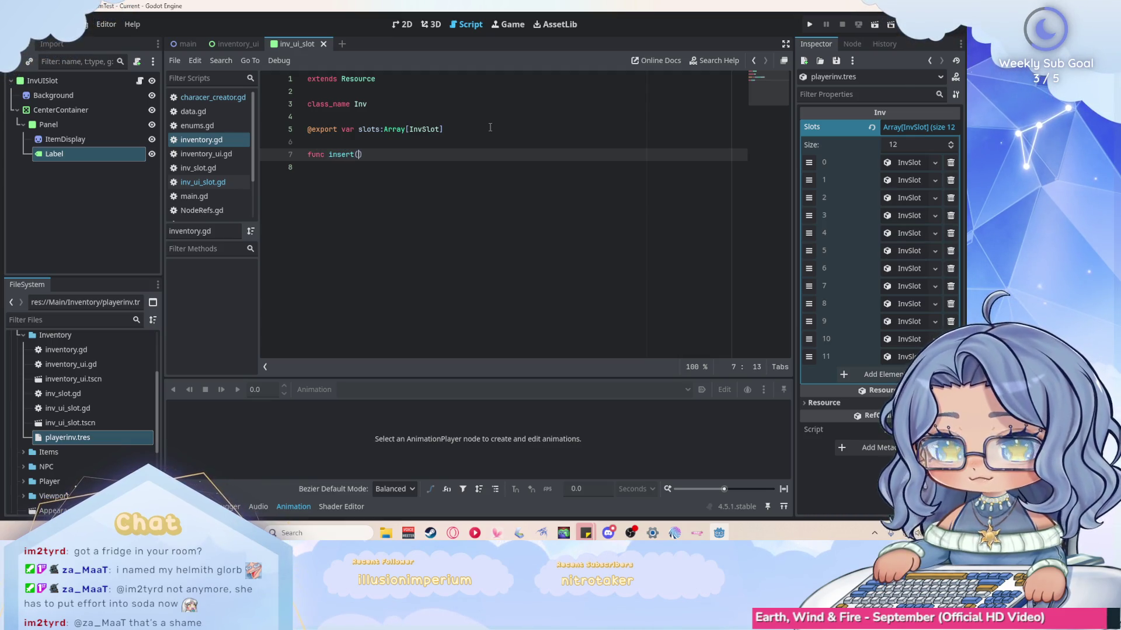
{"action": "type", "text": ")"}
{"action": "key", "text": "Return"}
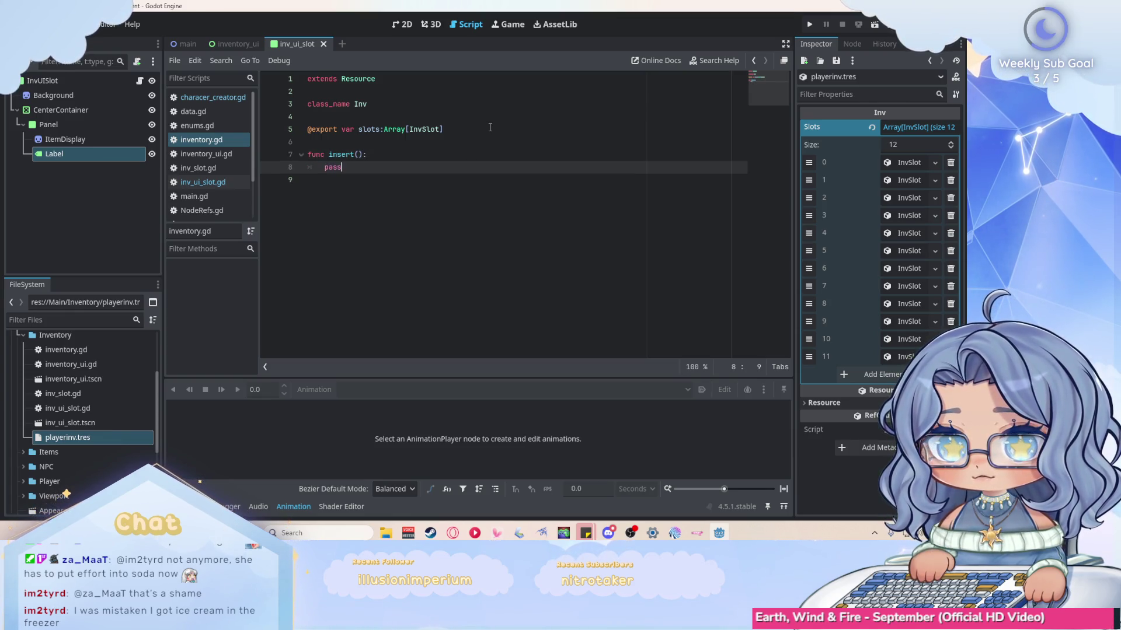
{"action": "left_click", "coordinate": [359, 155]}
{"action": "type", "text": "item:InvItem"}
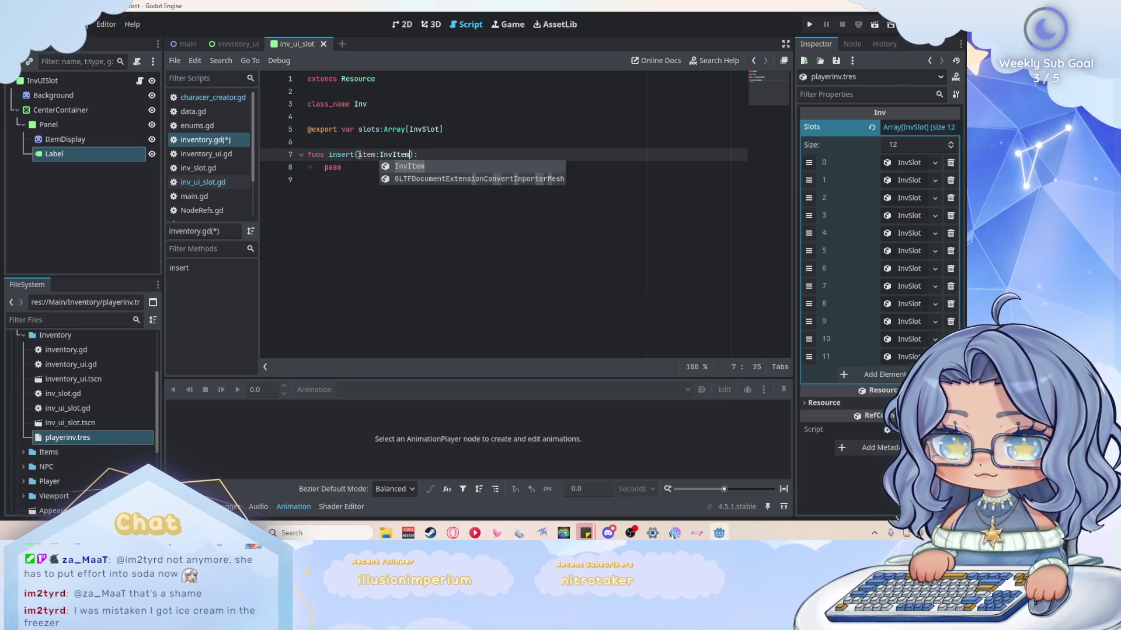
{"action": "key", "text": "Escape"}
{"action": "left_click", "coordinate": [395, 168]}
{"action": "key", "text": "ctrl+s"}
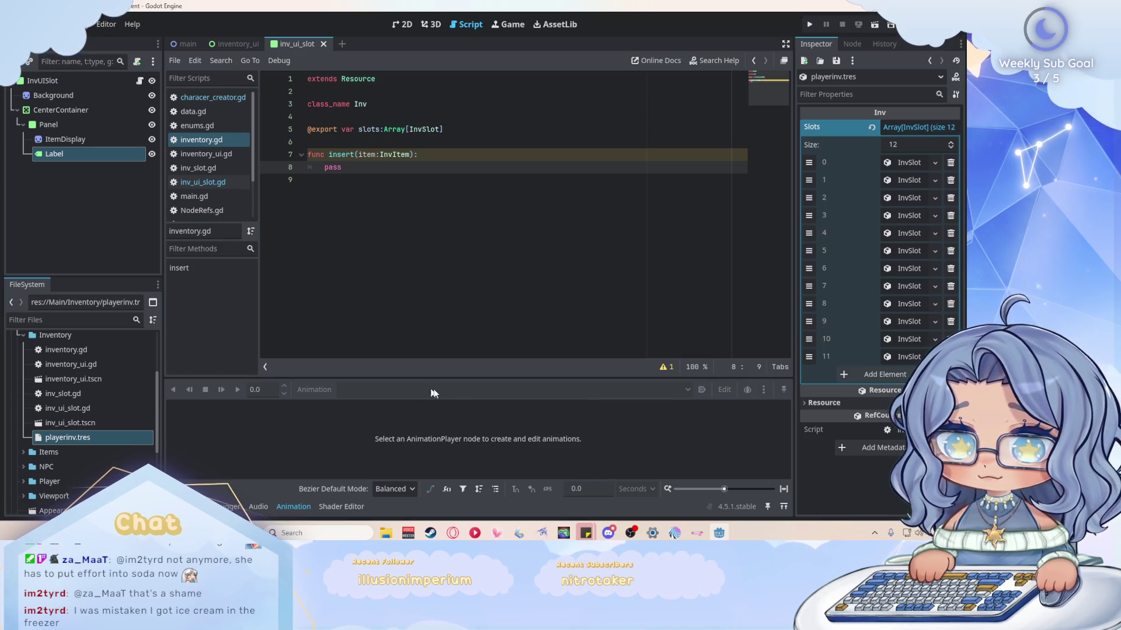
{"action": "left_click", "coordinate": [295, 505]}
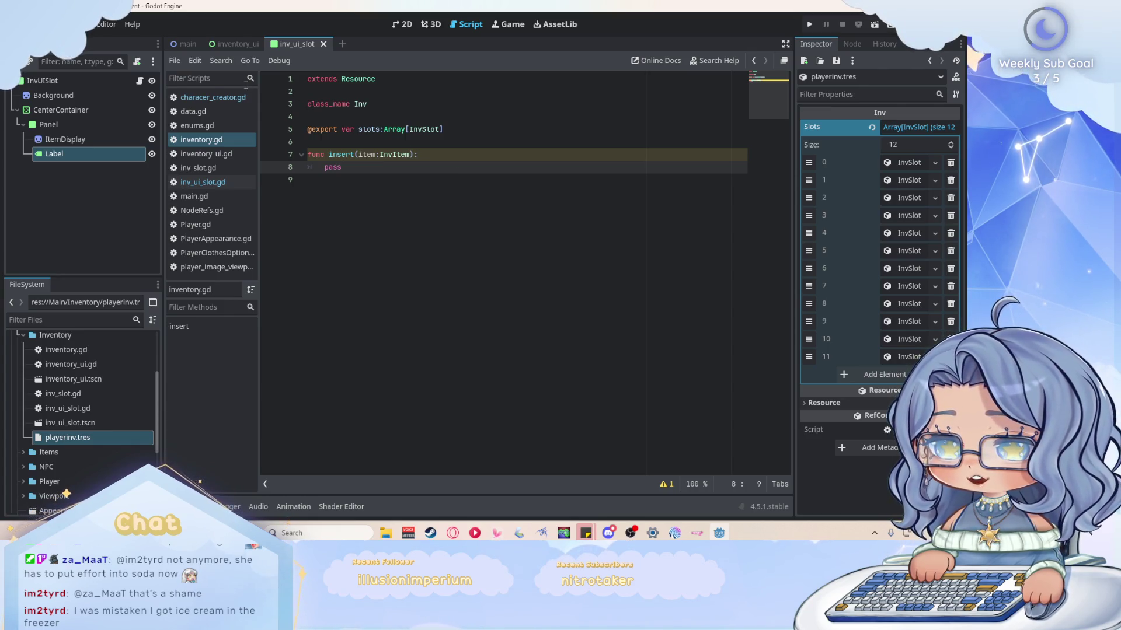
Open Player.gd and add a new line below the last function at line 77.
{"action": "left_click", "coordinate": [224, 227]}
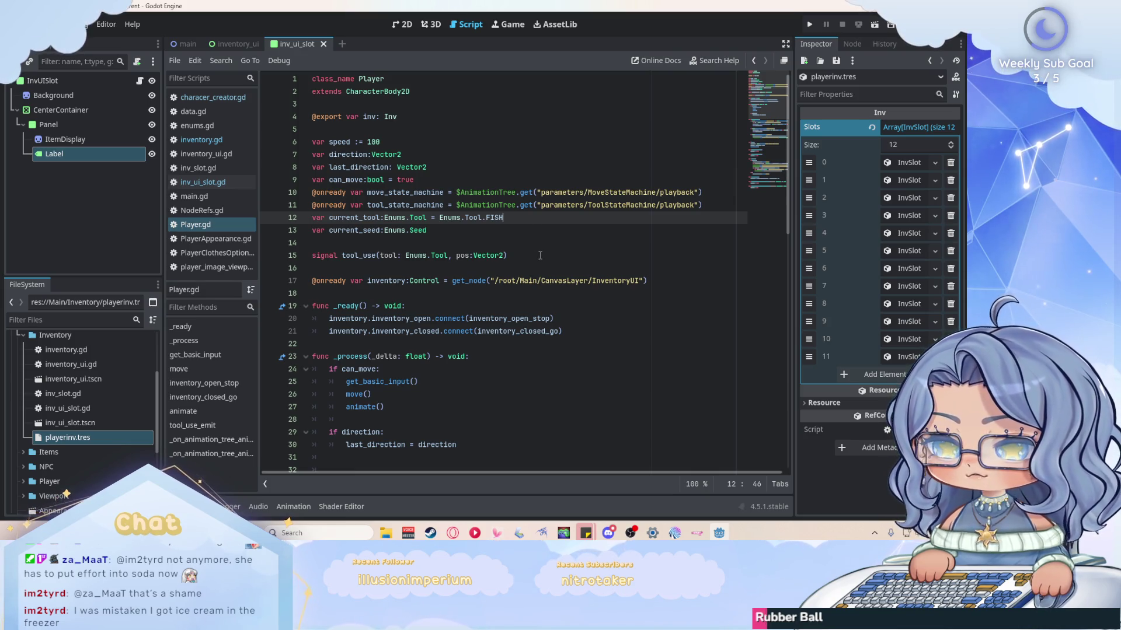
{"action": "scroll", "coordinate": [540, 255], "scroll_direction": "down", "scroll_amount": 1}
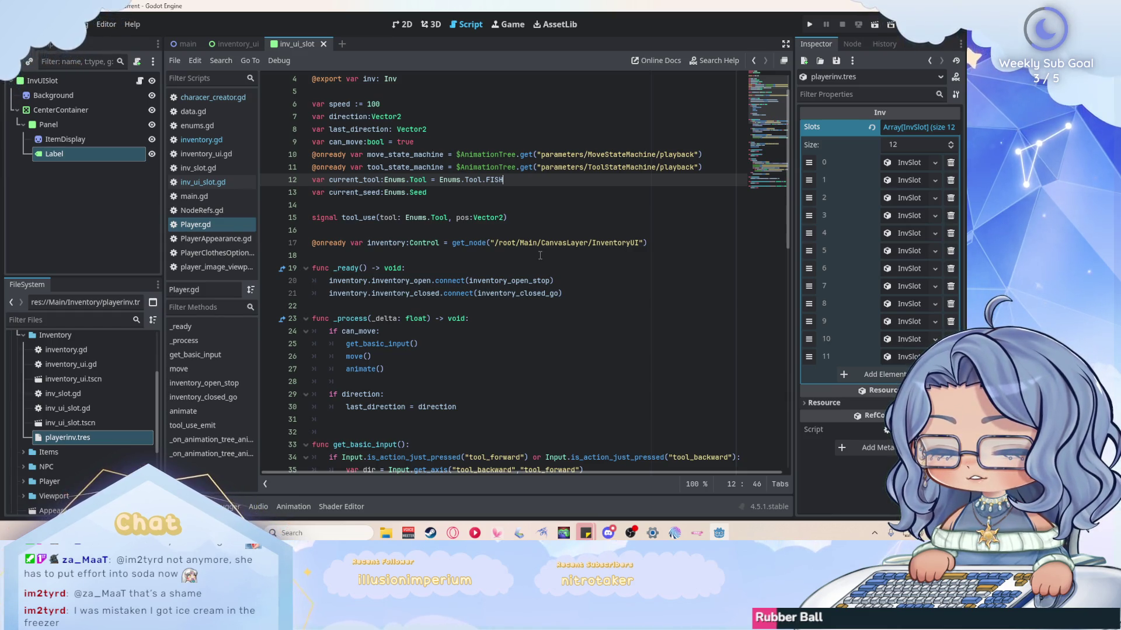
{"action": "scroll", "coordinate": [540, 255], "scroll_direction": "down", "scroll_amount": 15}
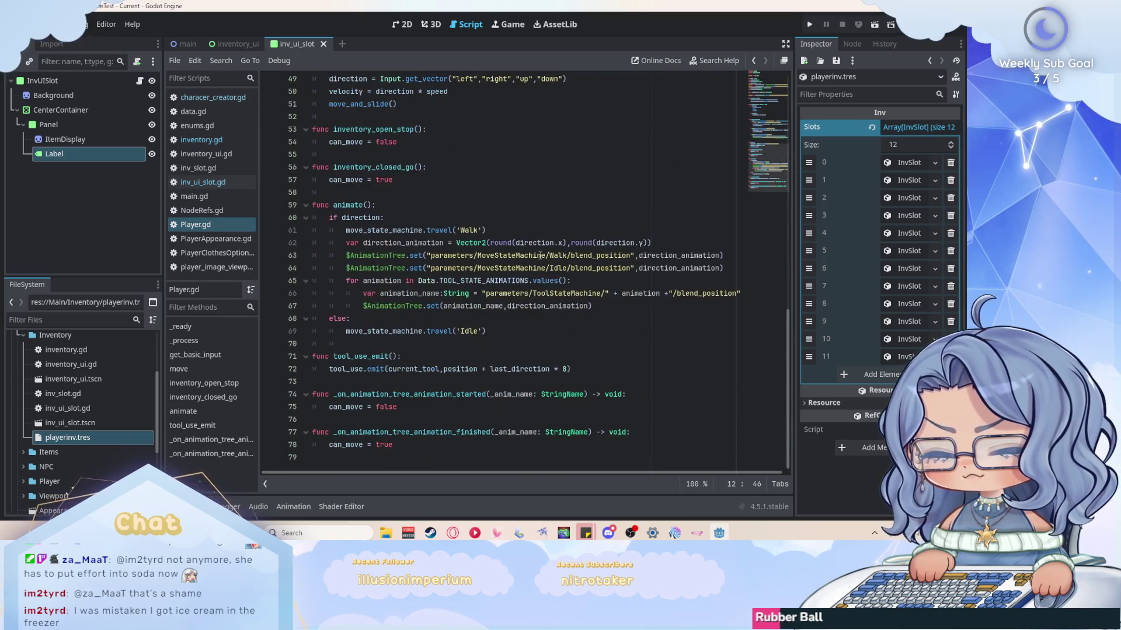
{"action": "left_click", "coordinate": [667, 429]}
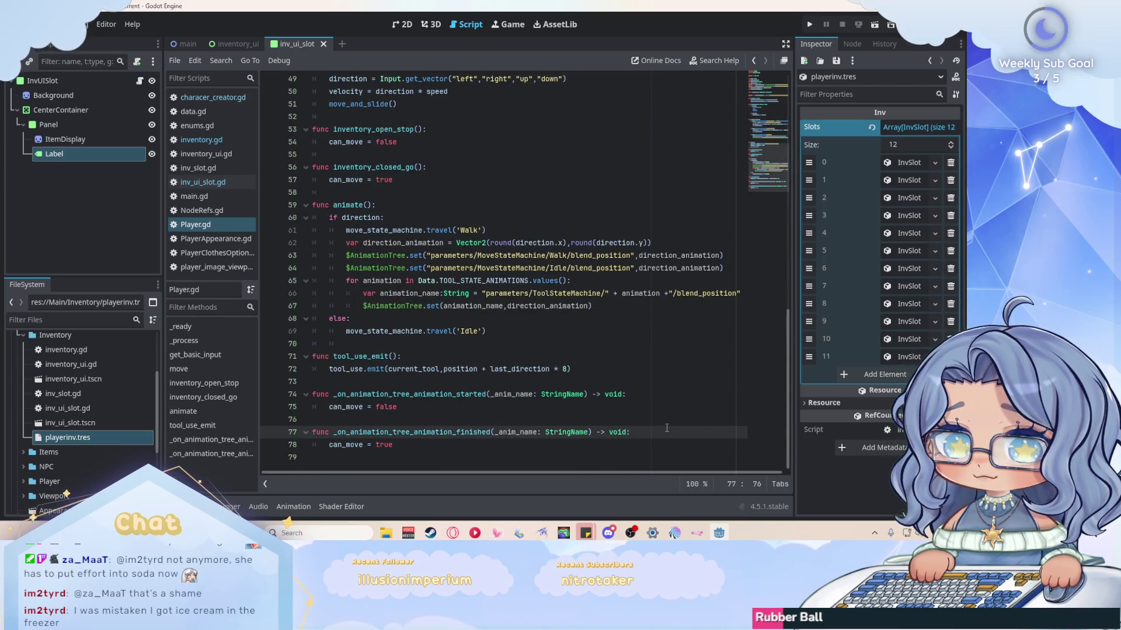
{"action": "key", "text": "Down"}
{"action": "key", "text": "Return"}
{"action": "key", "text": "Return"}
{"action": "key", "text": "BackSpace"}
Write func collect(item): whose body calls inv.insert(item).
{"action": "type", "text": "func collect(item)"}
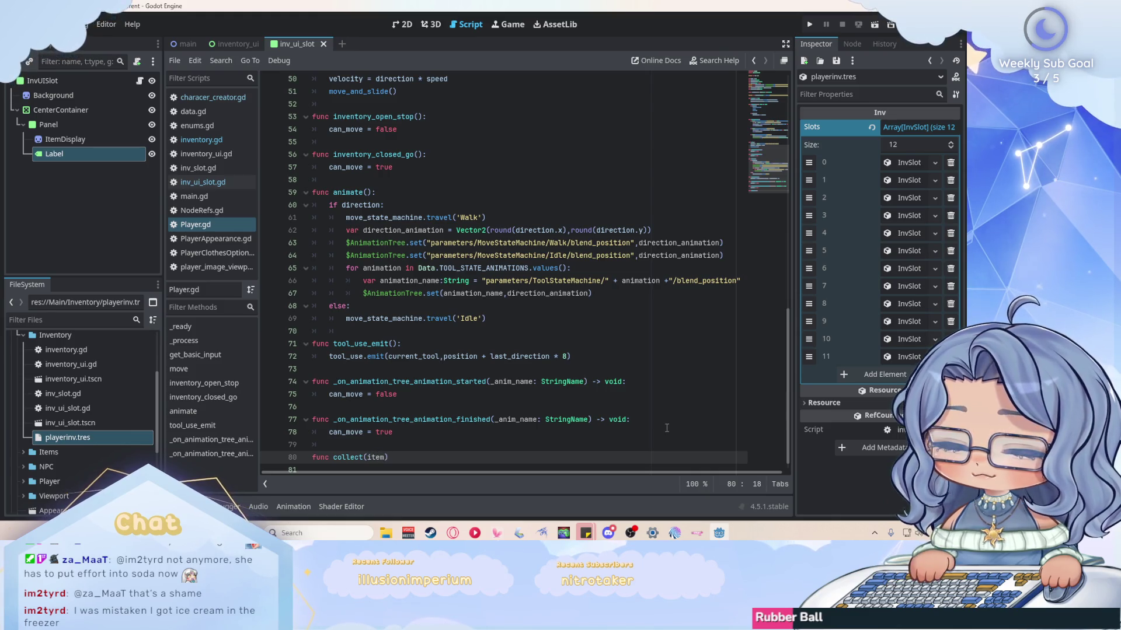
{"action": "type", "text": ":"}
{"action": "key", "text": "Return"}
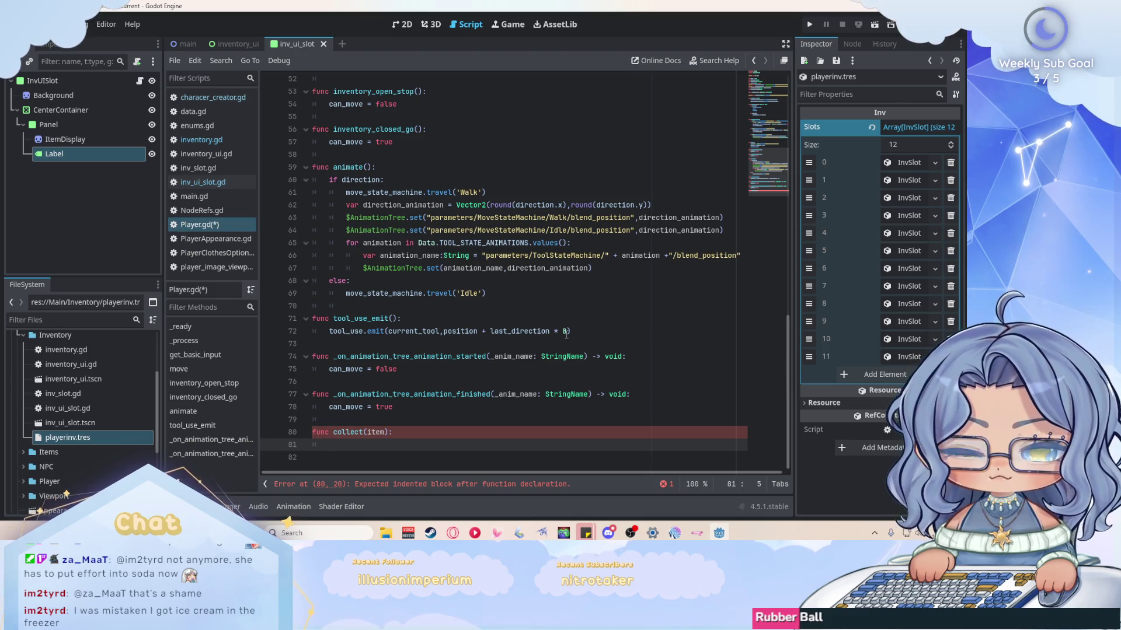
{"action": "type", "text": "inv.inset"}
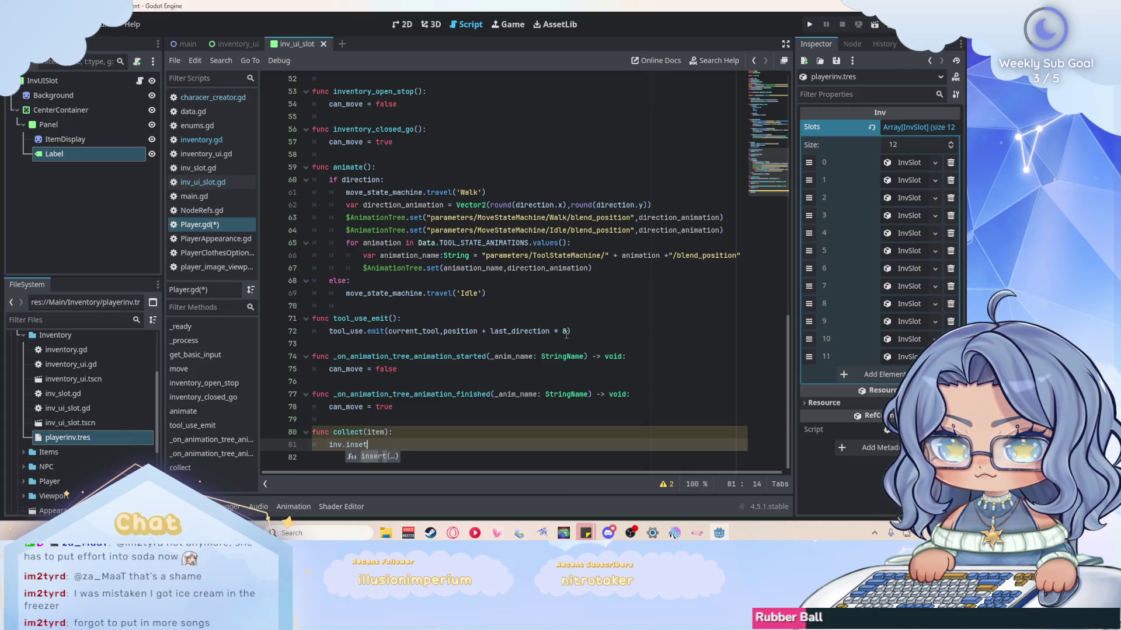
{"action": "key", "text": "Return"}
{"action": "type", "text": "item"}
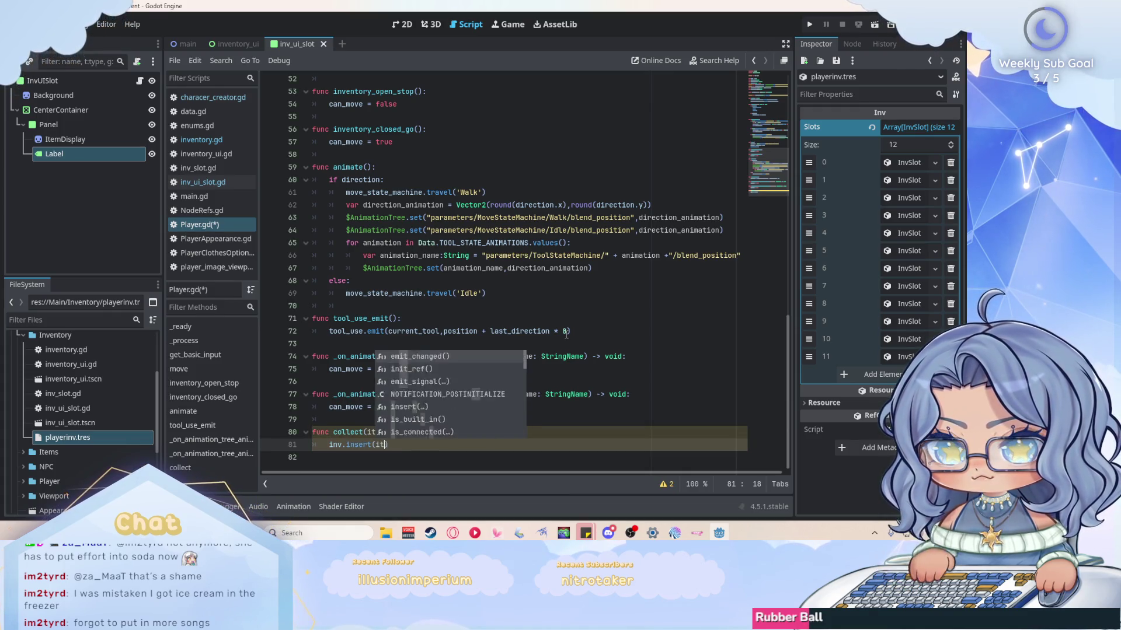
{"action": "key", "text": "Escape"}
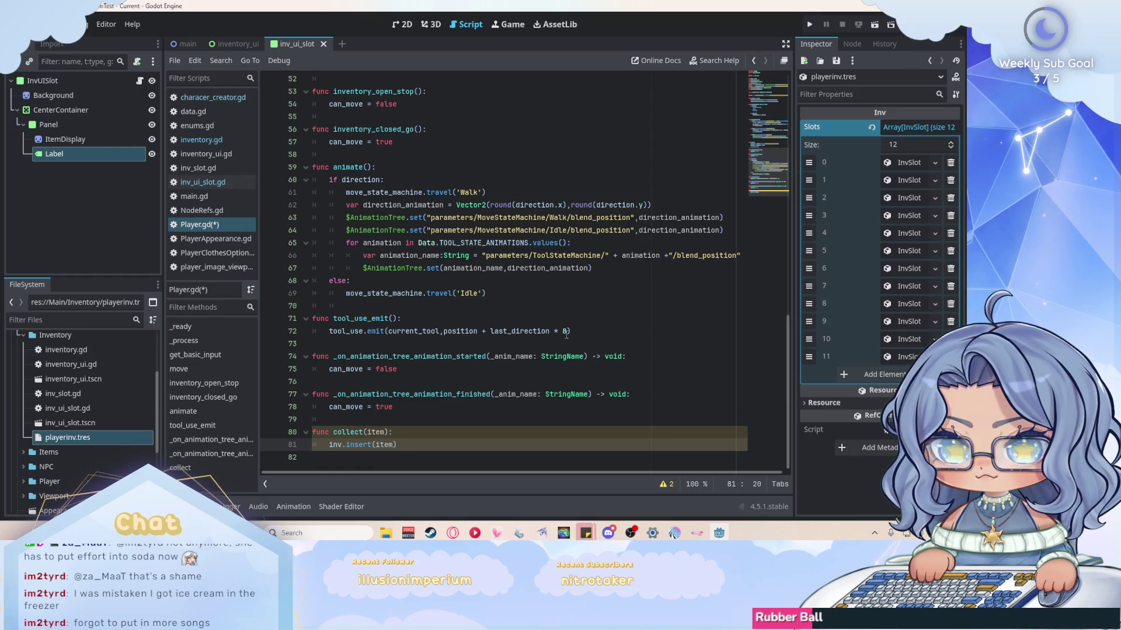
{"action": "left_click", "coordinate": [448, 444]}
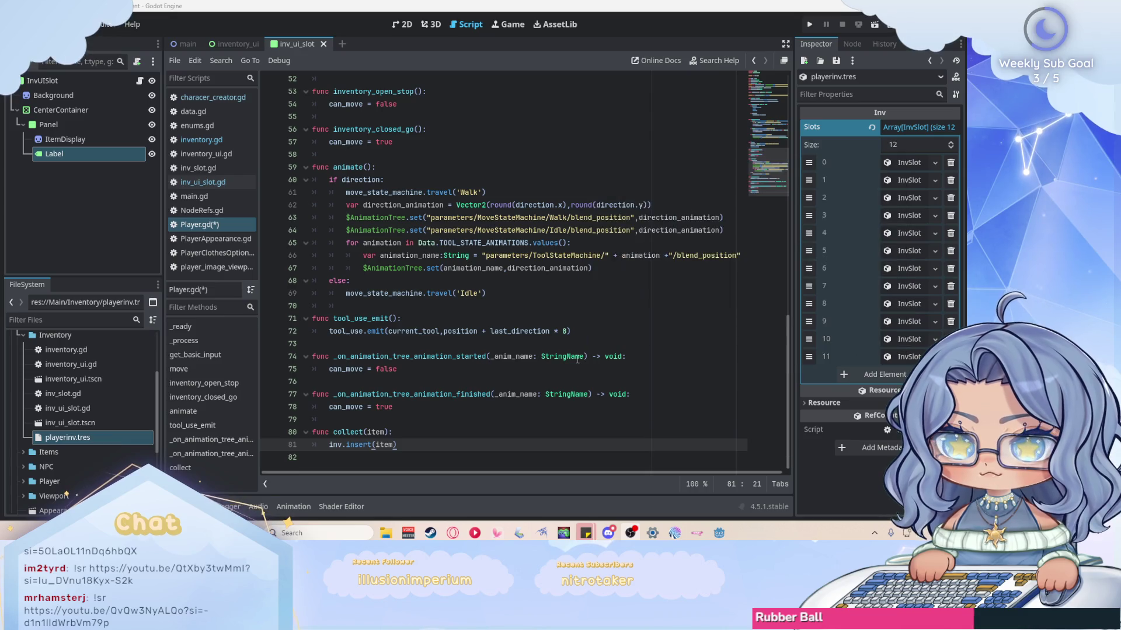
Save Player.gd containing the collect(item) function that calls inv.insert(item).
{"action": "left_click", "coordinate": [529, 454]}
{"action": "key", "text": "ctrl+s"}
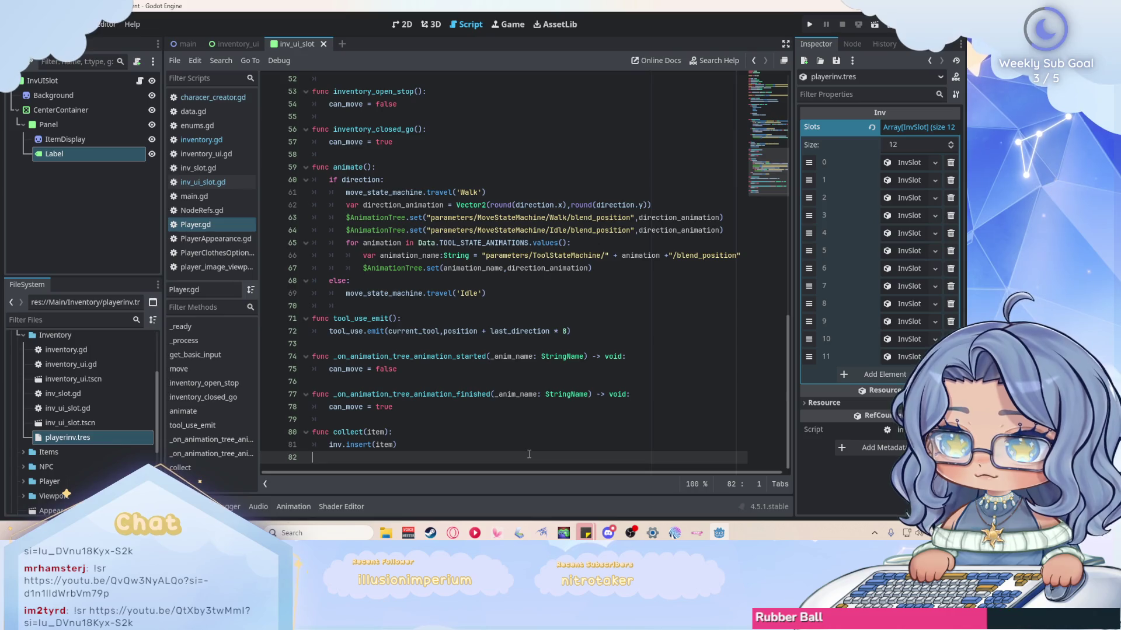
Collapse the Slots array list and view the main scene.
{"action": "left_click", "coordinate": [884, 128]}
{"action": "left_click", "coordinate": [179, 44]}
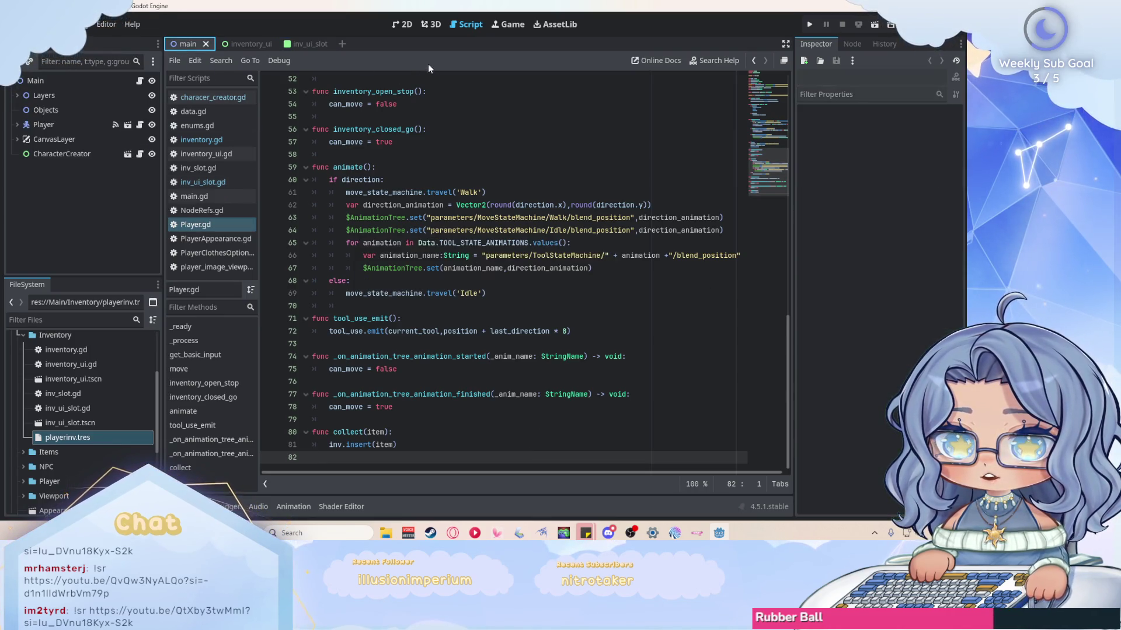
{"action": "scroll", "coordinate": [560, 299], "scroll_direction": "down", "scroll_amount": 3}
{"action": "scroll", "coordinate": [539, 151], "scroll_direction": "up", "scroll_amount": 2}
{"action": "scroll", "coordinate": [538, 152], "scroll_direction": "up", "scroll_amount": 2}
{"action": "scroll", "coordinate": [469, 268], "scroll_direction": "down", "scroll_amount": 2}
{"action": "scroll", "coordinate": [435, 265], "scroll_direction": "up", "scroll_amount": 1}
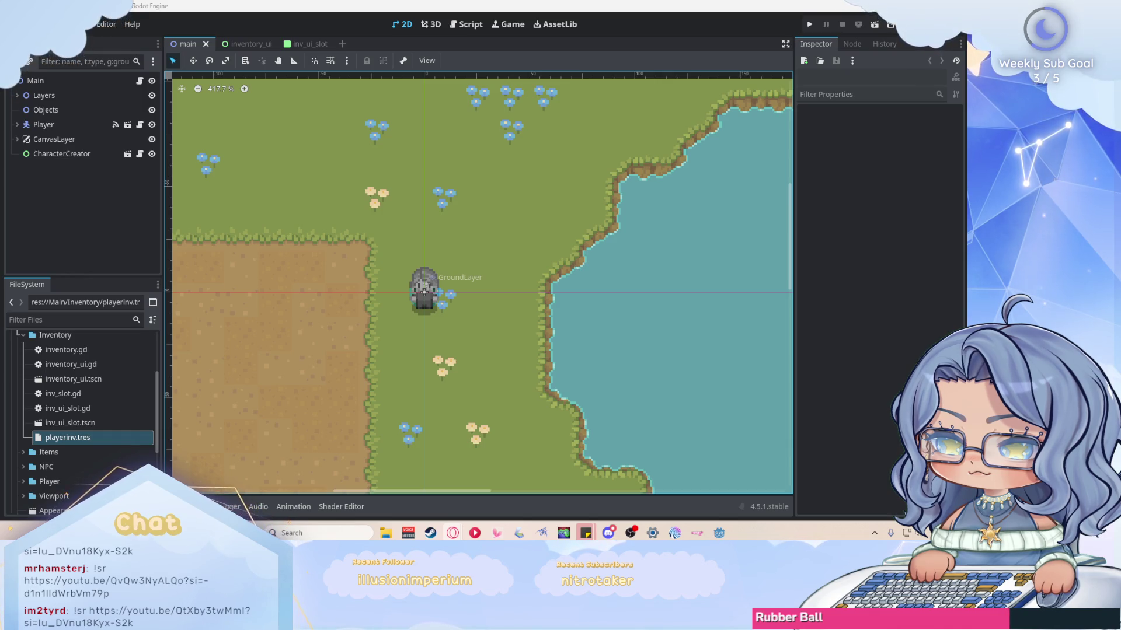
In main.gd, add an Enums.Tool.SEED: case with pass, save, then open enums.gd.
{"action": "left_click", "coordinate": [466, 24]}
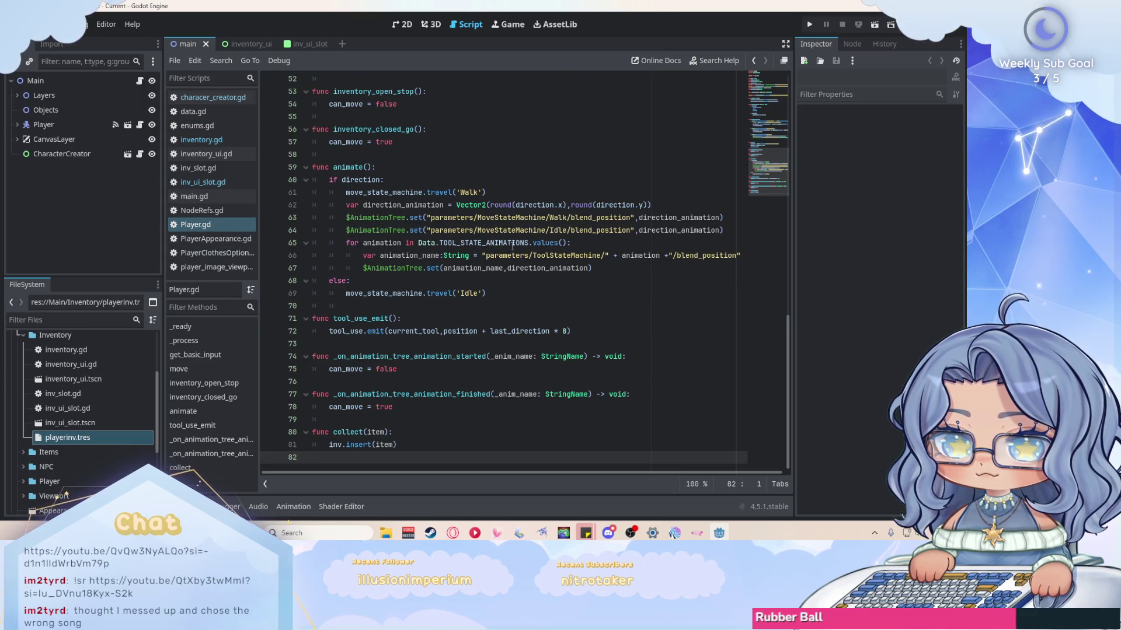
{"action": "left_click", "coordinate": [215, 199]}
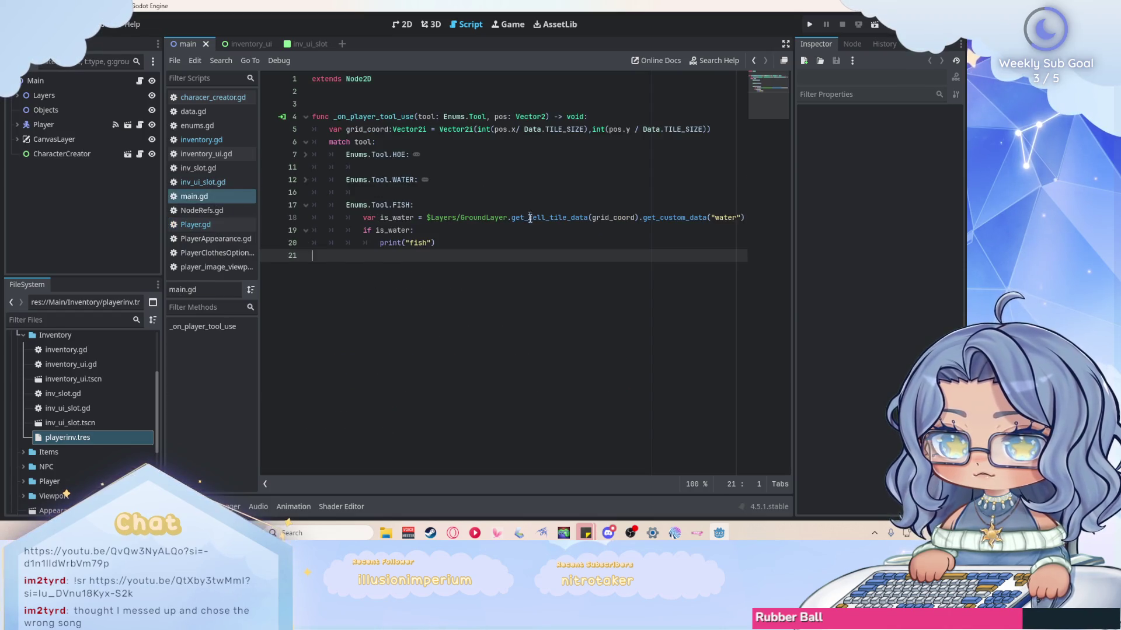
{"action": "key", "text": "Tab"}
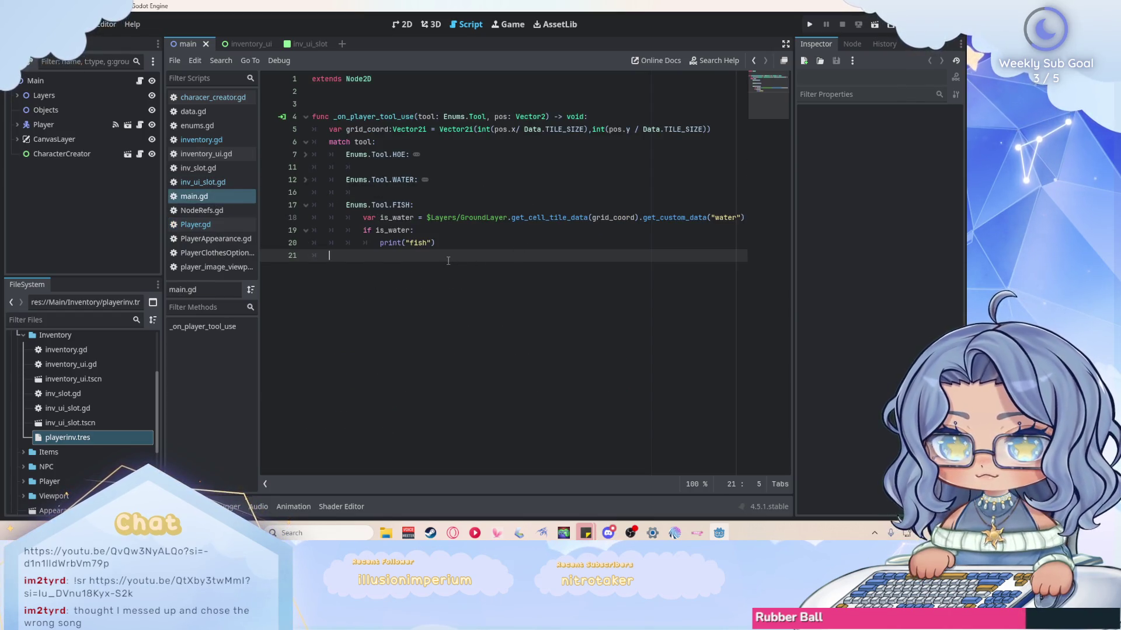
{"action": "key", "text": "Tab"}
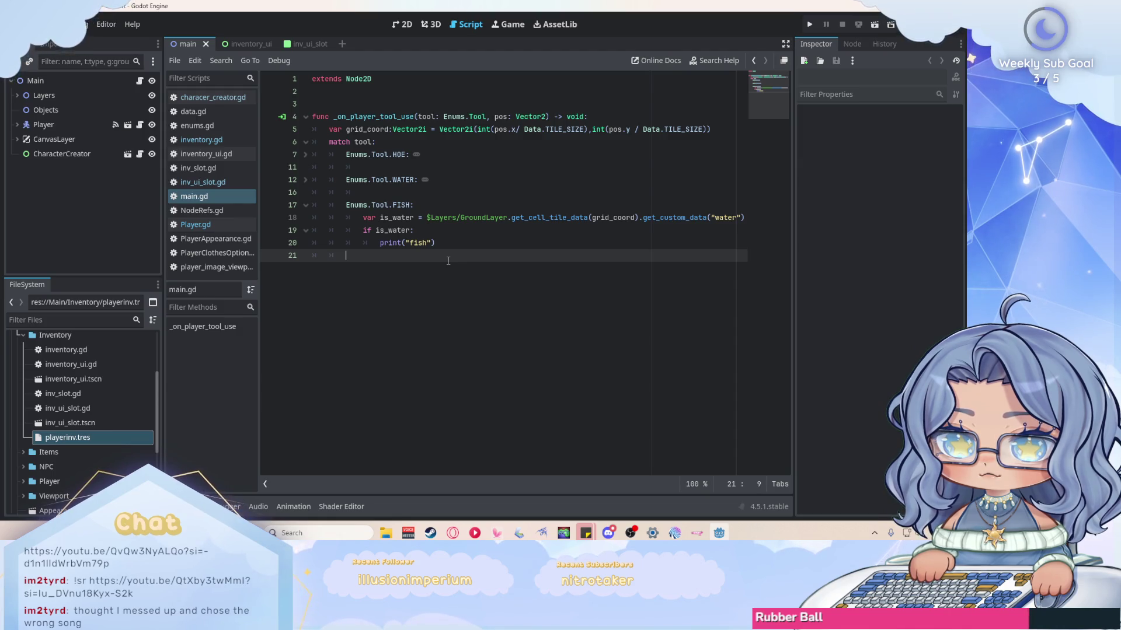
{"action": "key", "text": "Return"}
{"action": "type", "text": "Enu"}
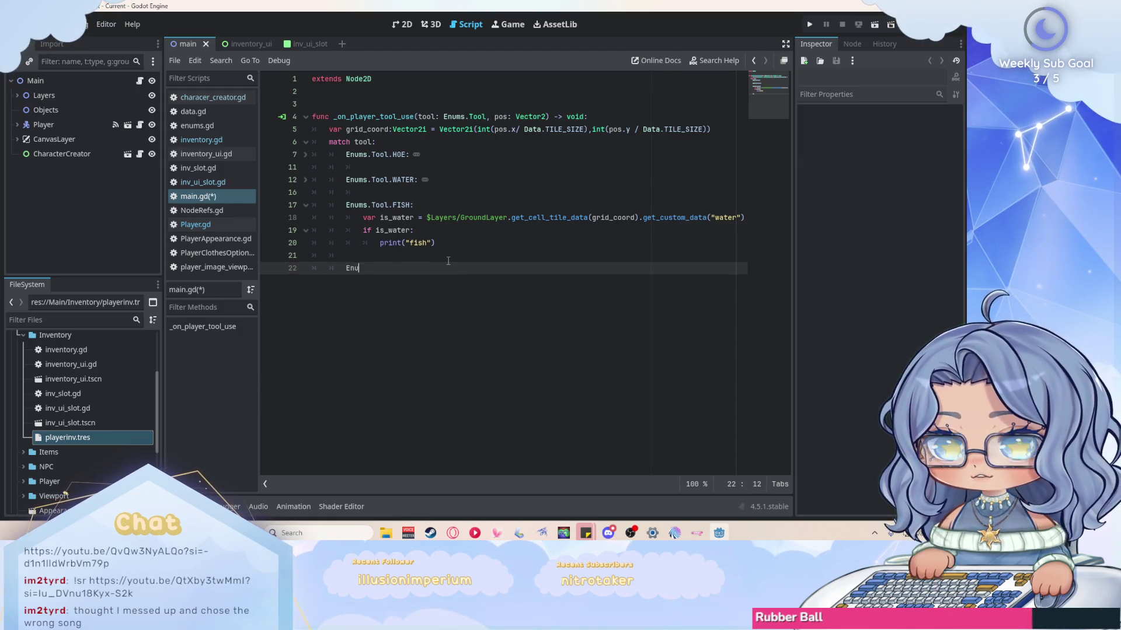
{"action": "type", "text": "ms.Tool."}
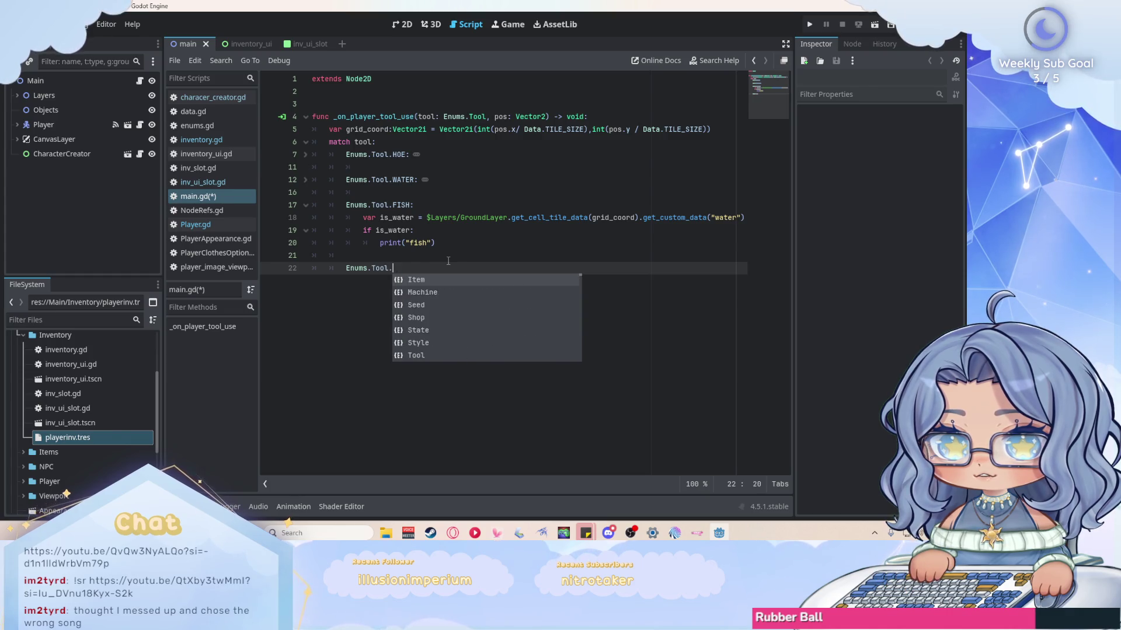
{"action": "type", "text": "SEED:"}
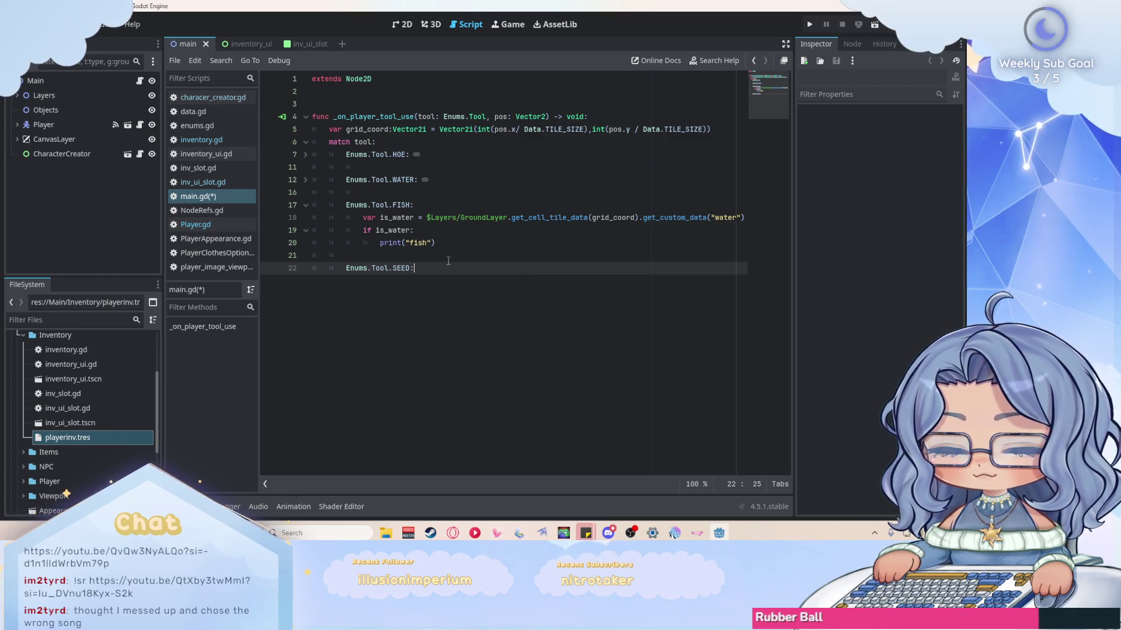
{"action": "key", "text": "Return"}
{"action": "type", "text": "ss"}
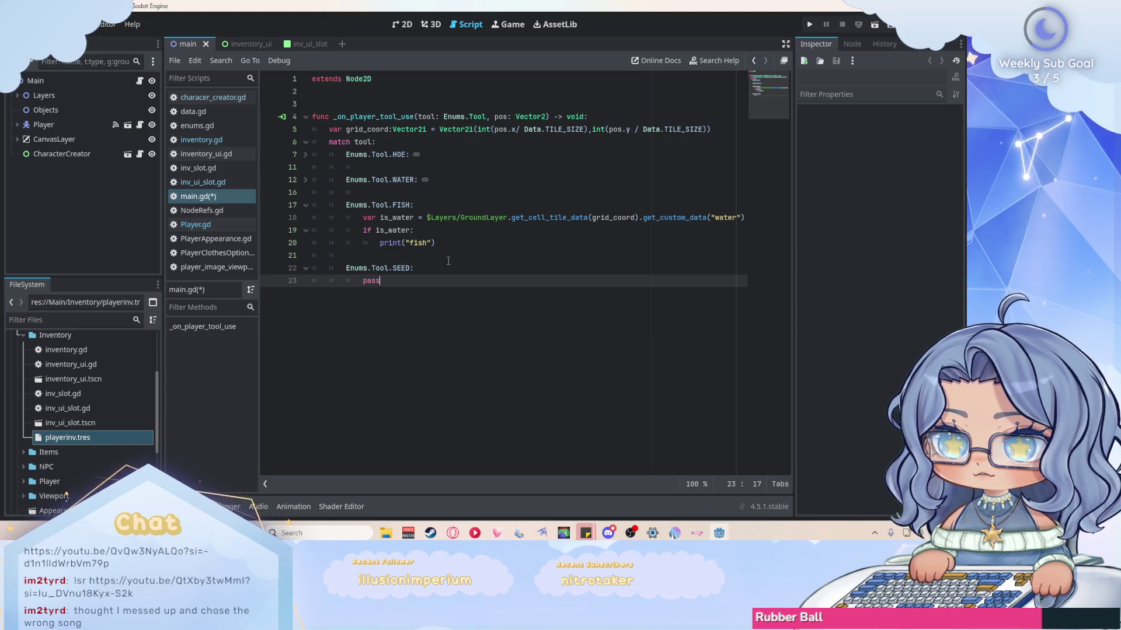
{"action": "key", "text": "ctrl+s"}
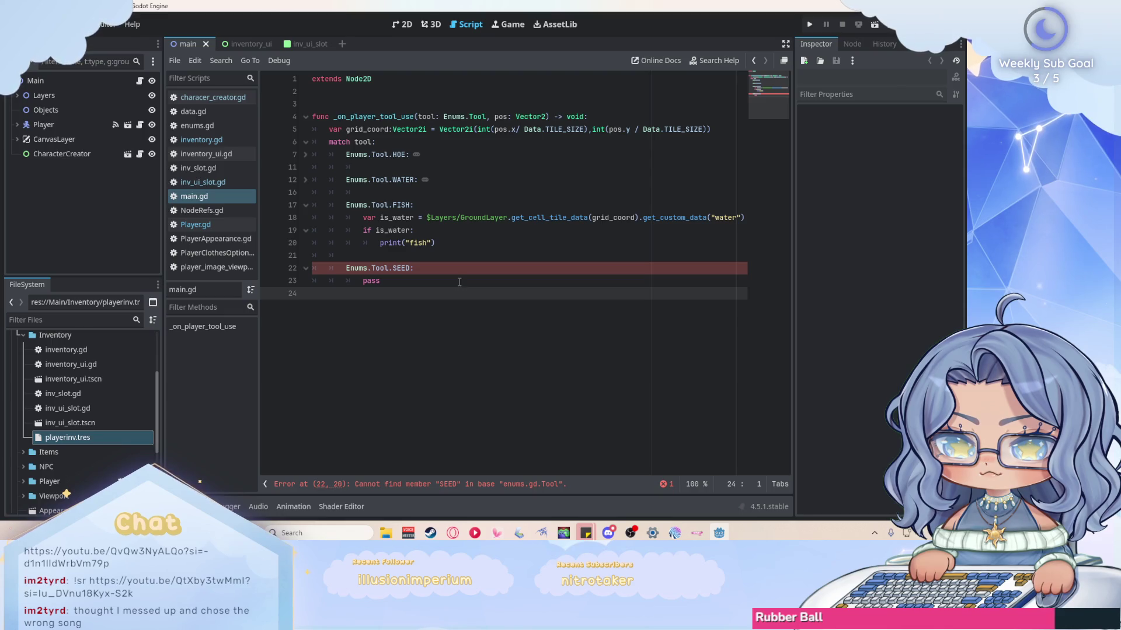
{"action": "left_click", "coordinate": [229, 126]}
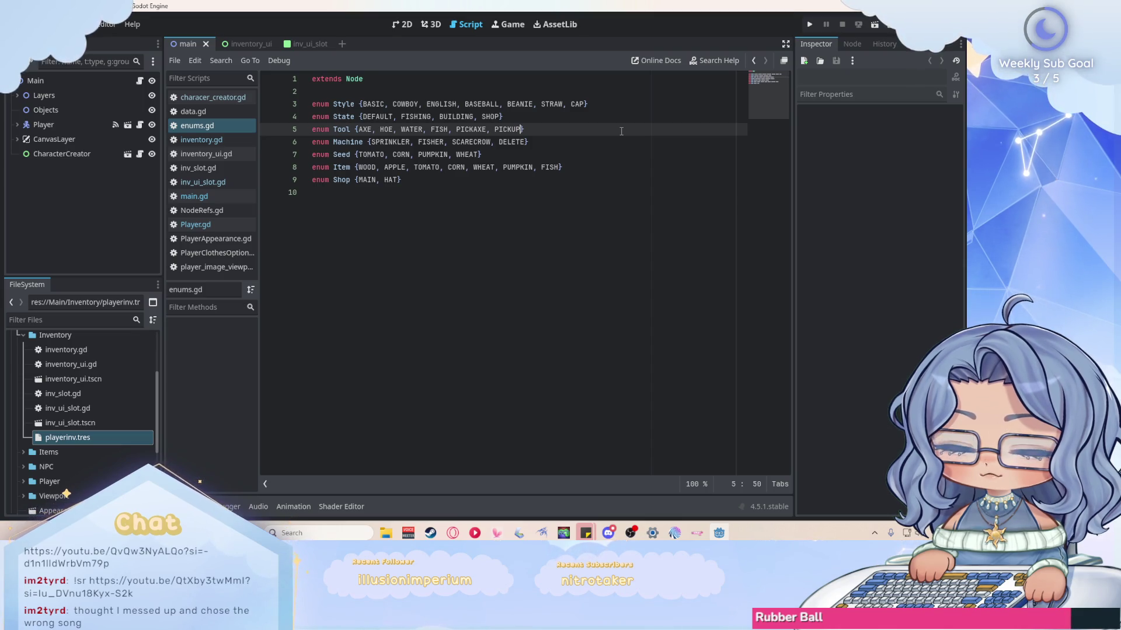
Append SEED to the Tool enum in enums.gd, save, and reopen main.gd.
{"action": "type", "text": ", SEED"}
{"action": "key", "text": "ctrl+s"}
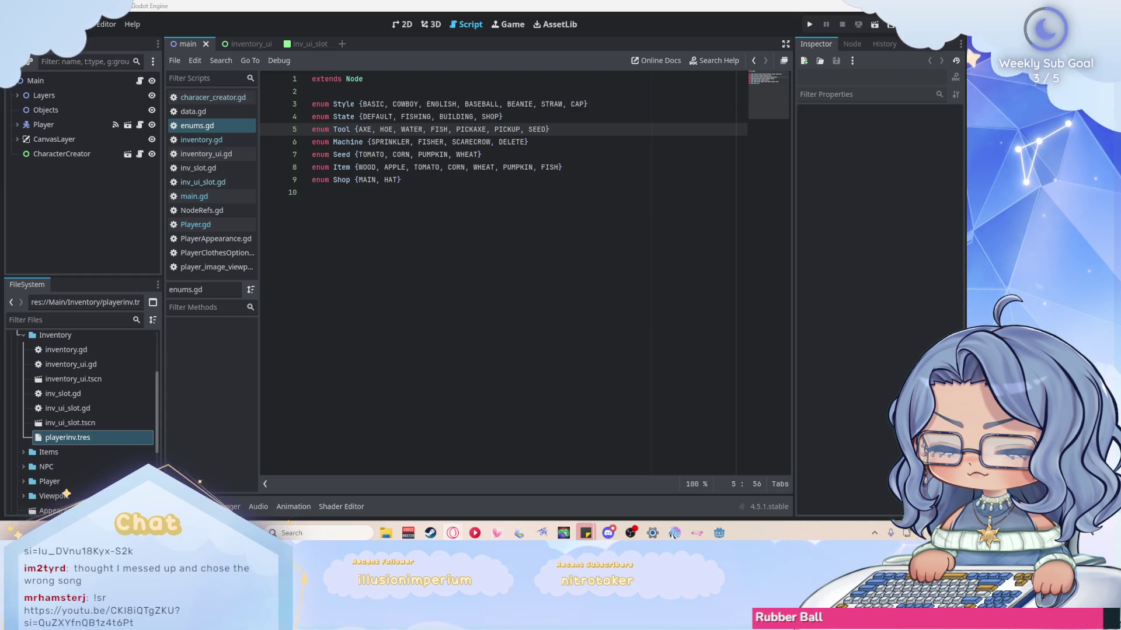
{"action": "left_click", "coordinate": [409, 179]}
{"action": "left_click", "coordinate": [200, 196]}
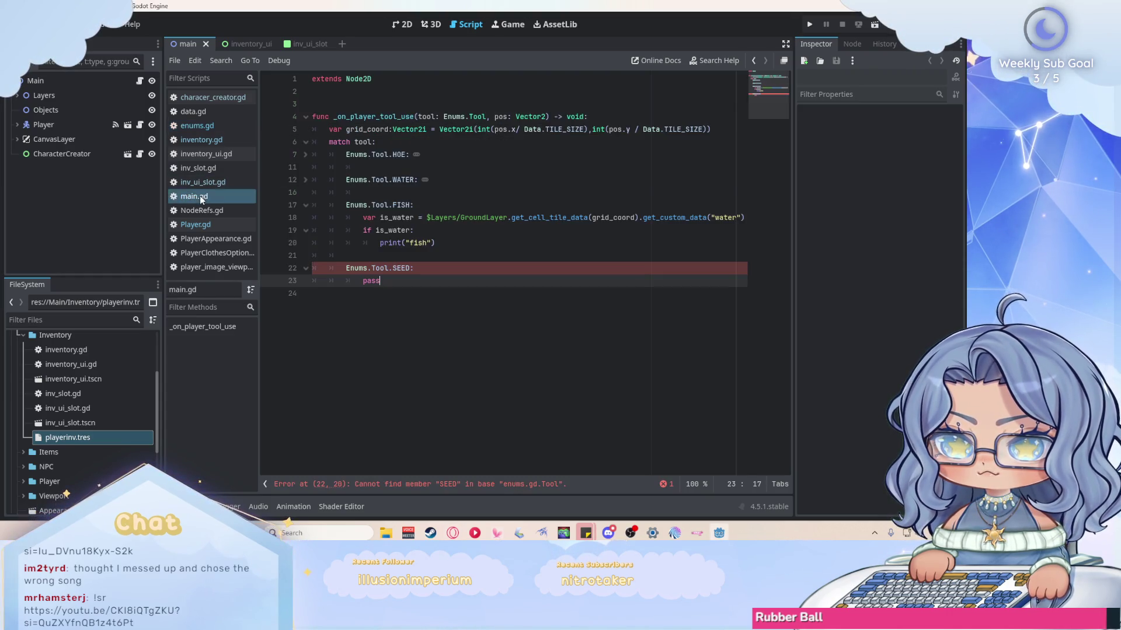
In main.gd, fold the FISH case and unfold the WATER and HOE cases.
{"action": "left_click", "coordinate": [408, 257]}
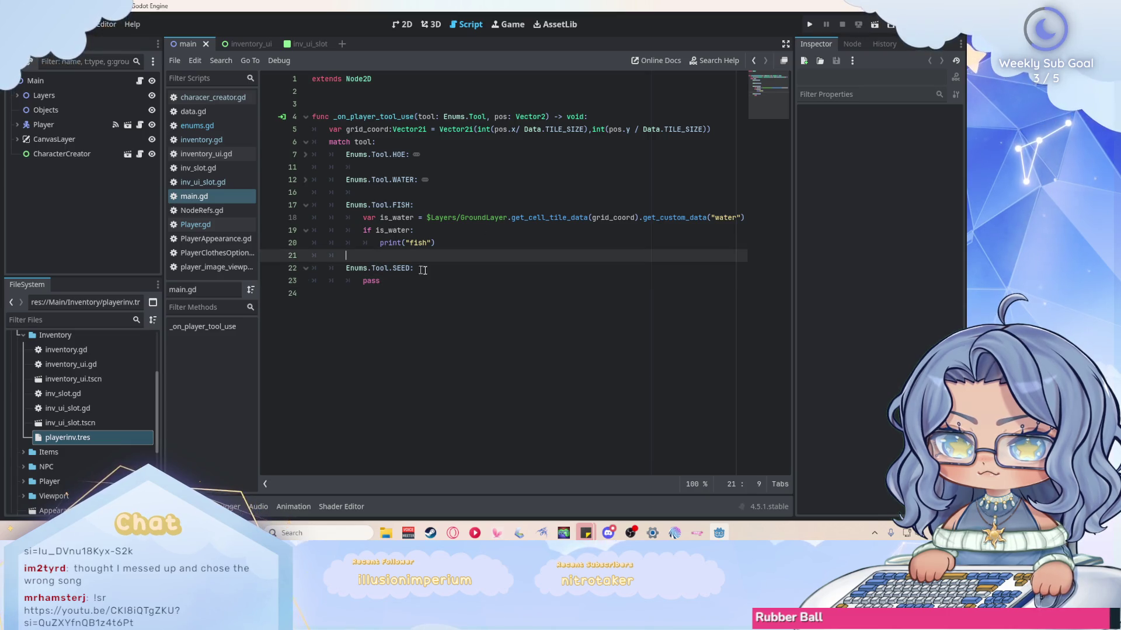
{"action": "left_click", "coordinate": [305, 205]}
{"action": "left_click", "coordinate": [487, 243]}
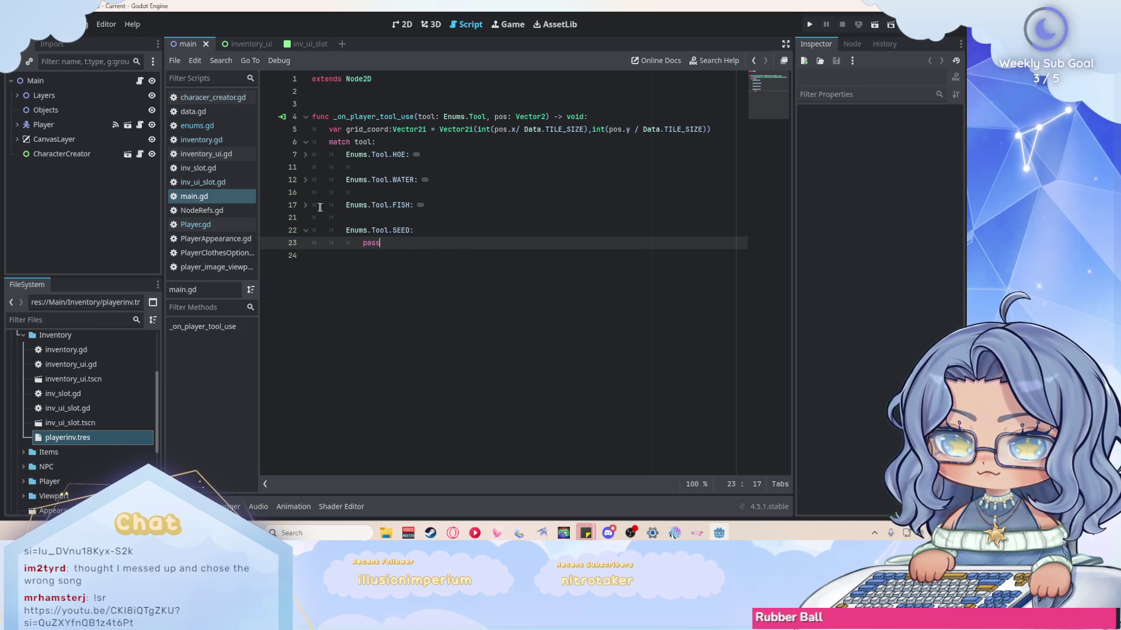
{"action": "left_click", "coordinate": [305, 179]}
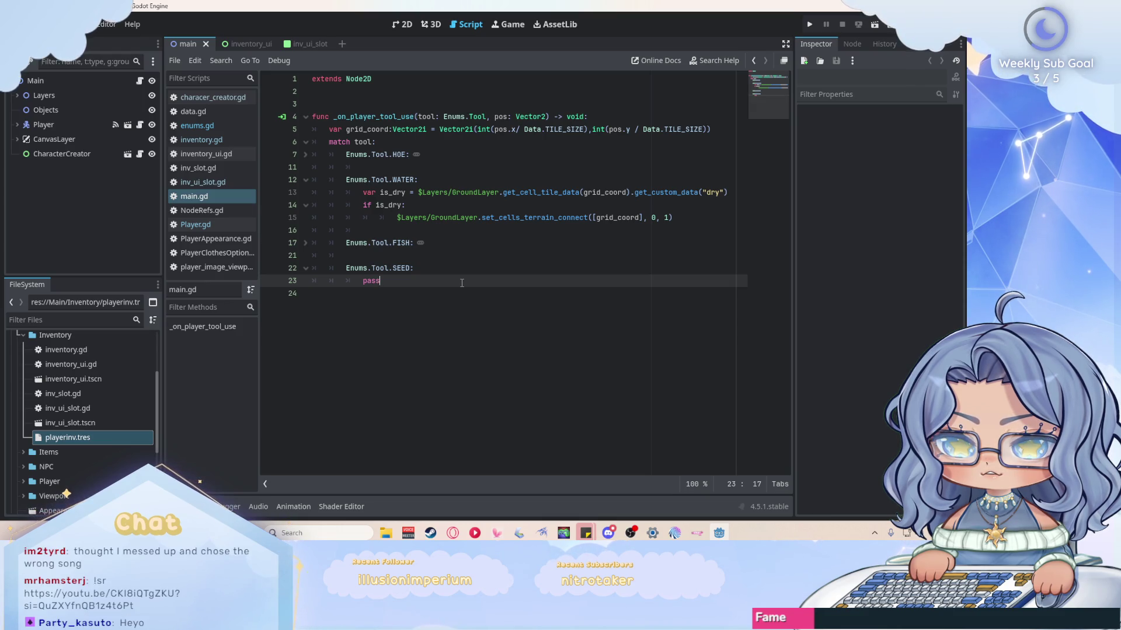
{"action": "left_click", "coordinate": [305, 155]}
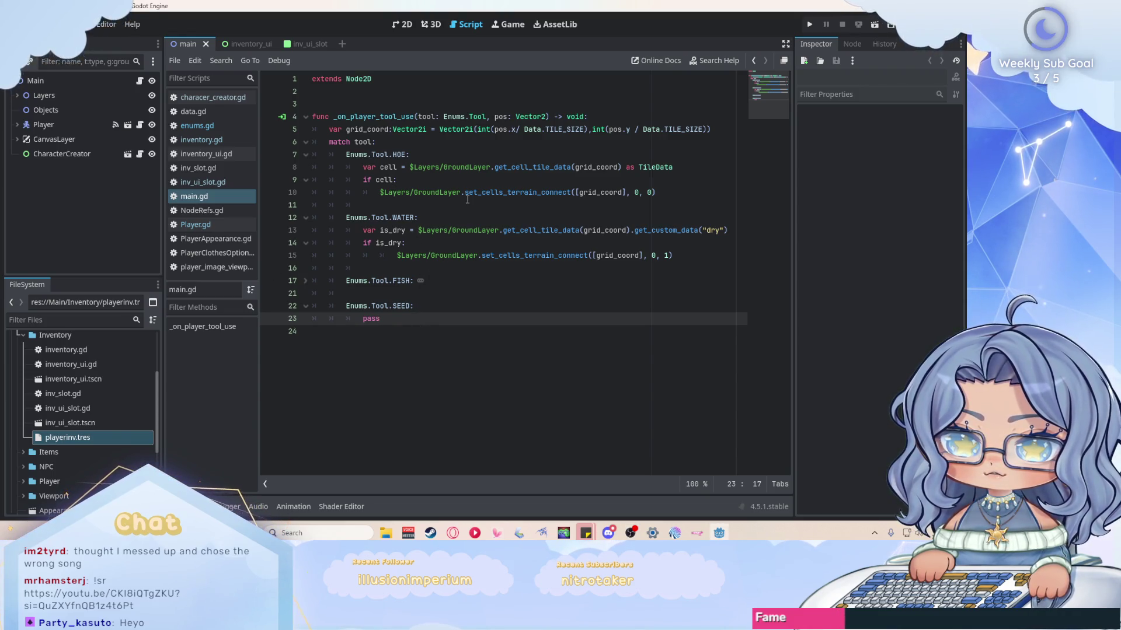
{"action": "mouse_move", "coordinate": [484, 192]}
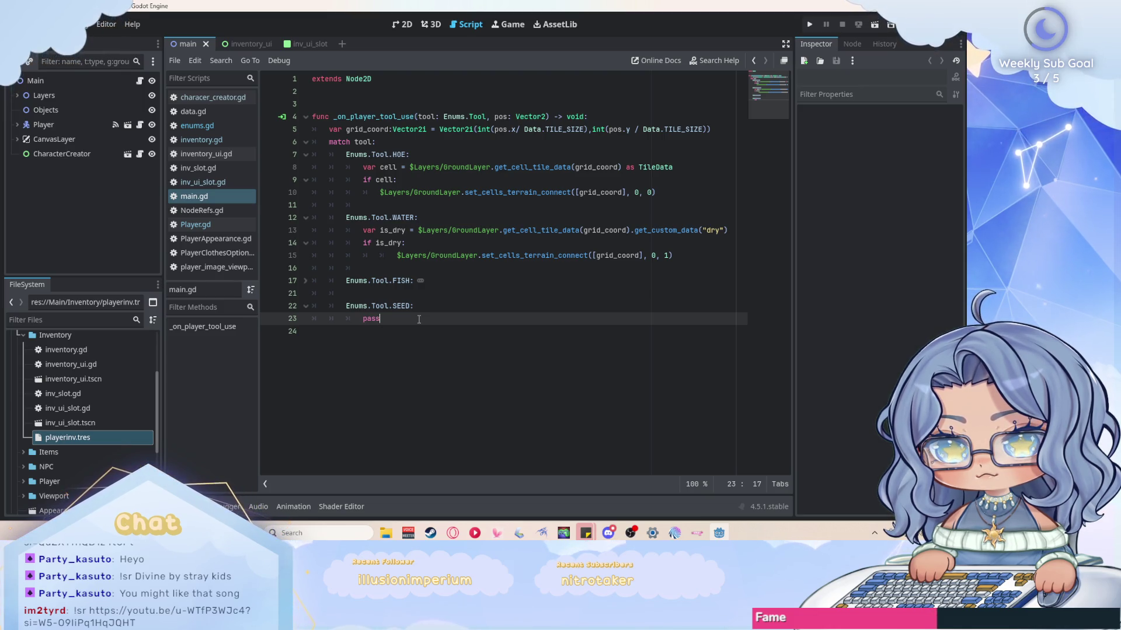
Replace pass on line 23 of the SEED case with an unfinished 'var dry_dirt =' declaration.
{"action": "key", "text": "shift+Left"}
{"action": "key", "text": "shift+Left"}
{"action": "key", "text": "shift+Left"}
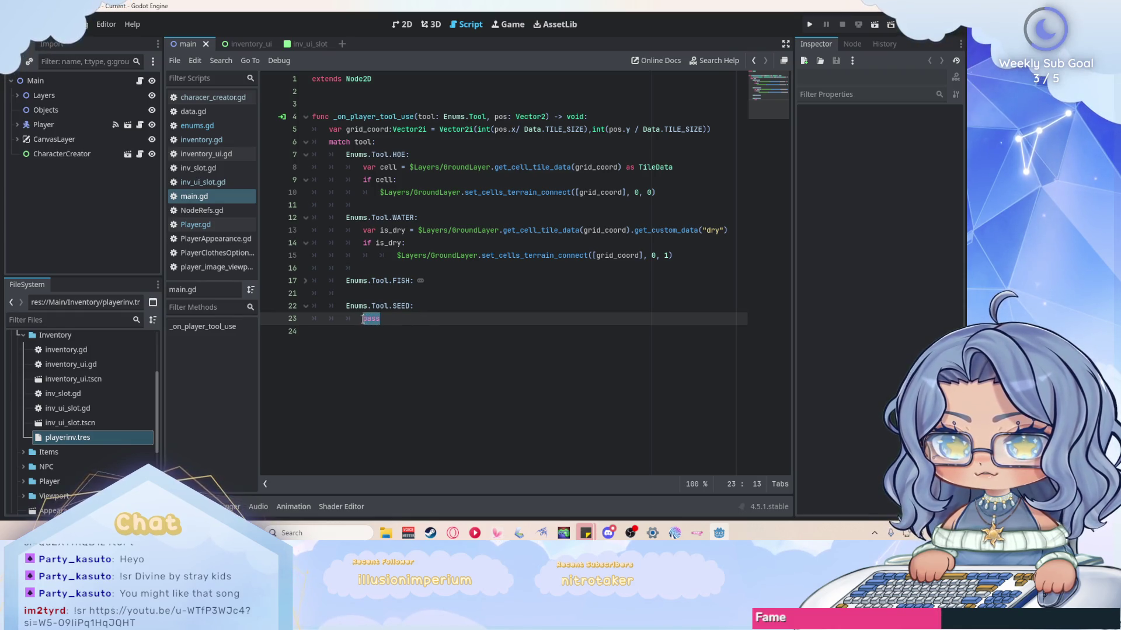
{"action": "type", "text": "dry"}
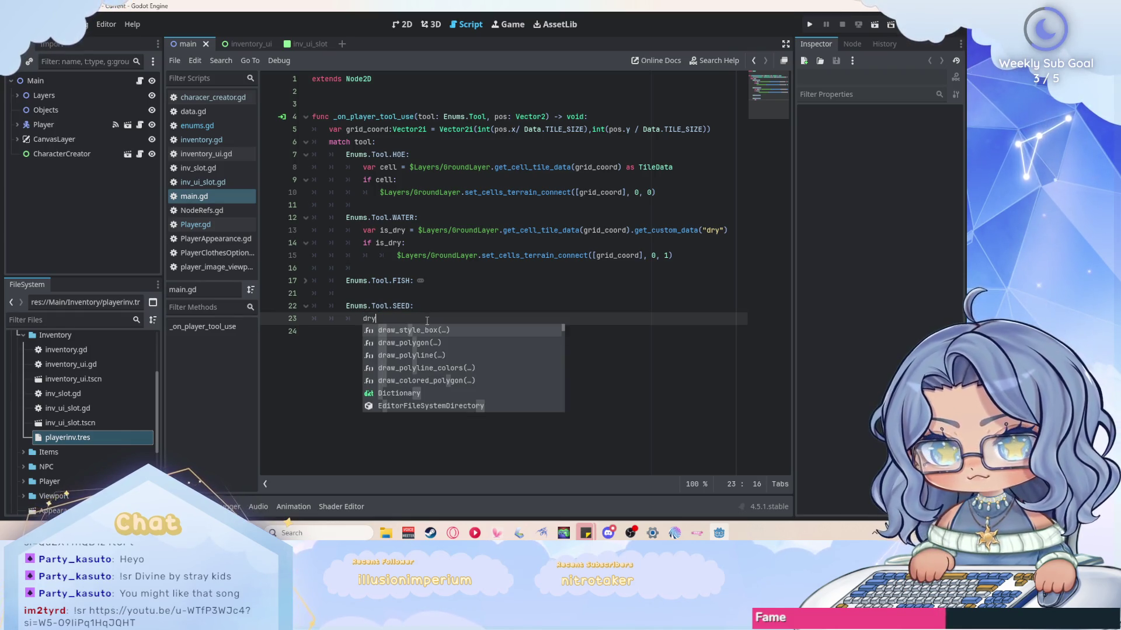
{"action": "key", "text": "BackSpace"}
{"action": "key", "text": "BackSpace"}
{"action": "type", "text": "var "}
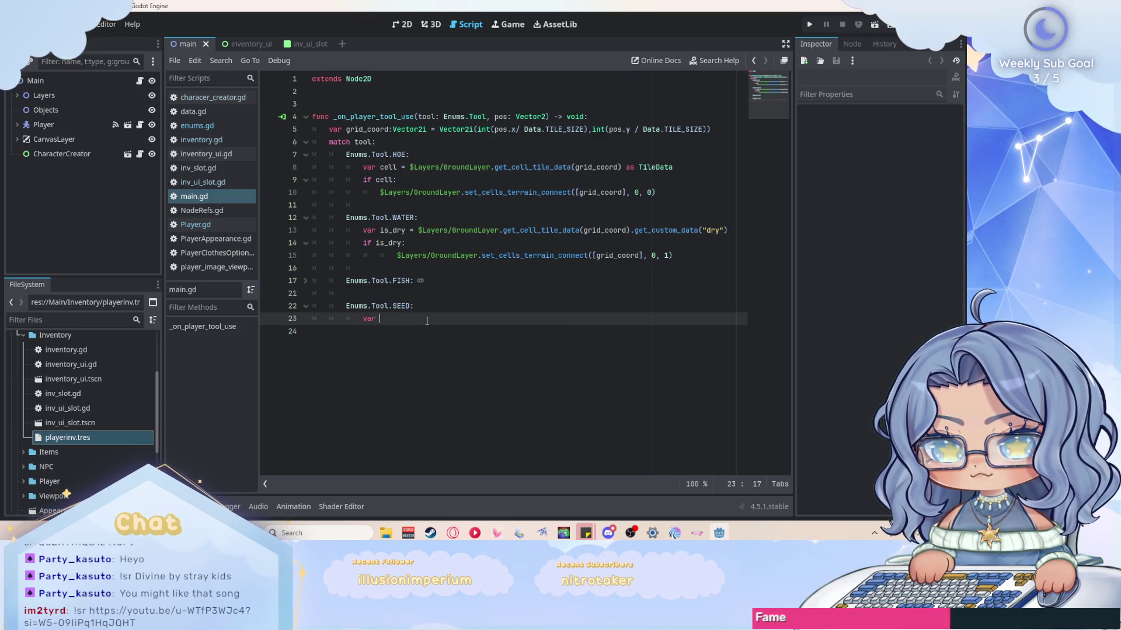
{"action": "type", "text": "dry_dirt "}
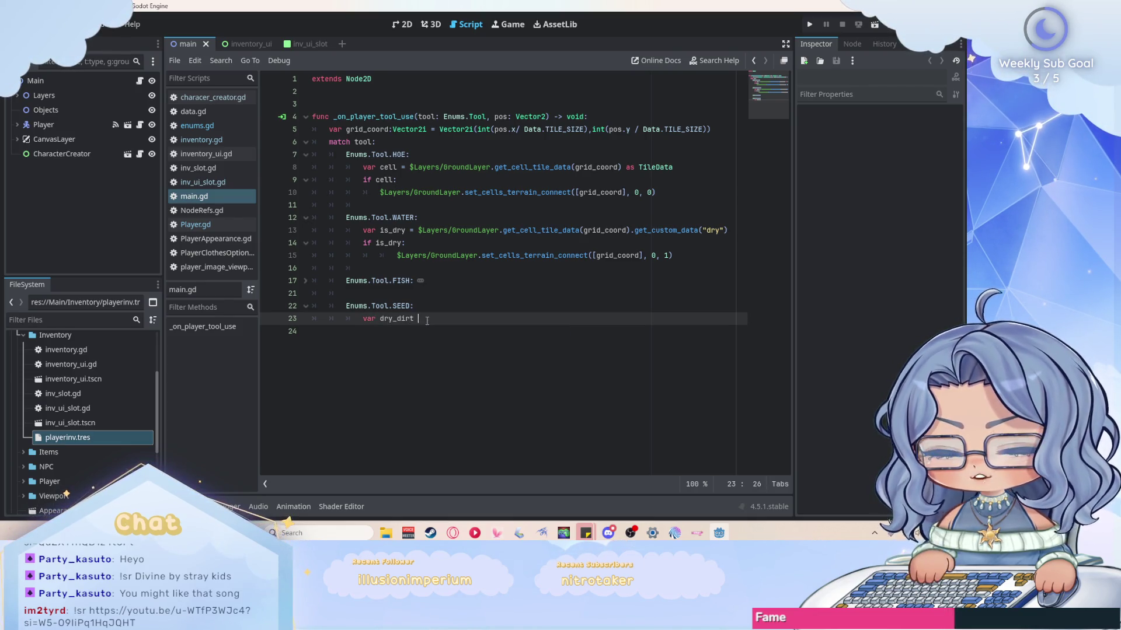
{"action": "type", "text": "="}
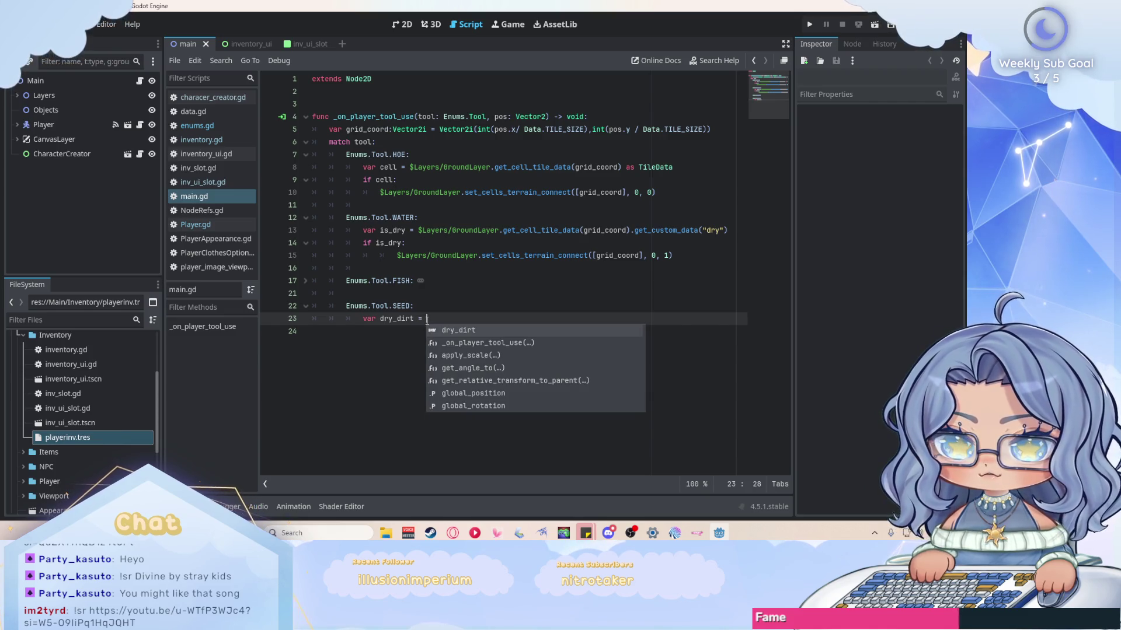
{"action": "left_click", "coordinate": [419, 229]}
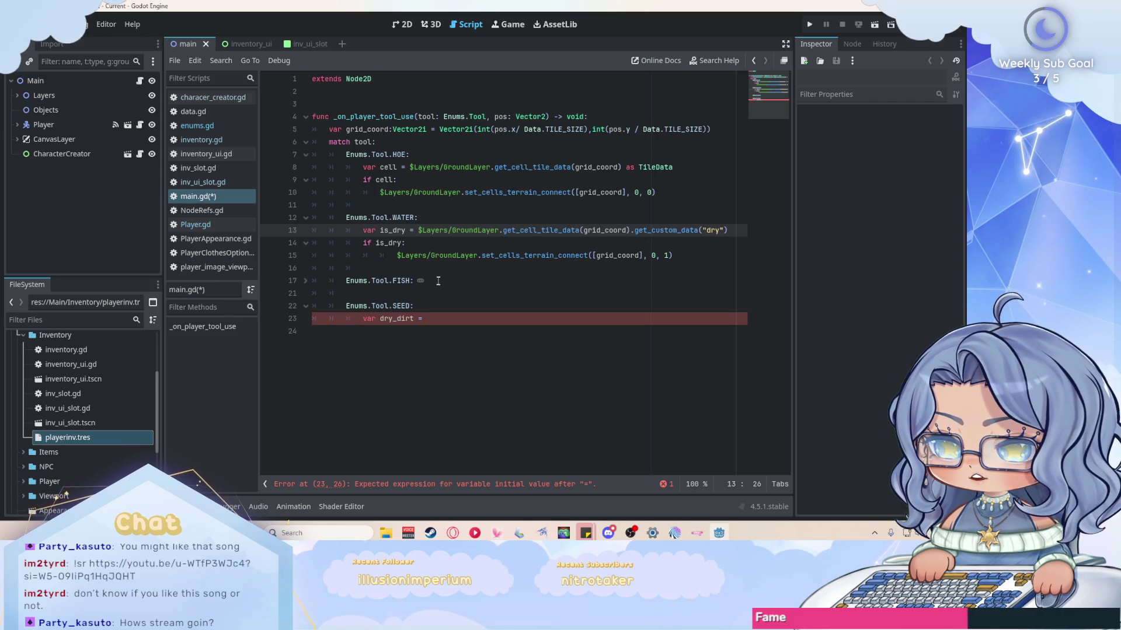
{"action": "left_click", "coordinate": [440, 305]}
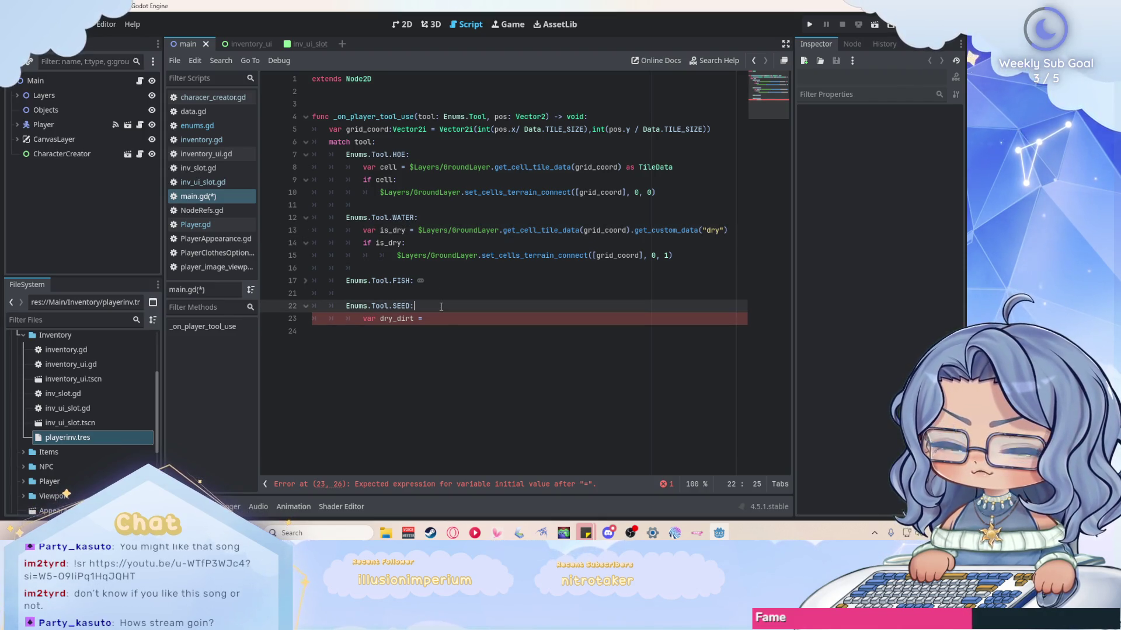
{"action": "left_click", "coordinate": [450, 320]}
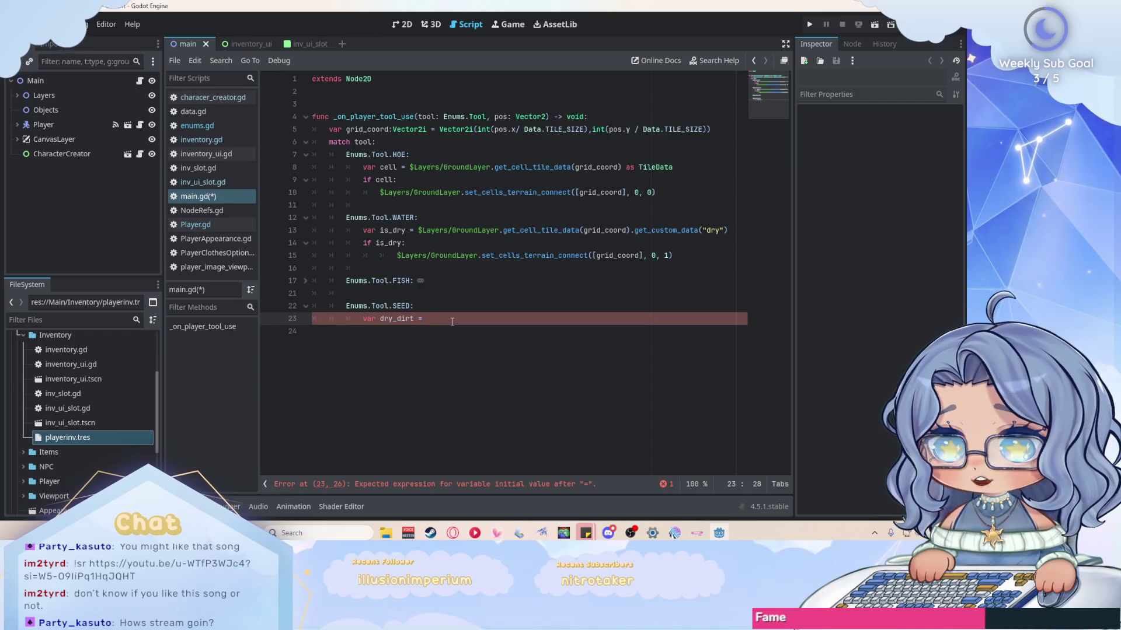
{"action": "left_click", "coordinate": [402, 24]}
{"action": "scroll", "coordinate": [538, 196], "scroll_direction": "down", "scroll_amount": 2}
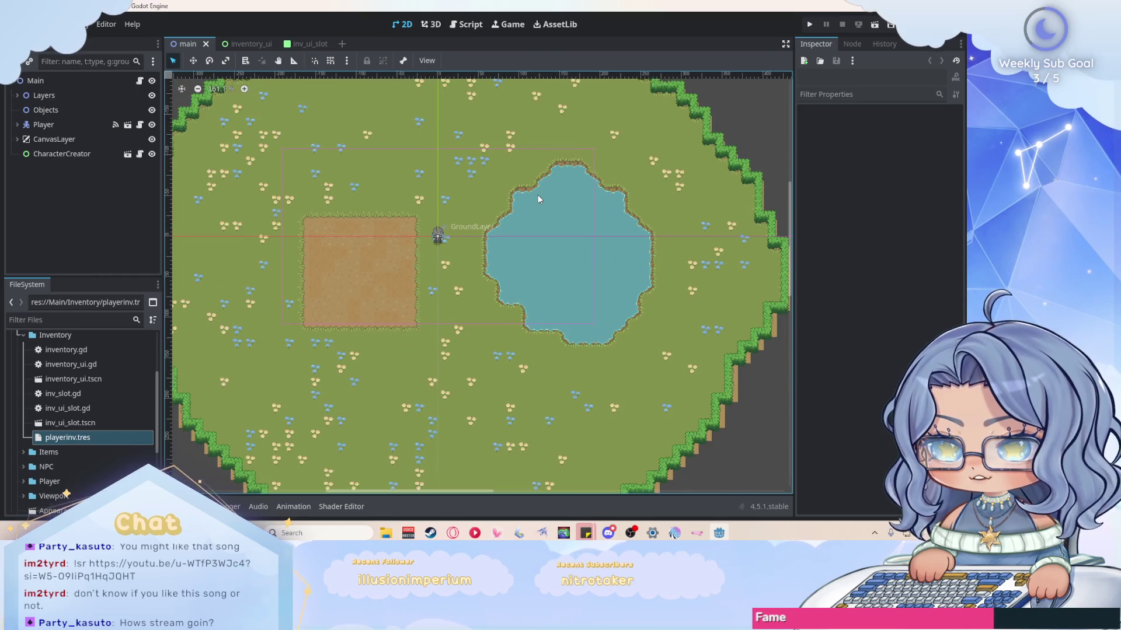
{"action": "scroll", "coordinate": [538, 194], "scroll_direction": "down", "scroll_amount": 1}
{"action": "scroll", "coordinate": [472, 223], "scroll_direction": "up", "scroll_amount": 8}
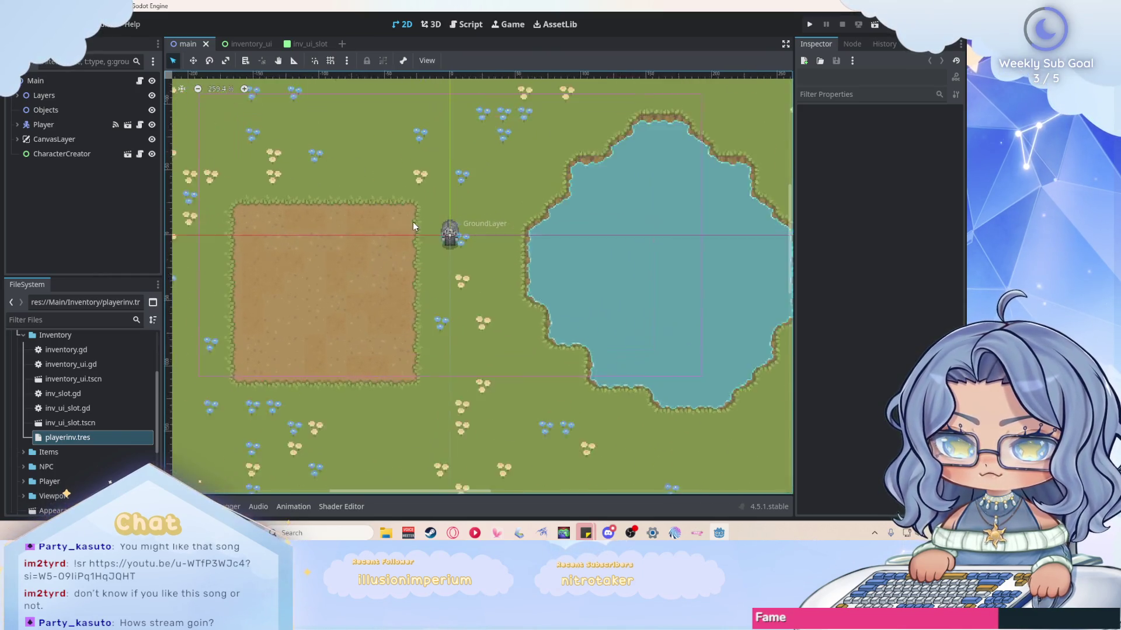
{"action": "left_click", "coordinate": [466, 24]}
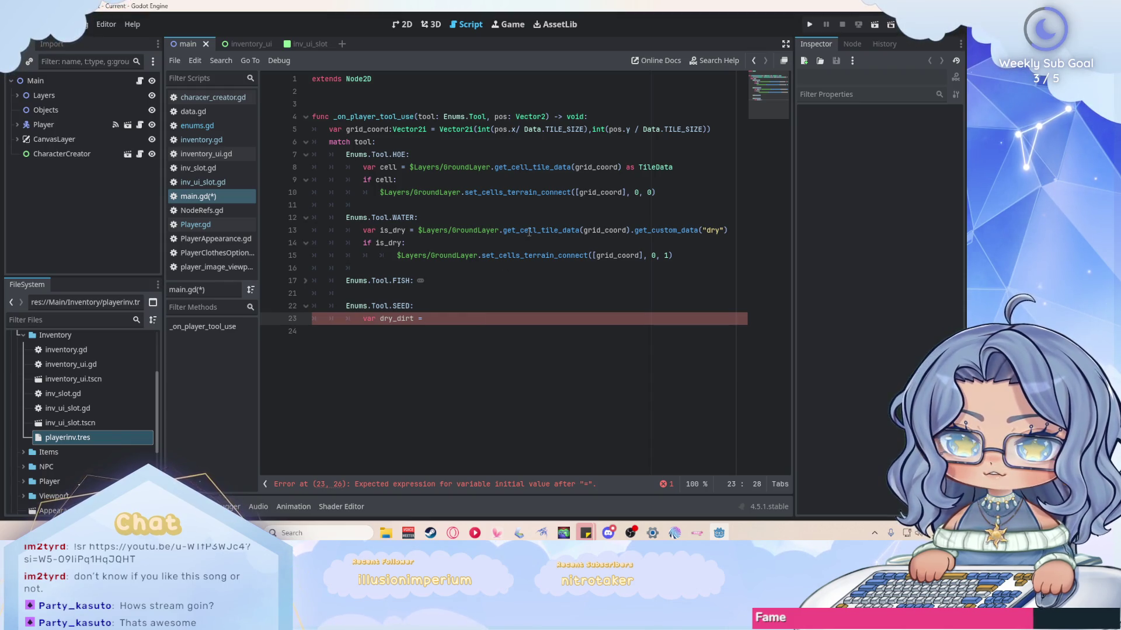
Open the TileData class reference from the get_cell_tile_data tooltip and expand the Layers node.
{"action": "mouse_move", "coordinate": [529, 232]}
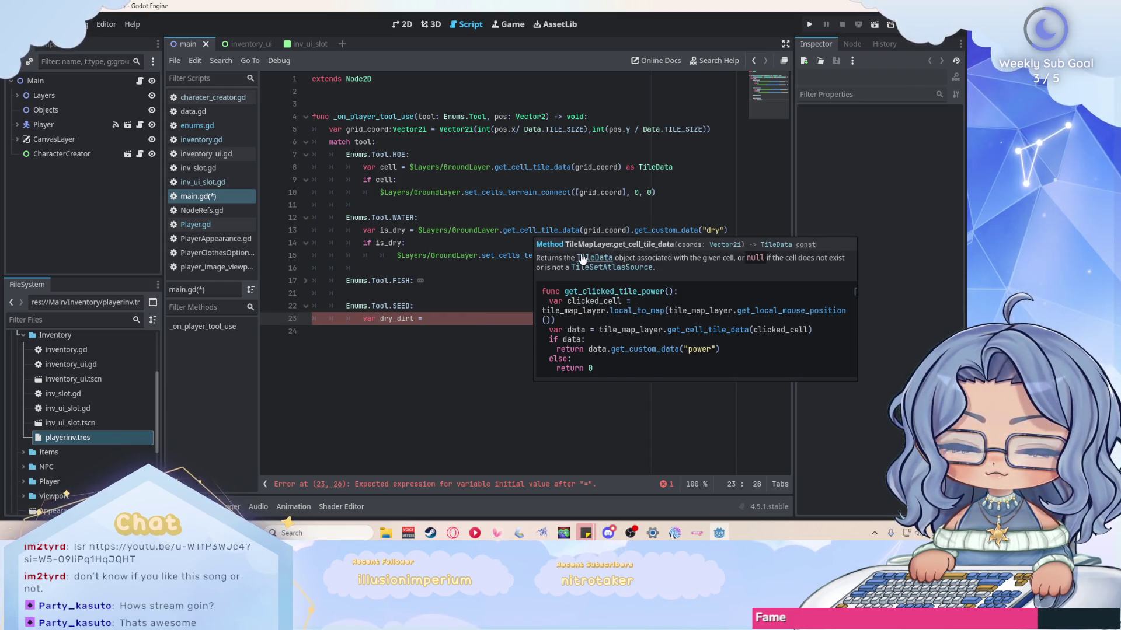
{"action": "left_click", "coordinate": [582, 259]}
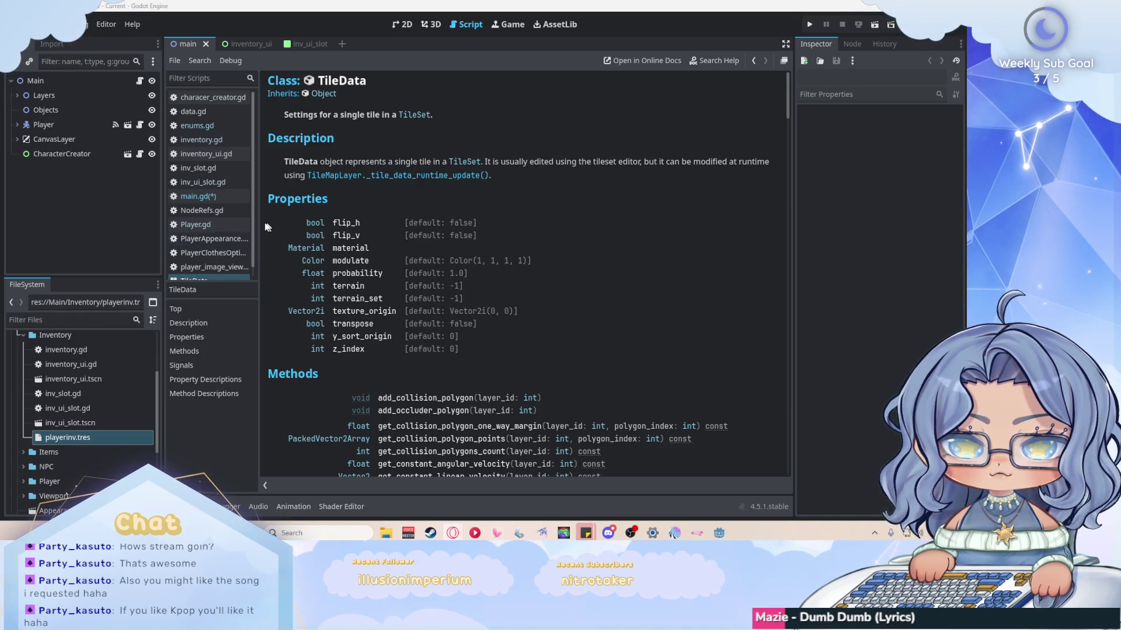
{"action": "left_click", "coordinate": [18, 95]}
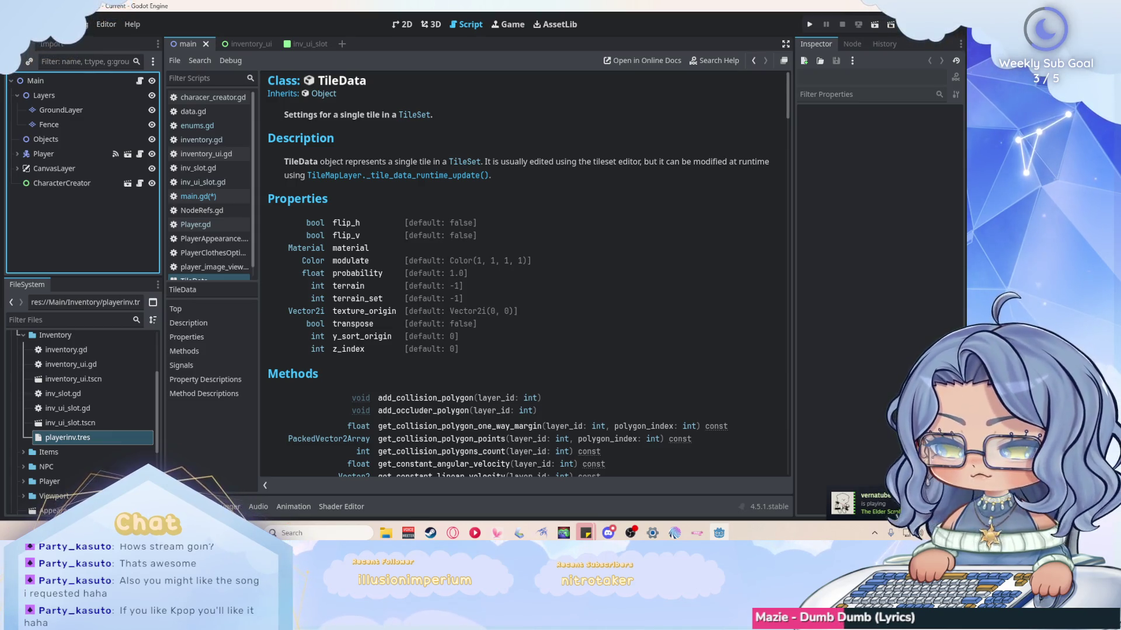
Check GroundLayer's terrains (Dirt, Wet_Dirt, Grass), then go back to main.gd's dry_dirt line.
{"action": "left_click", "coordinate": [59, 110]}
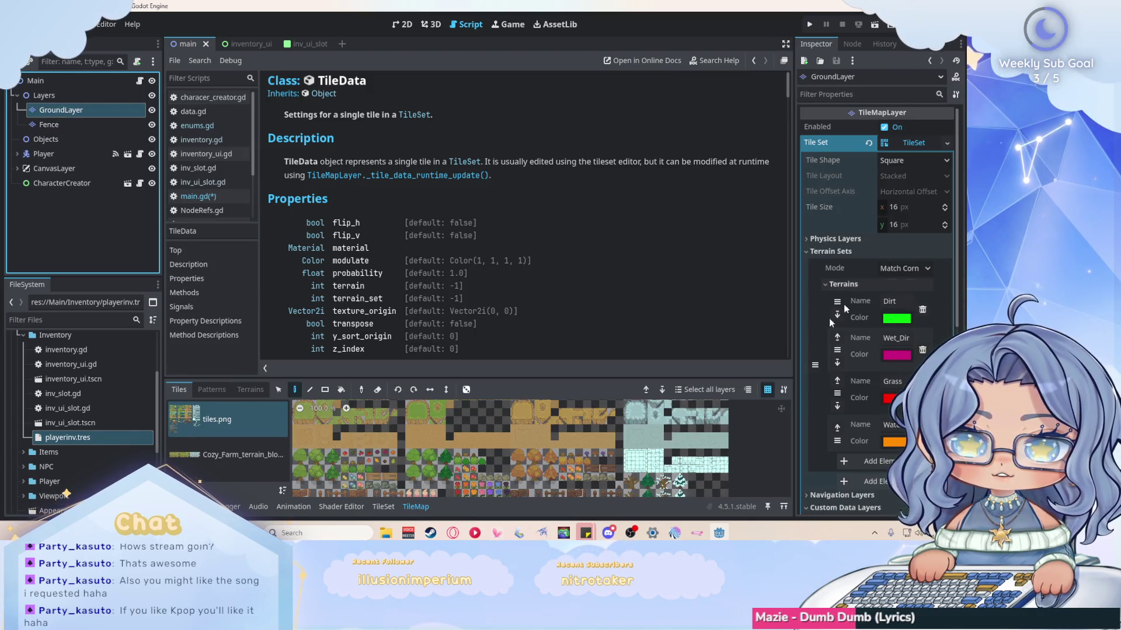
{"action": "scroll", "coordinate": [402, 457], "scroll_direction": "down", "scroll_amount": 9}
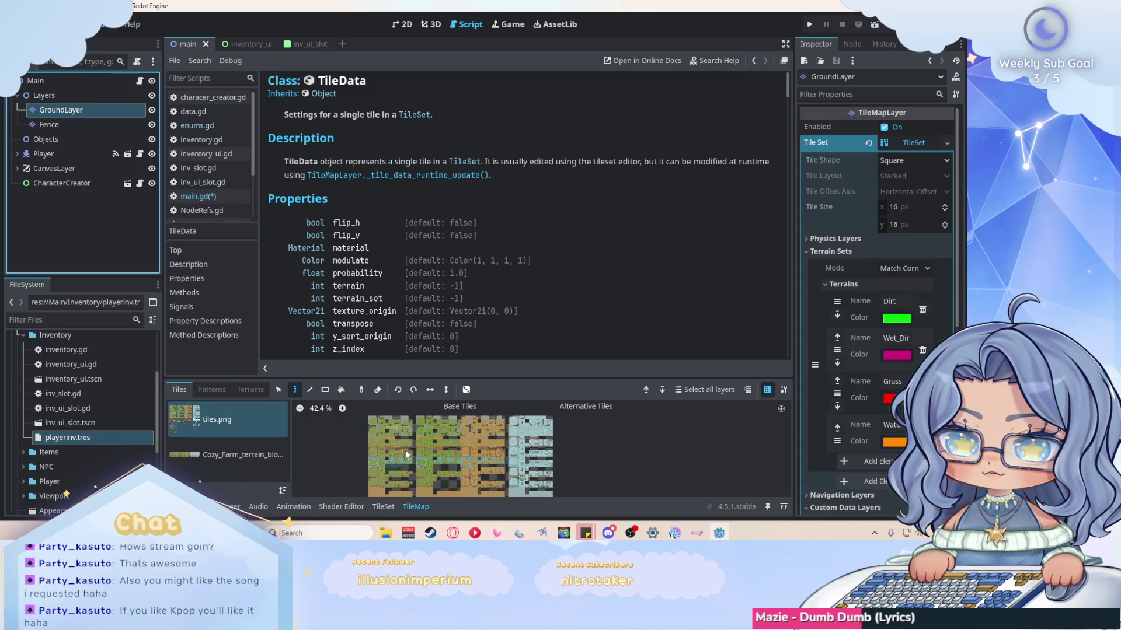
{"action": "left_click", "coordinate": [251, 389]}
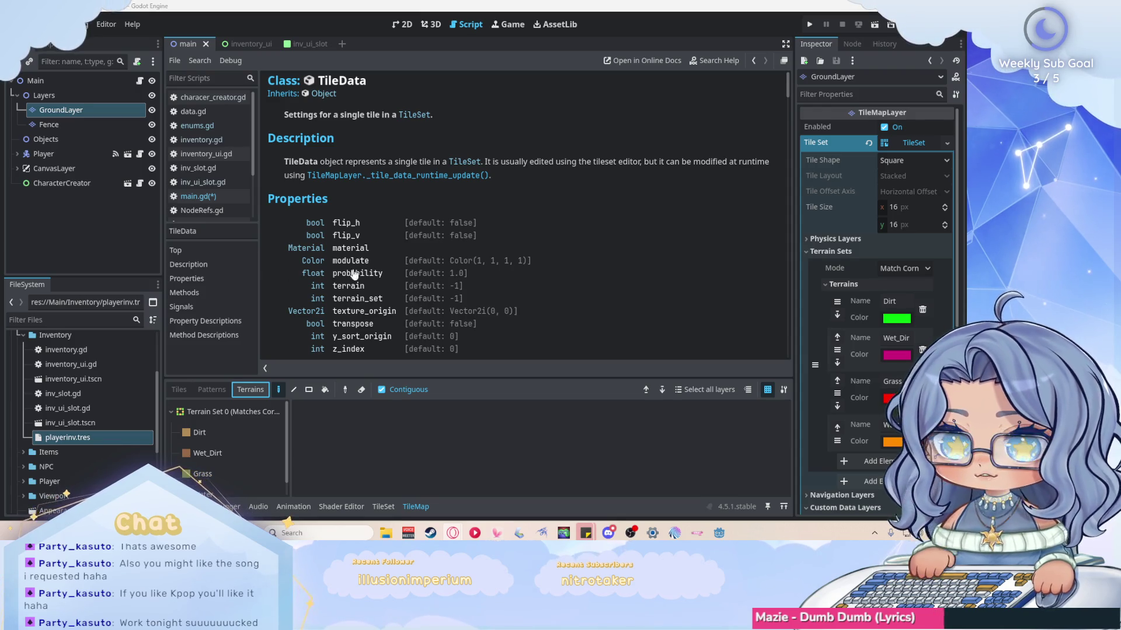
{"action": "left_click", "coordinate": [209, 198]}
{"action": "key", "text": "shift+Home"}
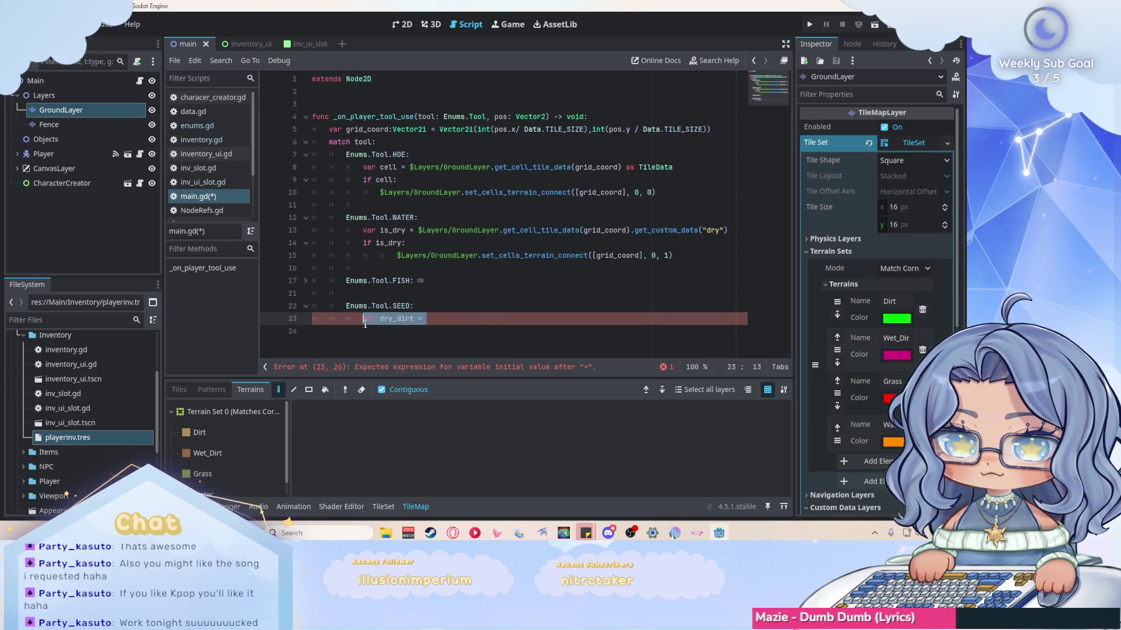
Paste the tile_data code over line 23, indent the if block and delete the leftover comment.
{"action": "key", "text": "ctrl+v"}
{"action": "scroll", "coordinate": [501, 269], "scroll_direction": "down", "scroll_amount": 1}
{"action": "left_click", "coordinate": [313, 281]}
{"action": "key", "text": "Tab"}
{"action": "key", "text": "Tab"}
{"action": "left_click", "coordinate": [324, 306]}
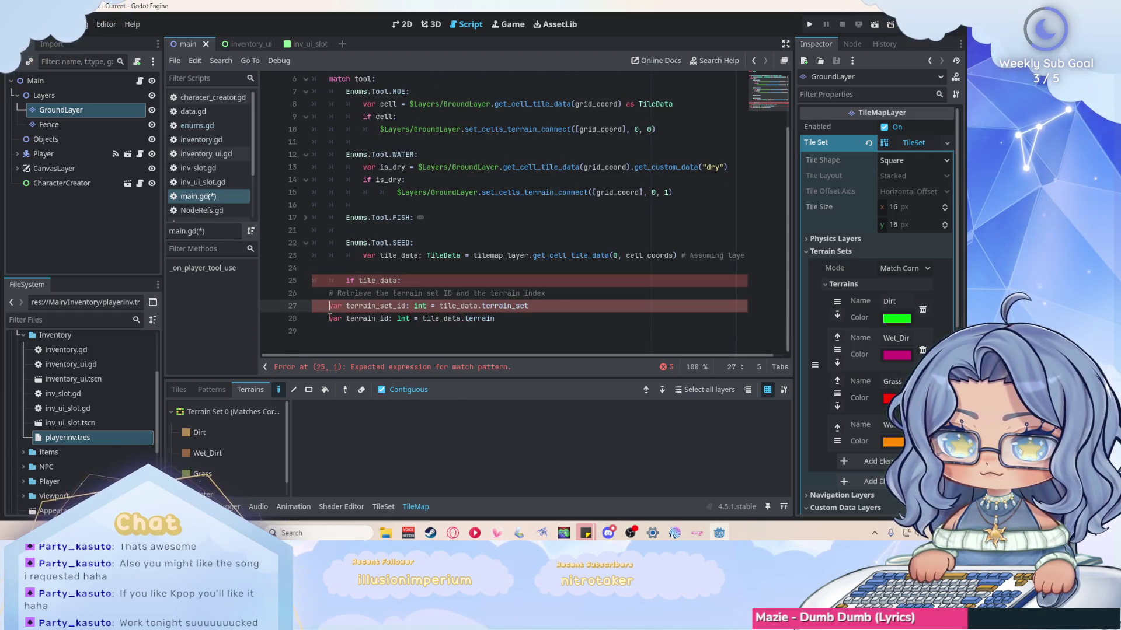
{"action": "key", "text": "Tab"}
{"action": "key", "text": "Tab"}
{"action": "left_click", "coordinate": [329, 318]}
{"action": "key", "text": "Tab"}
{"action": "key", "text": "Tab"}
{"action": "left_click_drag", "start_coordinate": [546, 293], "coordinate": [333, 294]}
{"action": "key", "text": "BackSpace"}
{"action": "key", "text": "BackSpace"}
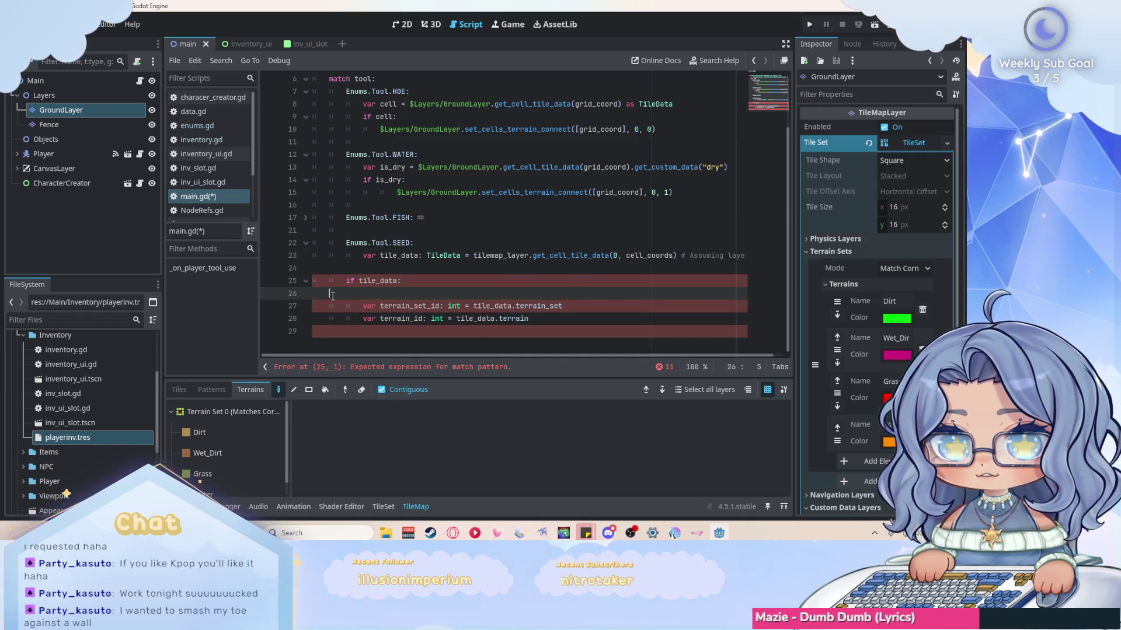
{"action": "key", "text": "BackSpace"}
{"action": "key", "text": "BackSpace"}
Replace tilemap_layer on line 23 with $Layers/GroundLayer.
{"action": "scroll", "coordinate": [582, 245], "scroll_direction": "up", "scroll_amount": 1}
{"action": "scroll", "coordinate": [582, 245], "scroll_direction": "down", "scroll_amount": 1}
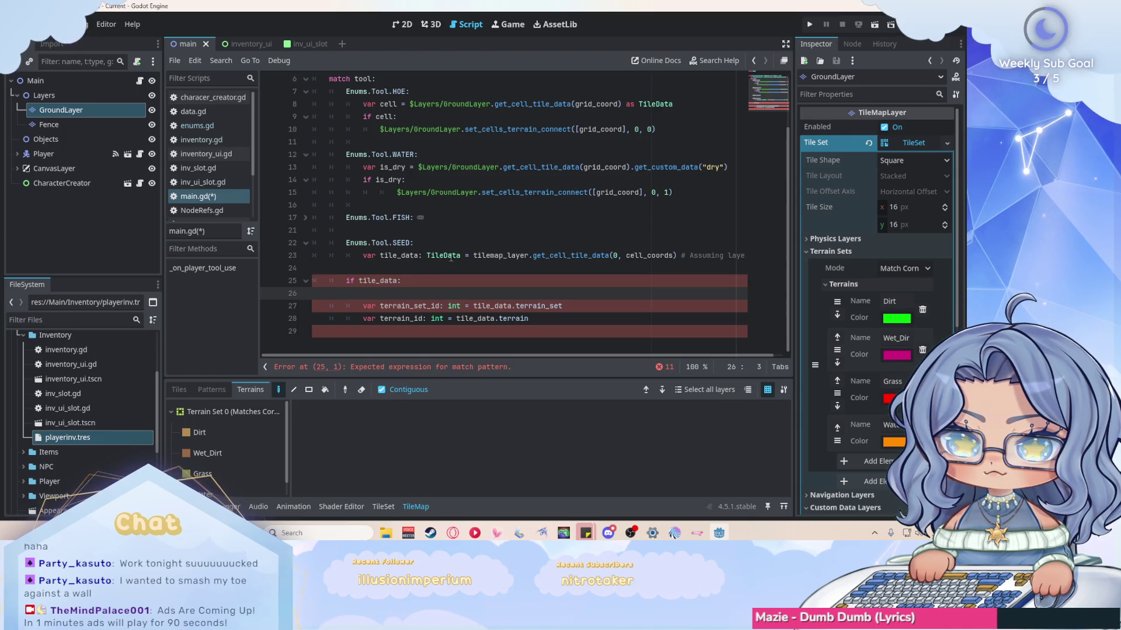
{"action": "left_click_drag", "start_coordinate": [528, 255], "coordinate": [474, 255]}
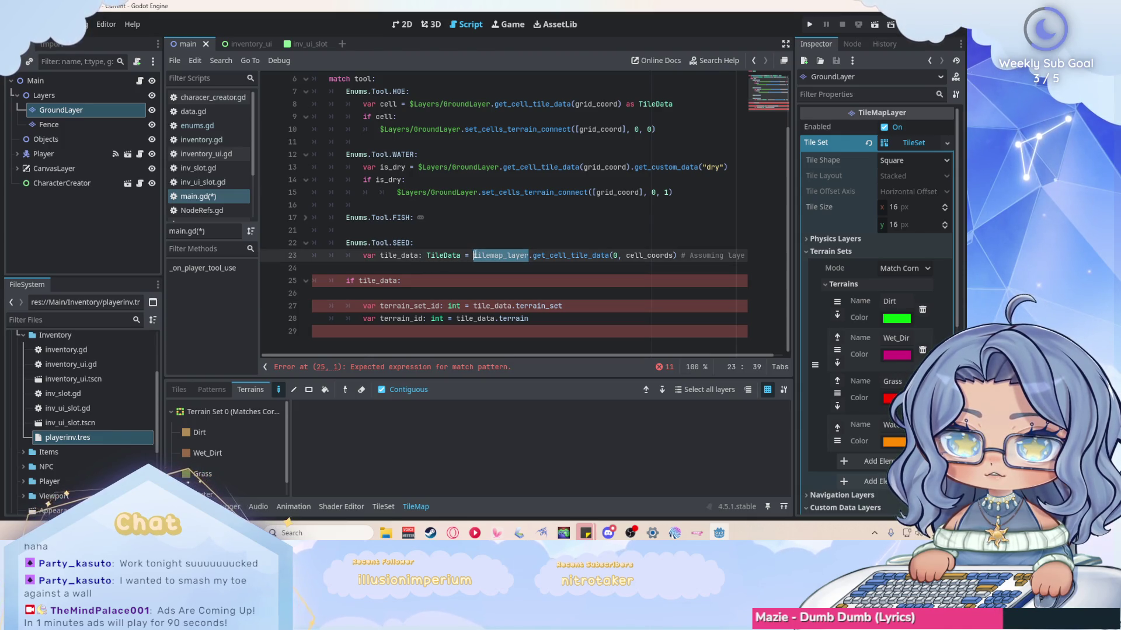
{"action": "left_click", "coordinate": [476, 192]}
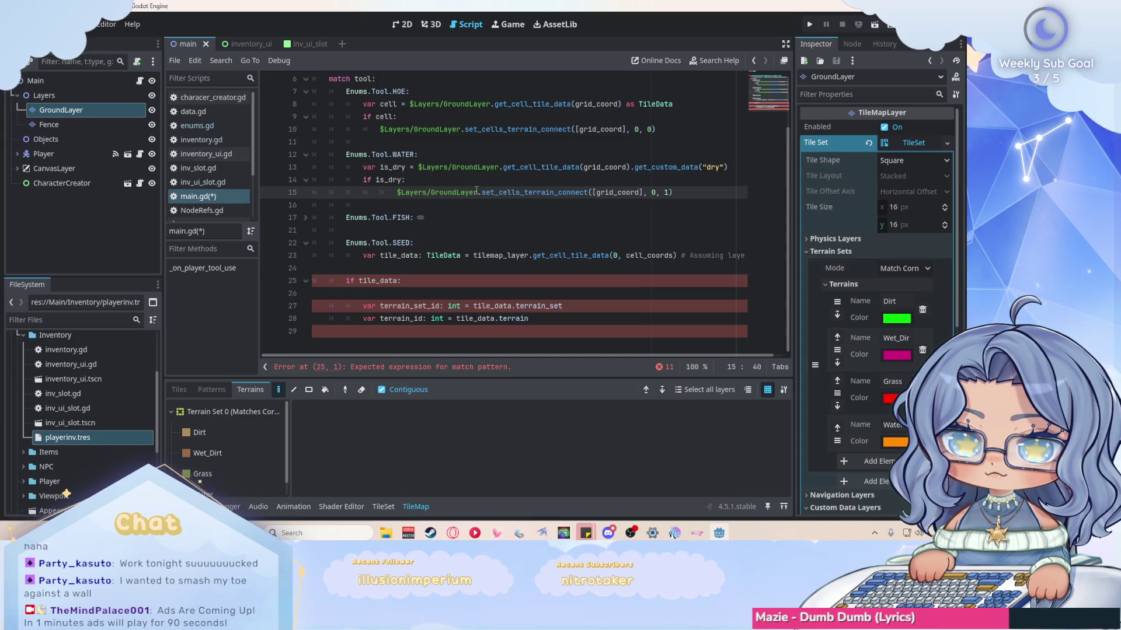
{"action": "left_click", "coordinate": [529, 255]}
{"action": "left_click_drag", "start_coordinate": [529, 255], "coordinate": [474, 255]}
{"action": "type", "text": "$Layers/GroundLayer"}
Delete the trailing comment on line 23 and change cell_coords to grid_coord.
{"action": "left_click_drag", "start_coordinate": [609, 355], "coordinate": [744, 350]}
{"action": "left_click_drag", "start_coordinate": [671, 255], "coordinate": [815, 256]}
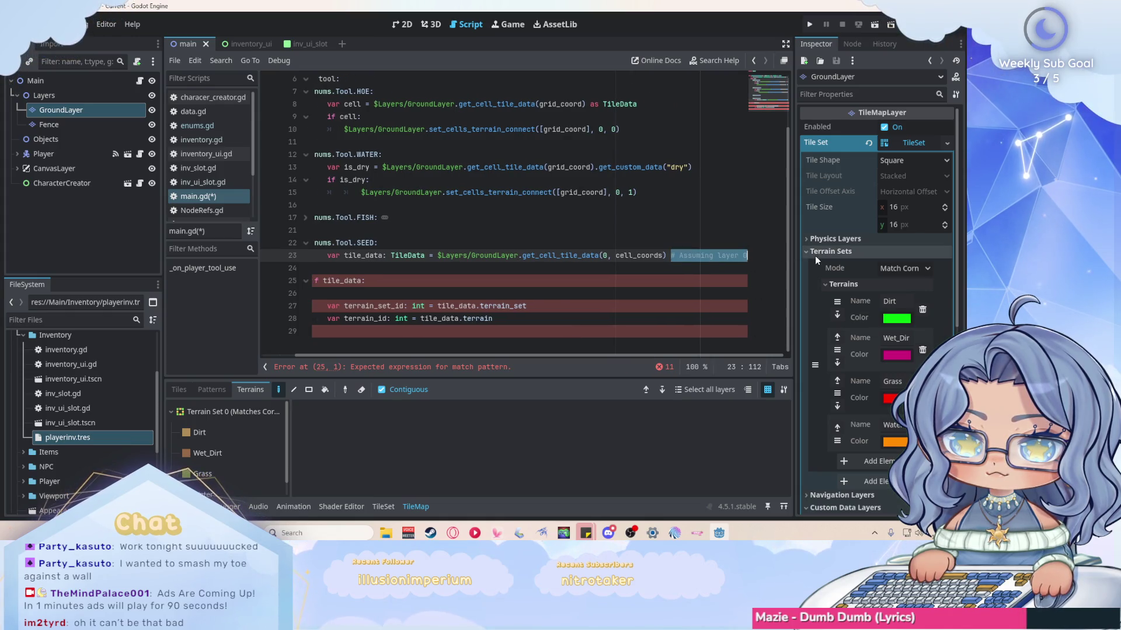
{"action": "key", "text": "BackSpace"}
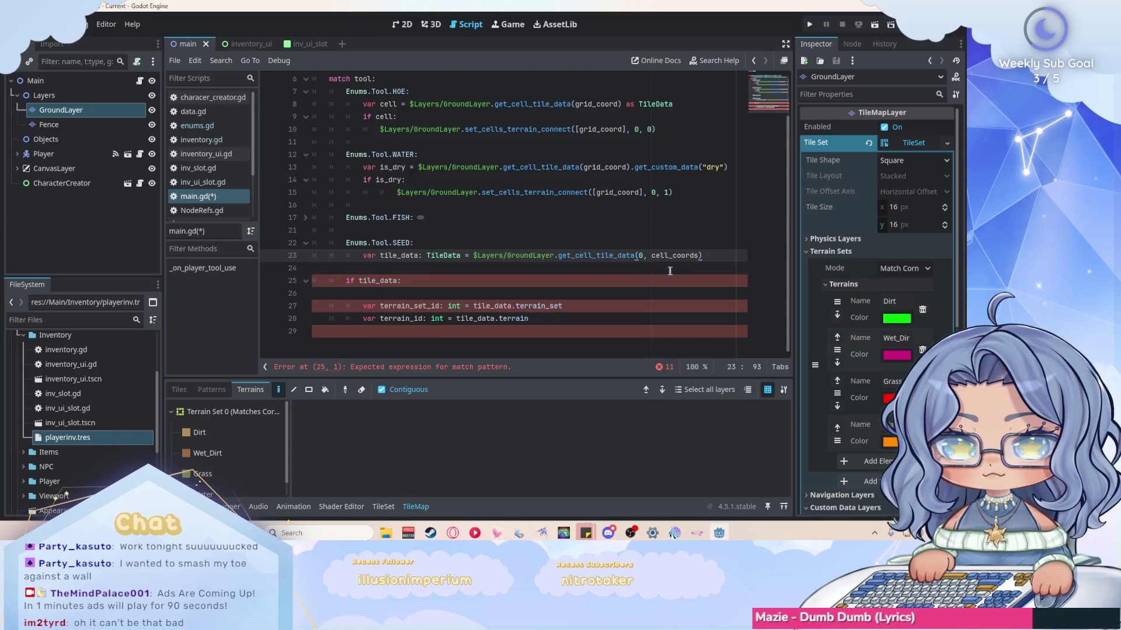
{"action": "key", "text": "BackSpace"}
{"action": "left_click_drag", "start_coordinate": [699, 255], "coordinate": [652, 255]}
{"action": "scroll", "coordinate": [733, 239], "scroll_direction": "up", "scroll_amount": 1}
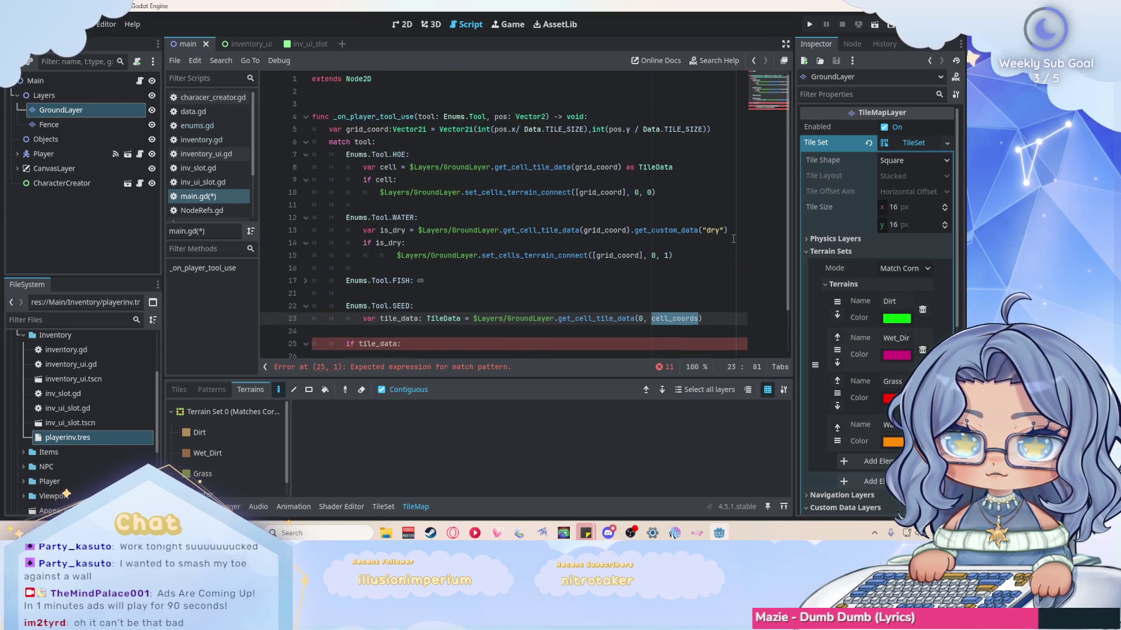
{"action": "type", "text": "grid_coord"}
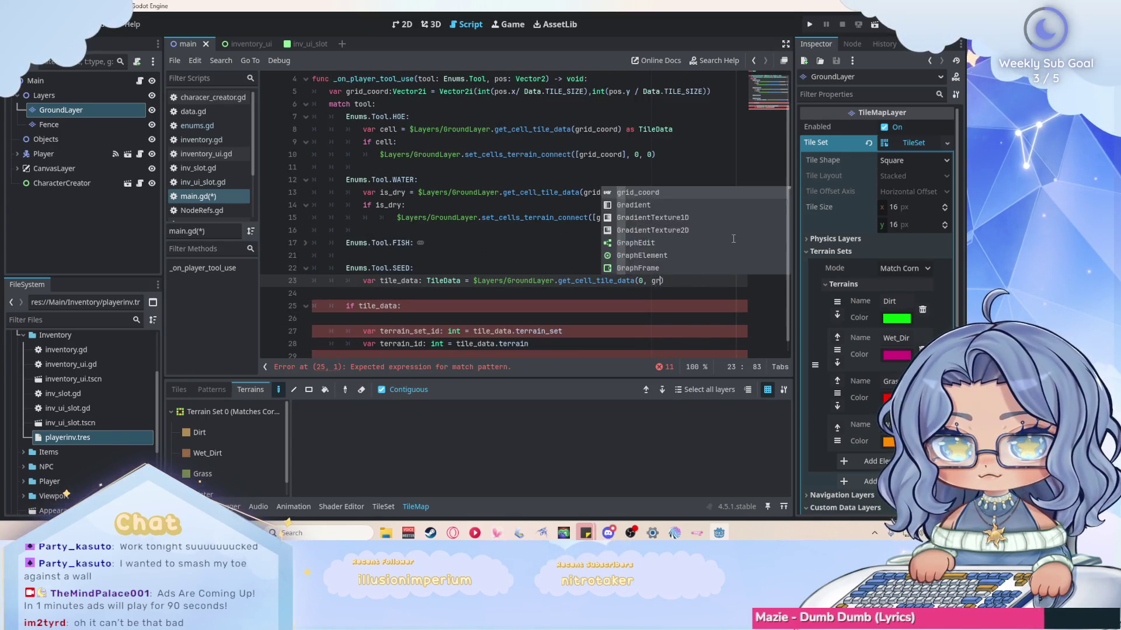
{"action": "scroll", "coordinate": [733, 238], "scroll_direction": "down", "scroll_amount": 1}
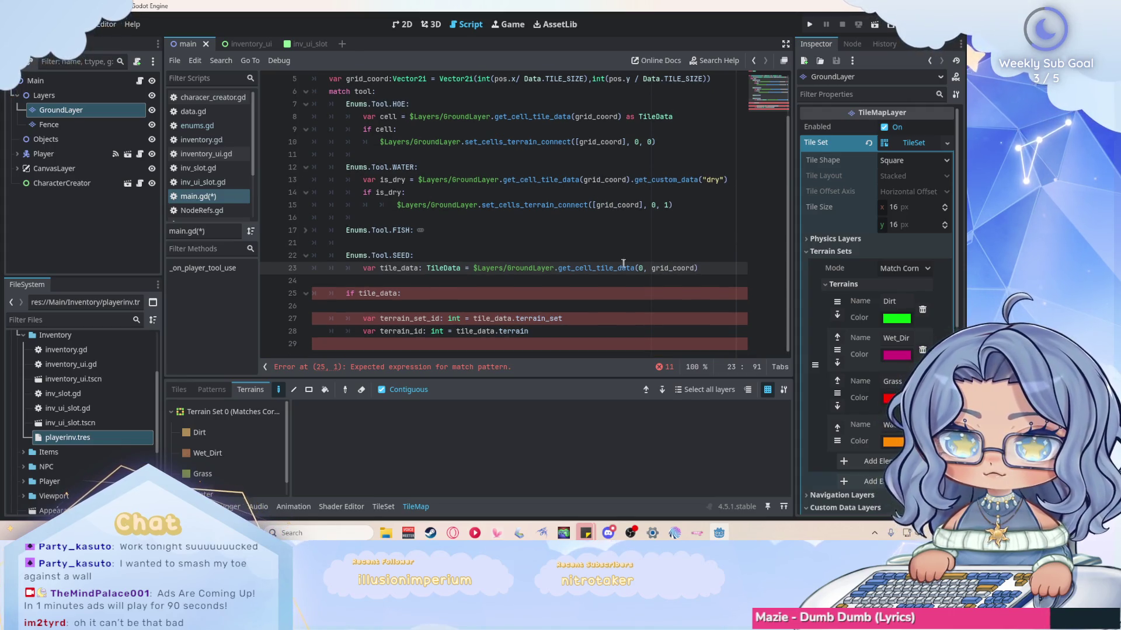
Indent the if tile_data block under the SEED case and remove its empty line.
{"action": "left_click", "coordinate": [348, 293]}
{"action": "key", "text": "Tab"}
{"action": "left_click", "coordinate": [364, 318]}
{"action": "key", "text": "Tab"}
{"action": "left_click", "coordinate": [364, 331]}
{"action": "key", "text": "Tab"}
{"action": "left_click", "coordinate": [386, 305]}
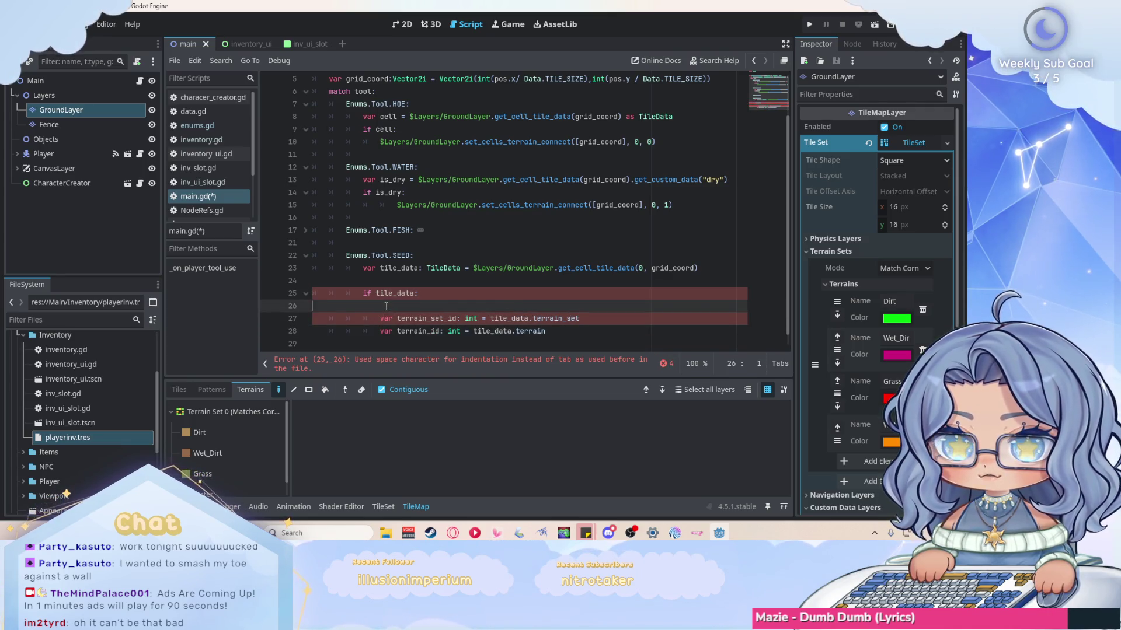
{"action": "key", "text": "BackSpace"}
{"action": "key", "text": "BackSpace"}
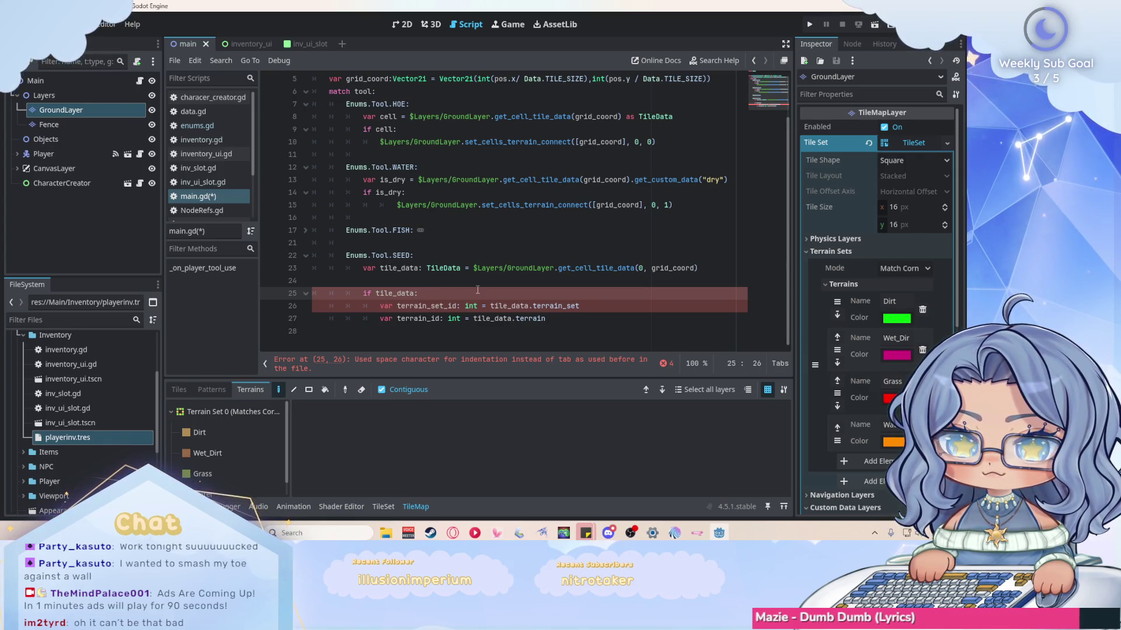
{"action": "left_click", "coordinate": [366, 293]}
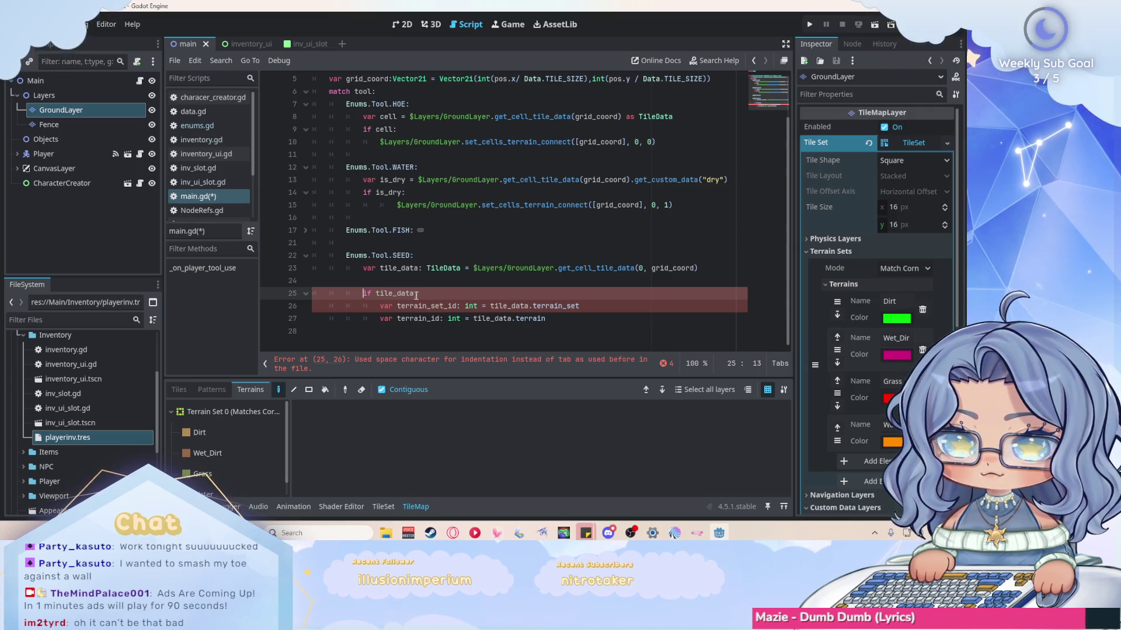
{"action": "mouse_move", "coordinate": [546, 319]}
{"action": "left_mouse_down"}
{"action": "mouse_move", "coordinate": [450, 320]}
{"action": "mouse_move", "coordinate": [362, 295]}
{"action": "left_mouse_up"}
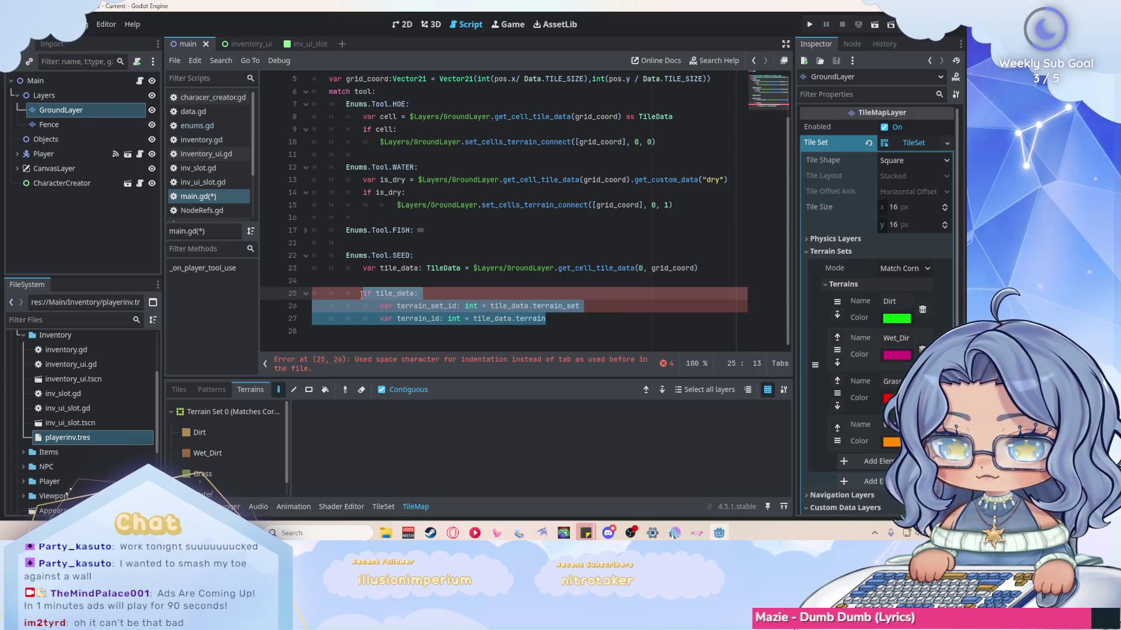
Delete the pasted if block and retype 'if tile_data:' with autocomplete.
{"action": "key", "text": "BackSpace"}
{"action": "key", "text": "BackSpace"}
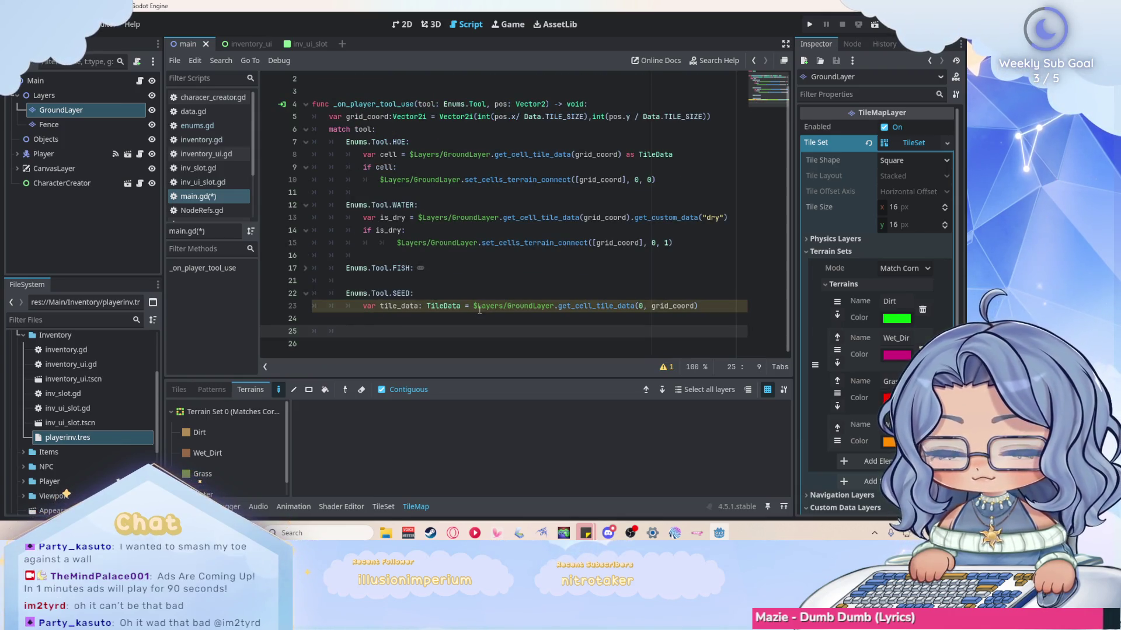
{"action": "key", "text": "BackSpace"}
{"action": "key", "text": "Tab"}
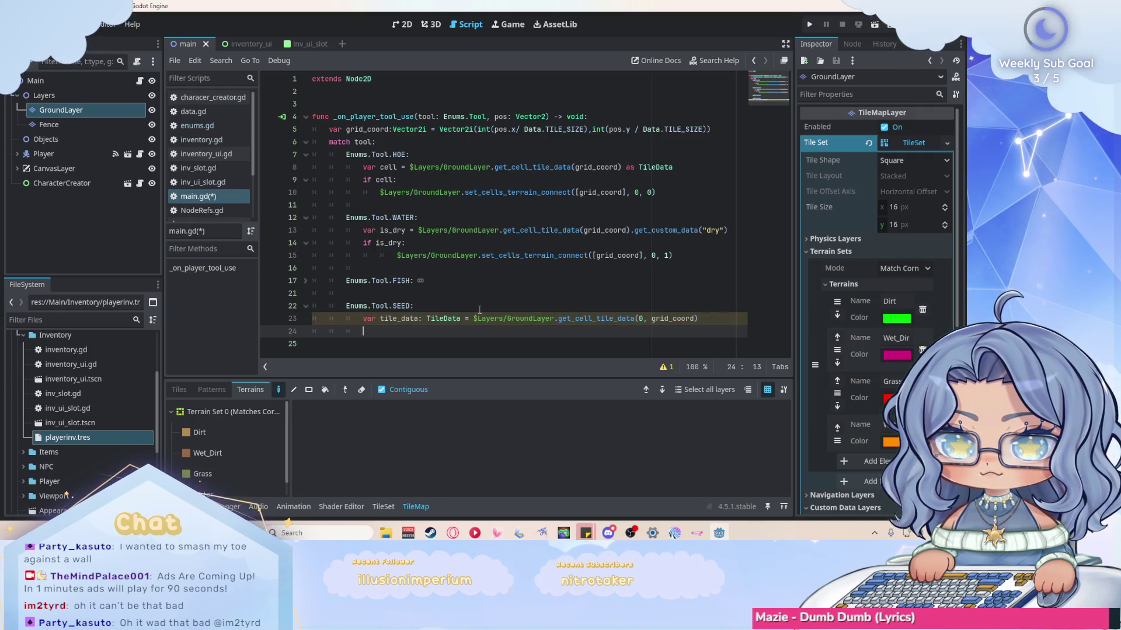
{"action": "type", "text": "if tile"}
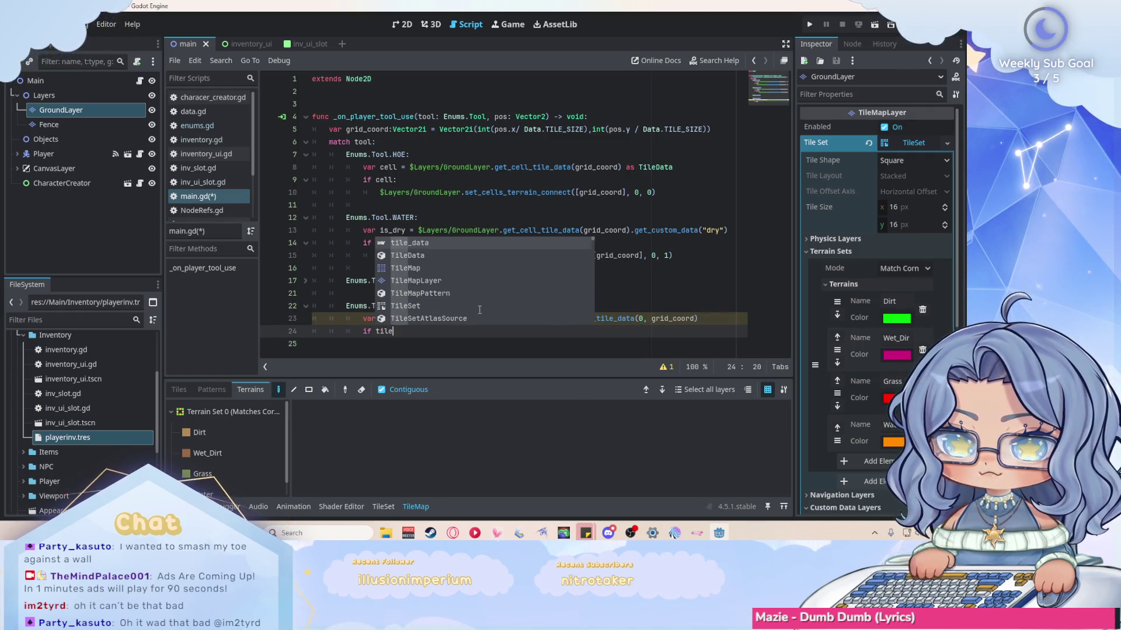
{"action": "key", "text": "Return"}
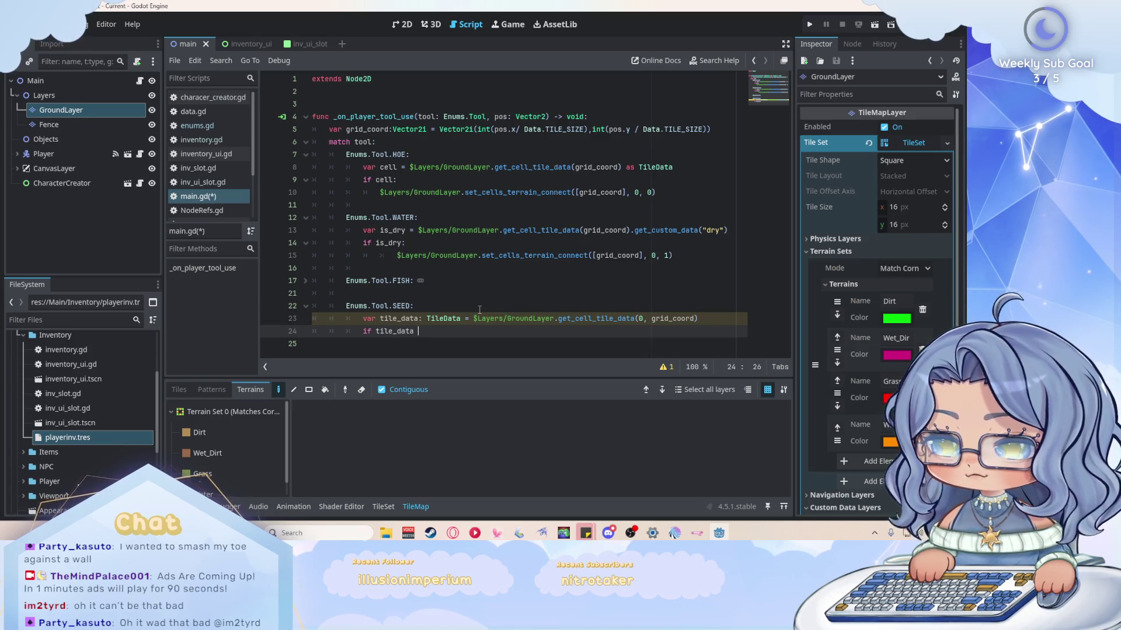
{"action": "type", "text": ":"}
{"action": "key", "text": "Return"}
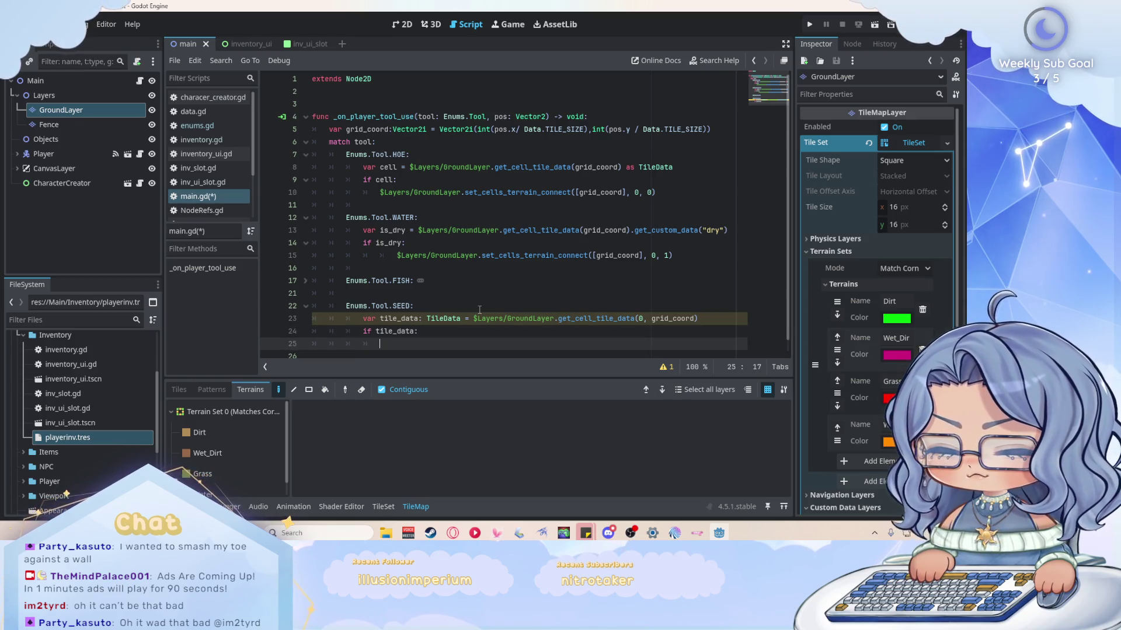
Add 'var terrain_set_id:int = tile_data.terrain' inside the if tile_data block.
{"action": "type", "text": "var se"}
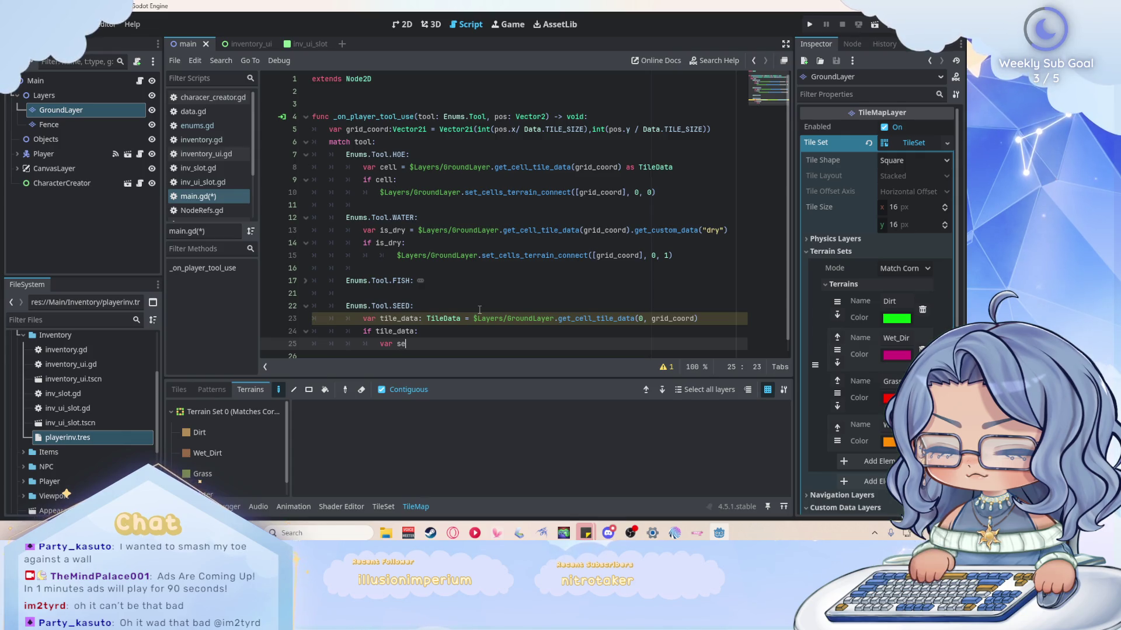
{"action": "key", "text": "BackSpace"}
{"action": "type", "text": "terrain_s"}
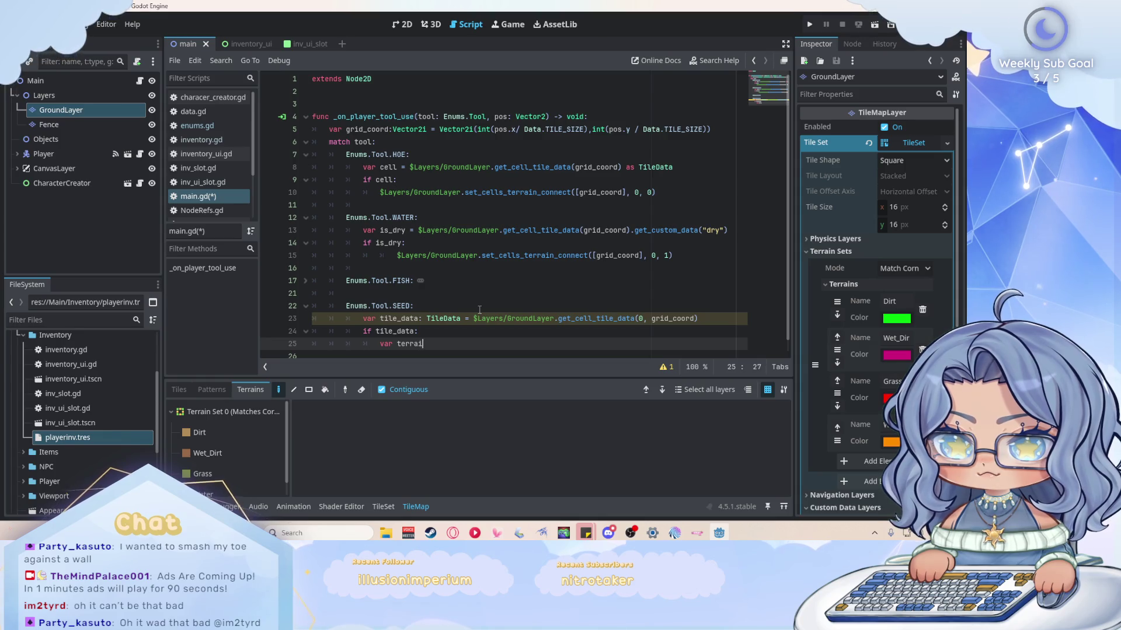
{"action": "type", "text": "et_id"}
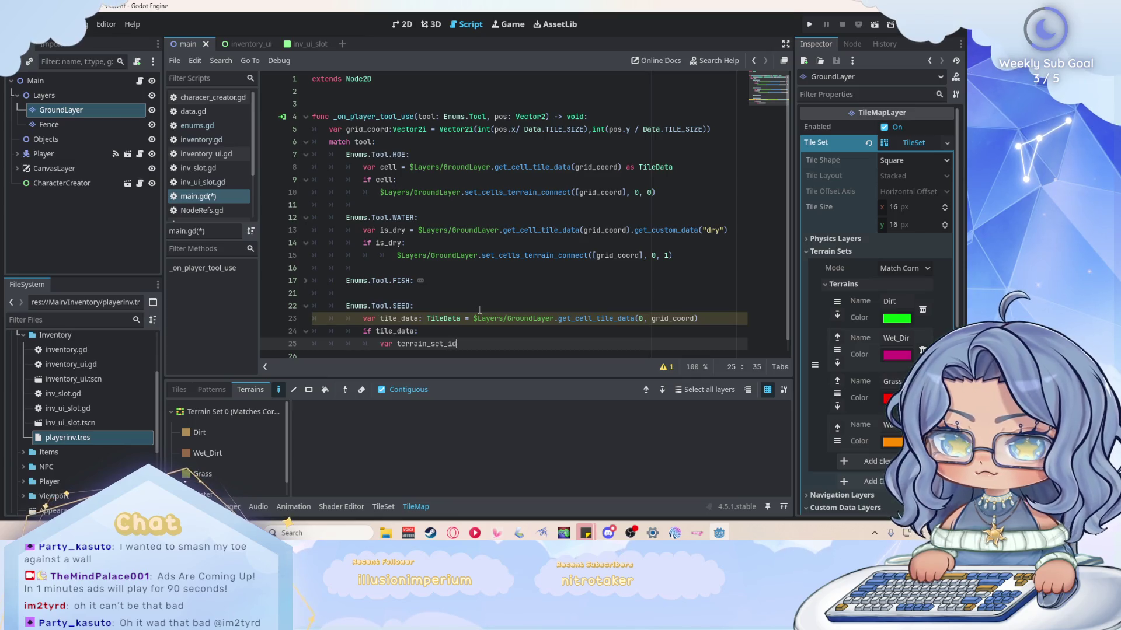
{"action": "type", "text": ":i"}
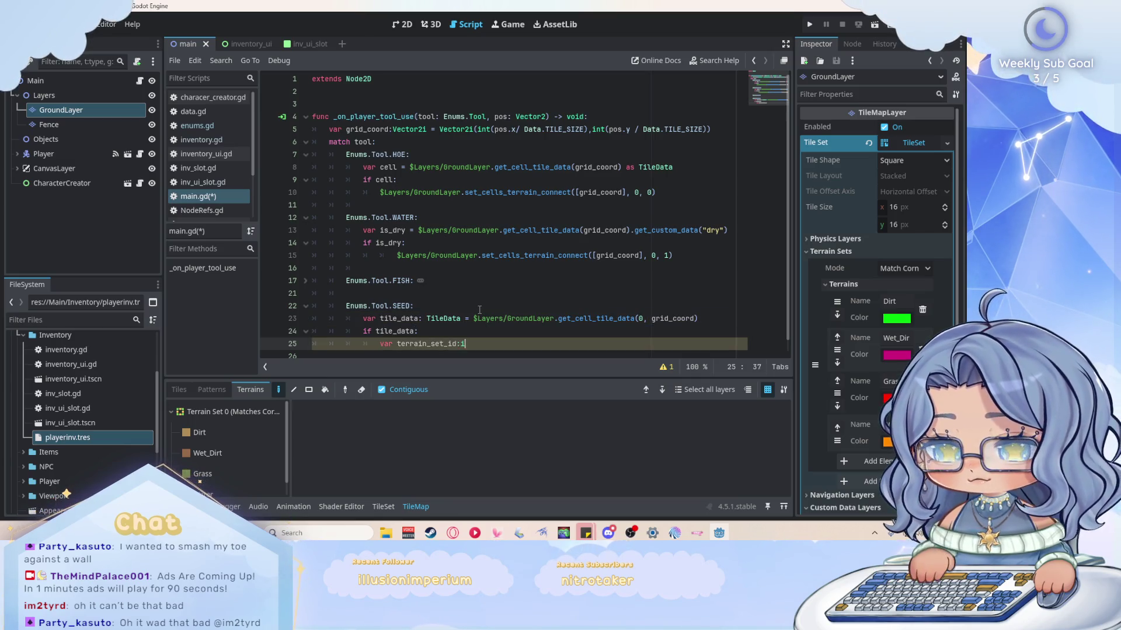
{"action": "type", "text": "nt = tile"}
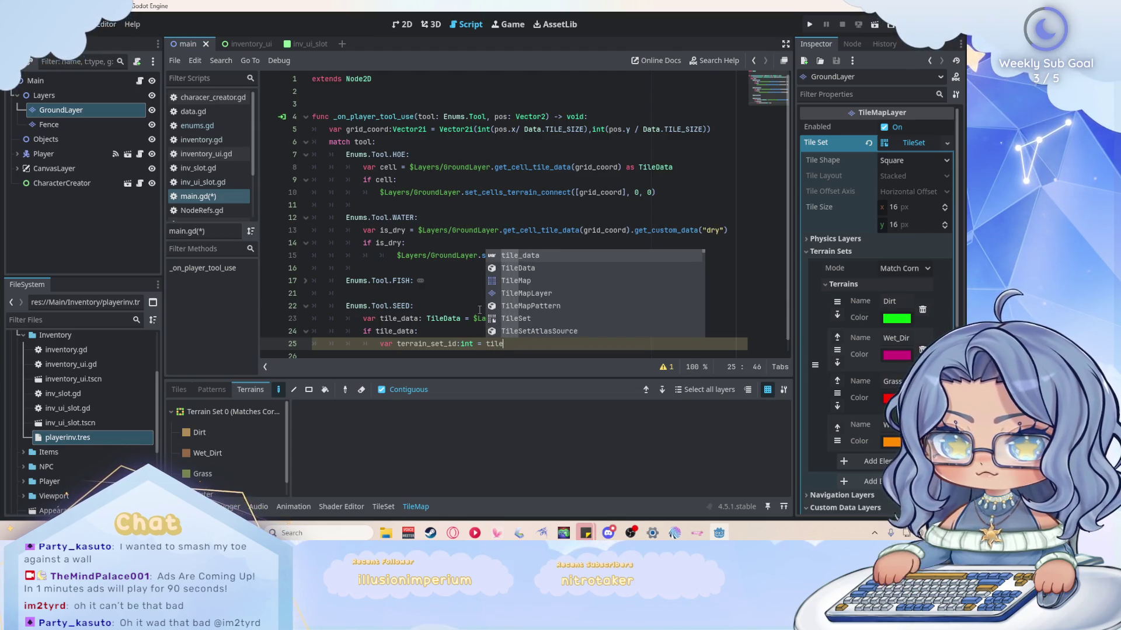
{"action": "key", "text": "Return"}
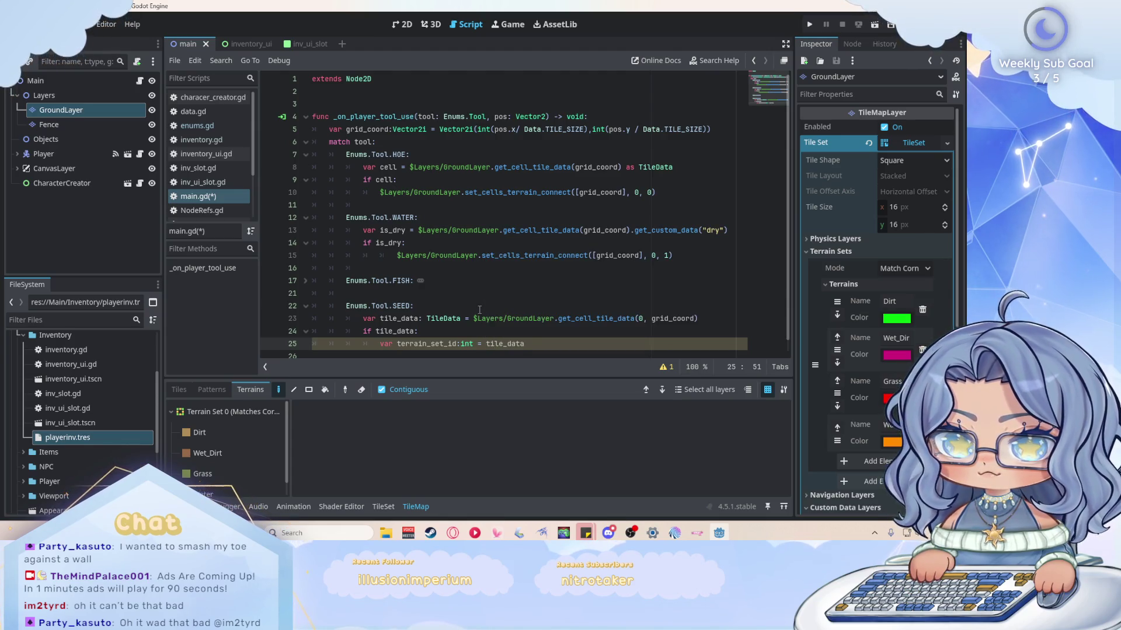
{"action": "type", "text": "tern"}
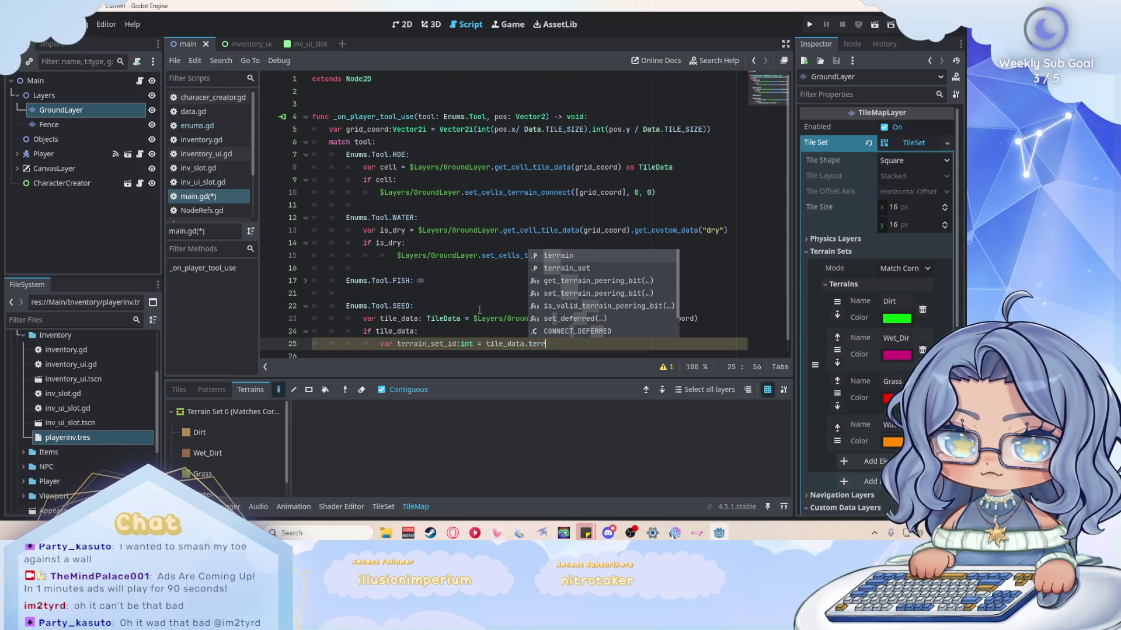
{"action": "key", "text": "Down"}
{"action": "key", "text": "Up"}
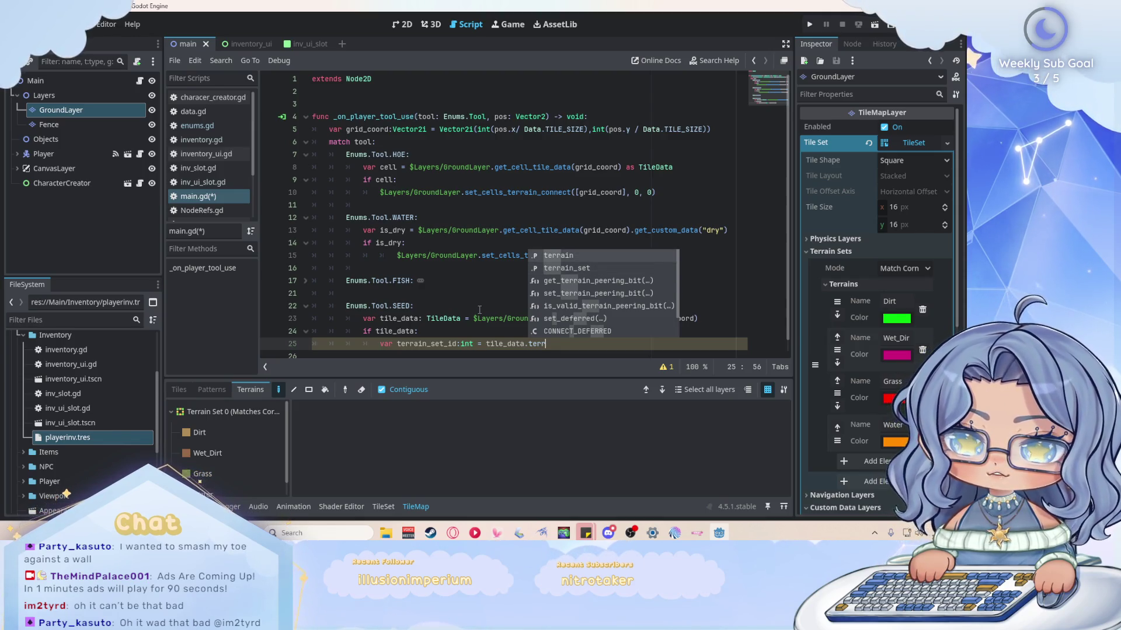
{"action": "key", "text": "Return"}
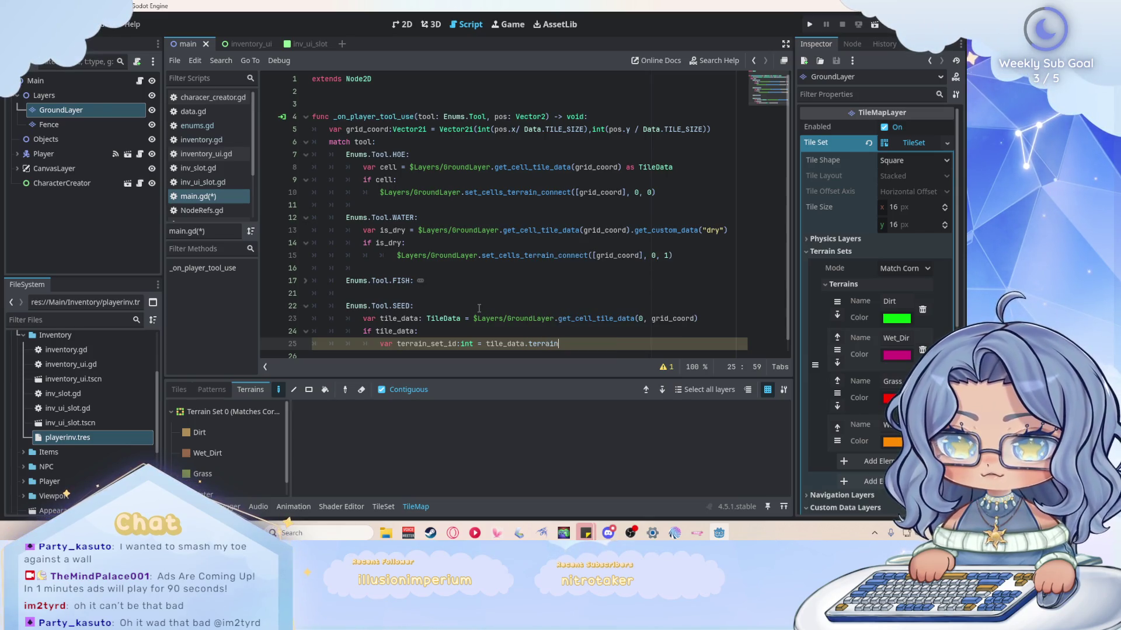
{"action": "scroll", "coordinate": [479, 308], "scroll_direction": "down", "scroll_amount": 1}
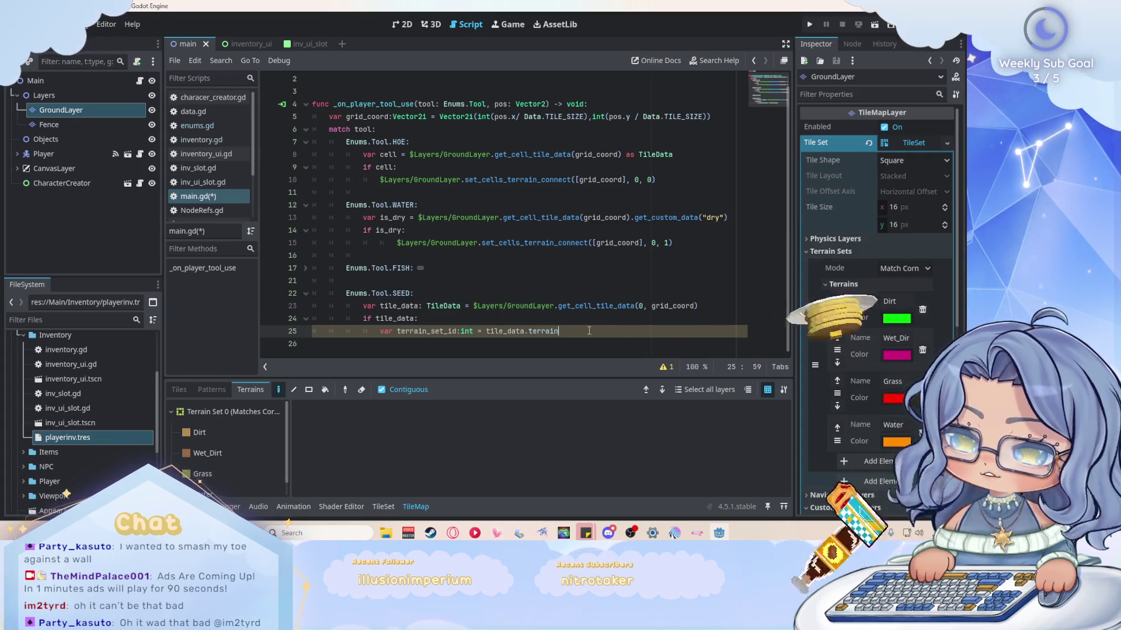
Rename the variable on line 25 to terrain_id.
{"action": "left_click", "coordinate": [456, 330]}
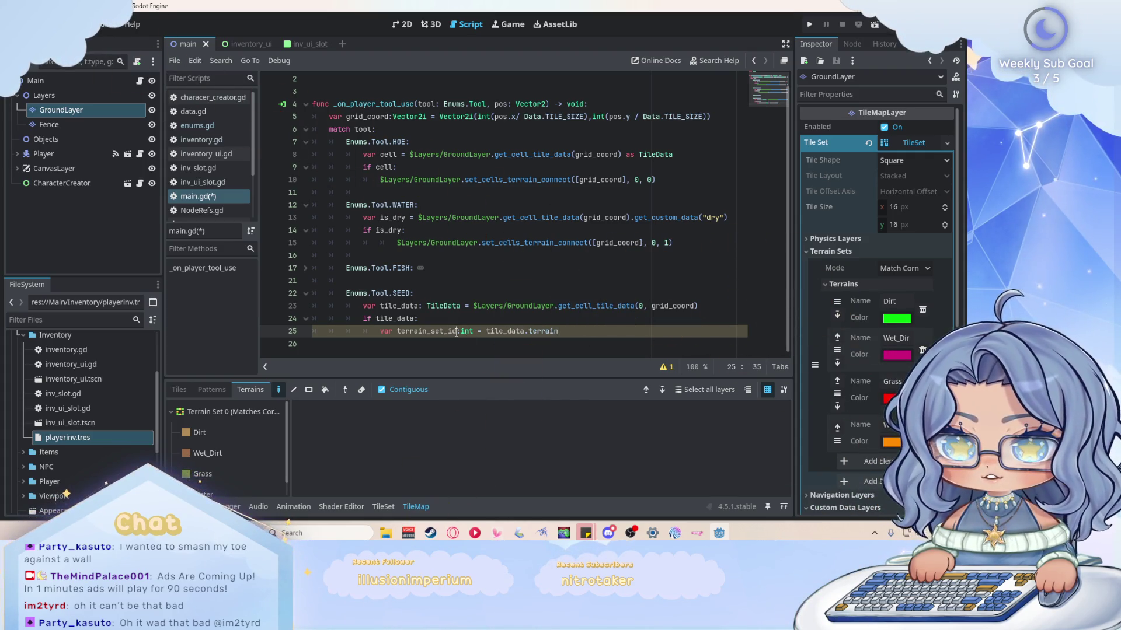
{"action": "key", "text": "Left"}
{"action": "key", "text": "Left"}
{"action": "key", "text": "BackSpace"}
{"action": "key", "text": "BackSpace"}
{"action": "key", "text": "BackSpace"}
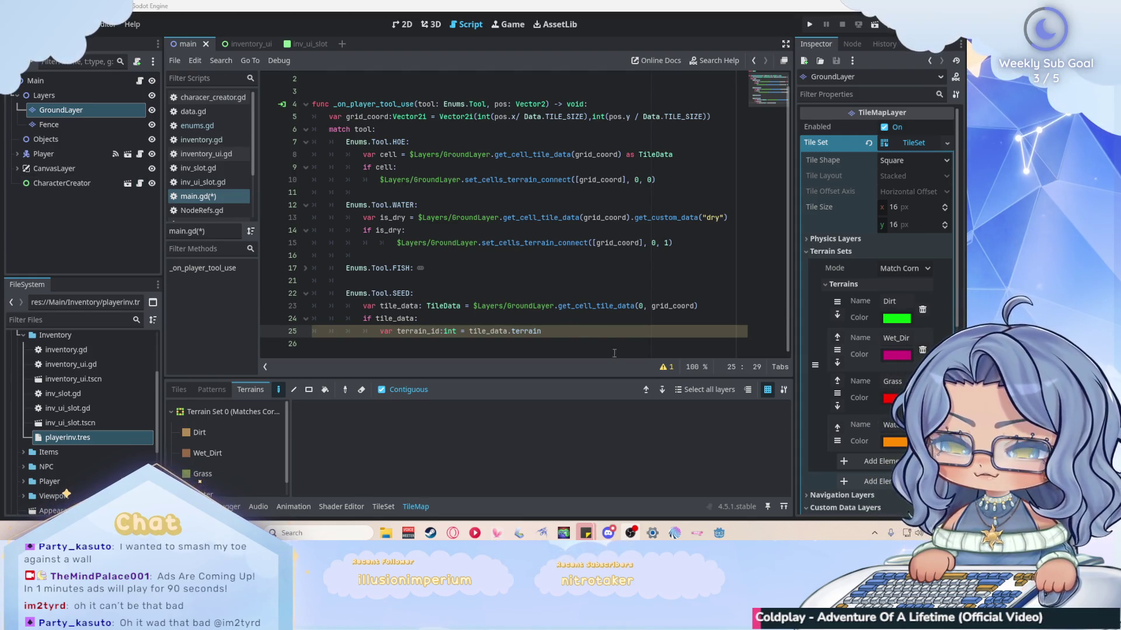
{"action": "left_click", "coordinate": [615, 333]}
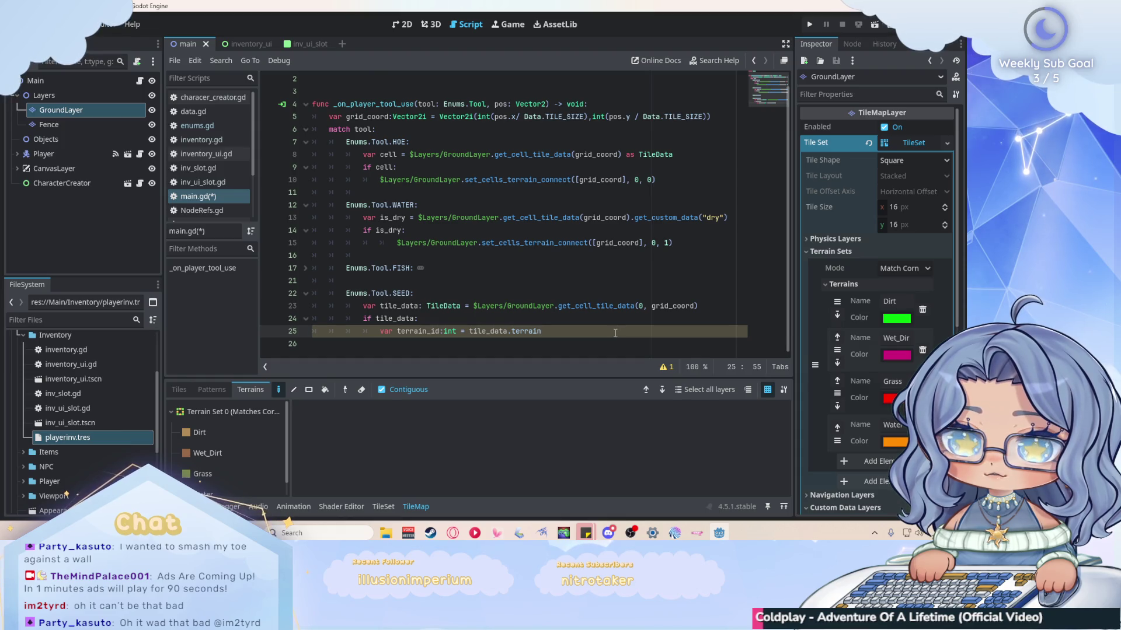
Add print(terrain_id) on a new line 26 in the SEED branch.
{"action": "key", "text": "Return"}
{"action": "type", "text": "print"}
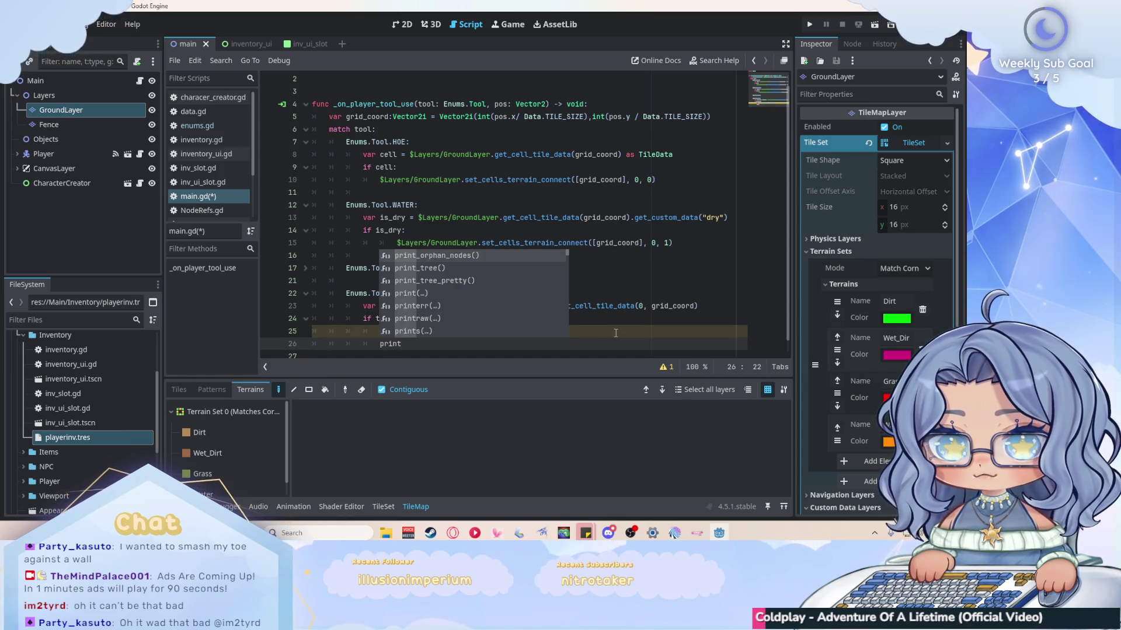
{"action": "left_click", "coordinate": [636, 330]}
{"action": "left_click", "coordinate": [458, 331]}
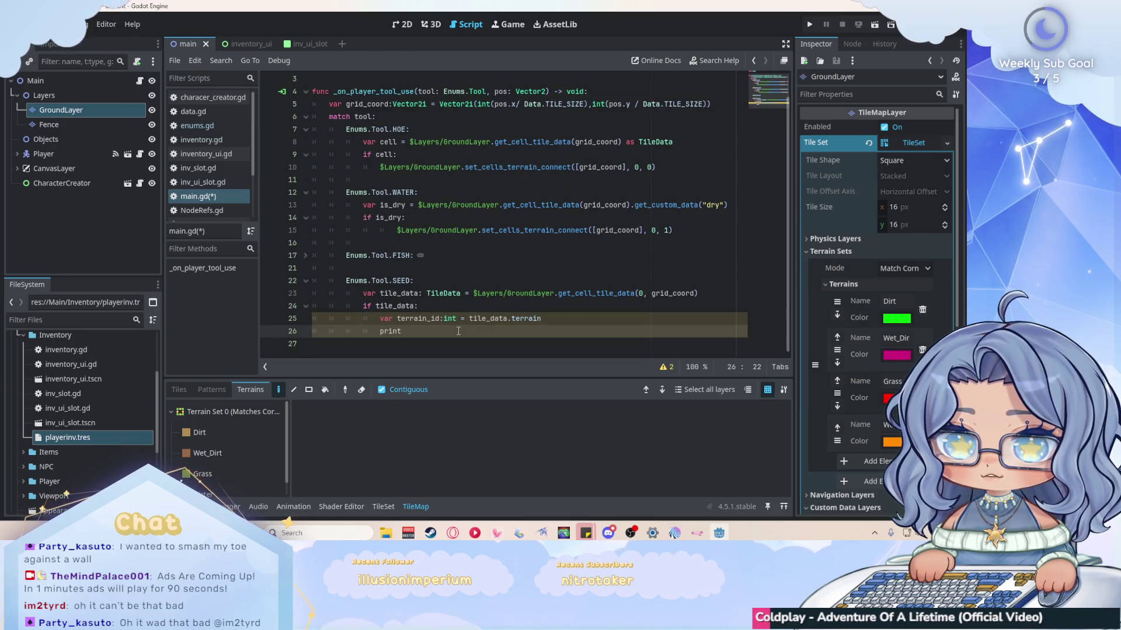
{"action": "type", "text": "("}
{"action": "type", "text": "terr"}
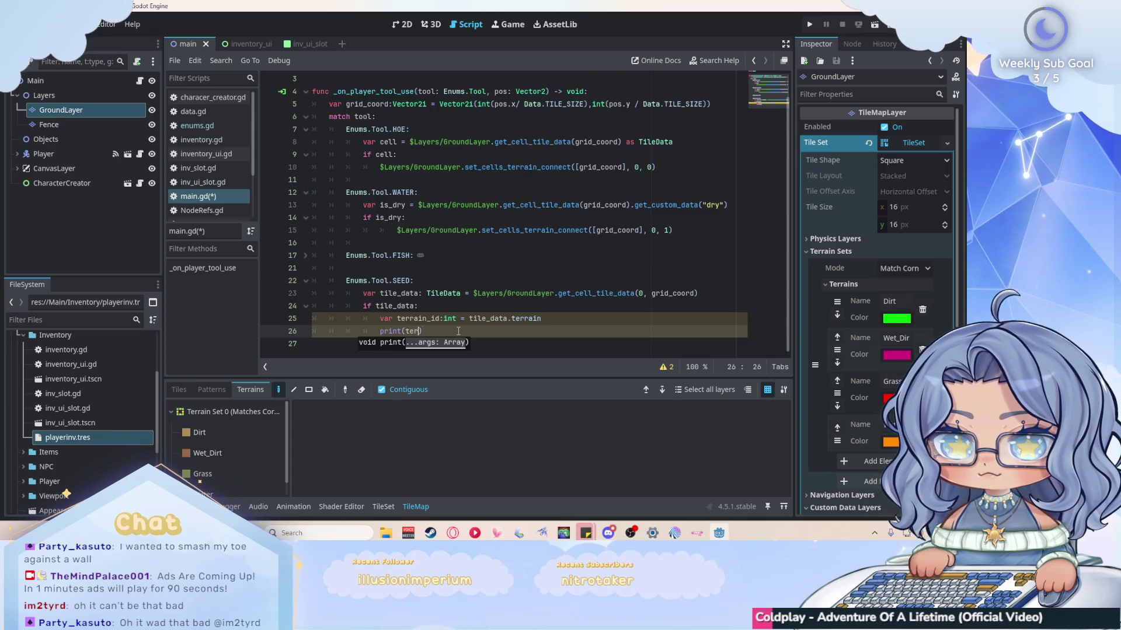
{"action": "key", "text": "Return"}
Save main.gd with Ctrl+S.
{"action": "key", "text": "ctrl+s"}
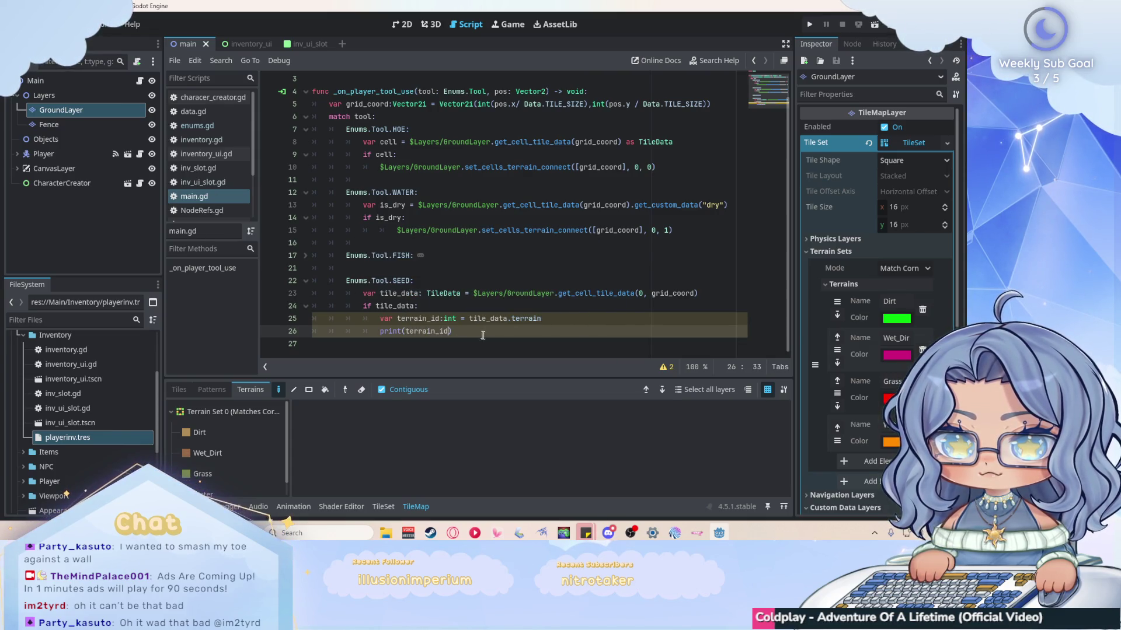
{"action": "left_click", "coordinate": [458, 331]}
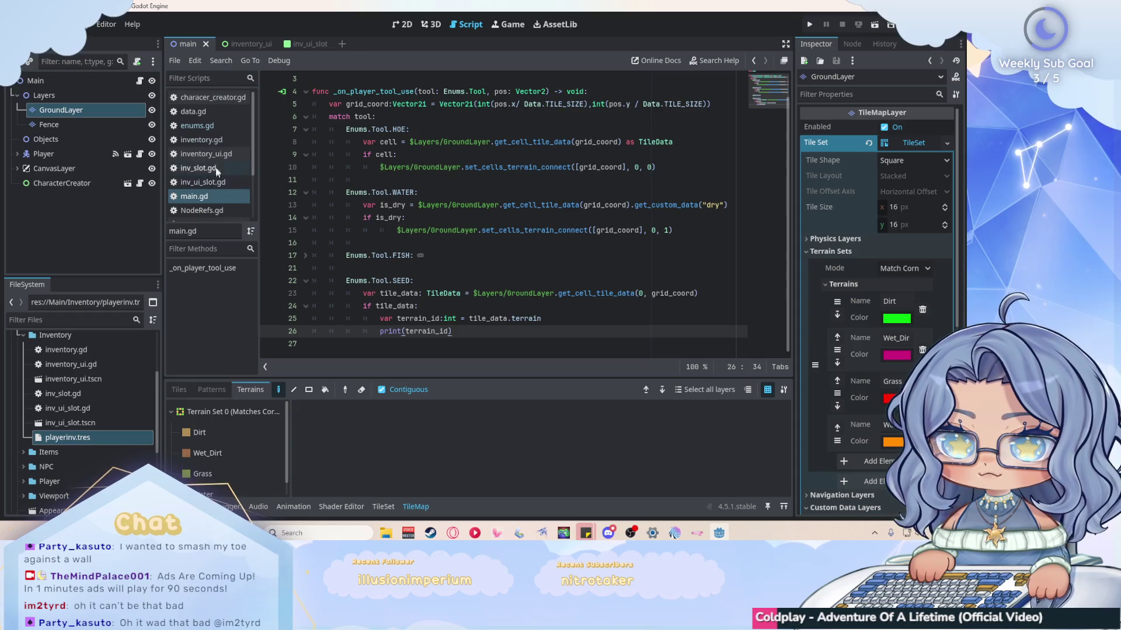
{"action": "scroll", "coordinate": [220, 129], "scroll_direction": "down", "scroll_amount": 2}
Change Player.gd's current_tool default from Enums.Tool.FISH to Enums.Tool.SEED and run the game.
{"action": "left_click", "coordinate": [222, 176]}
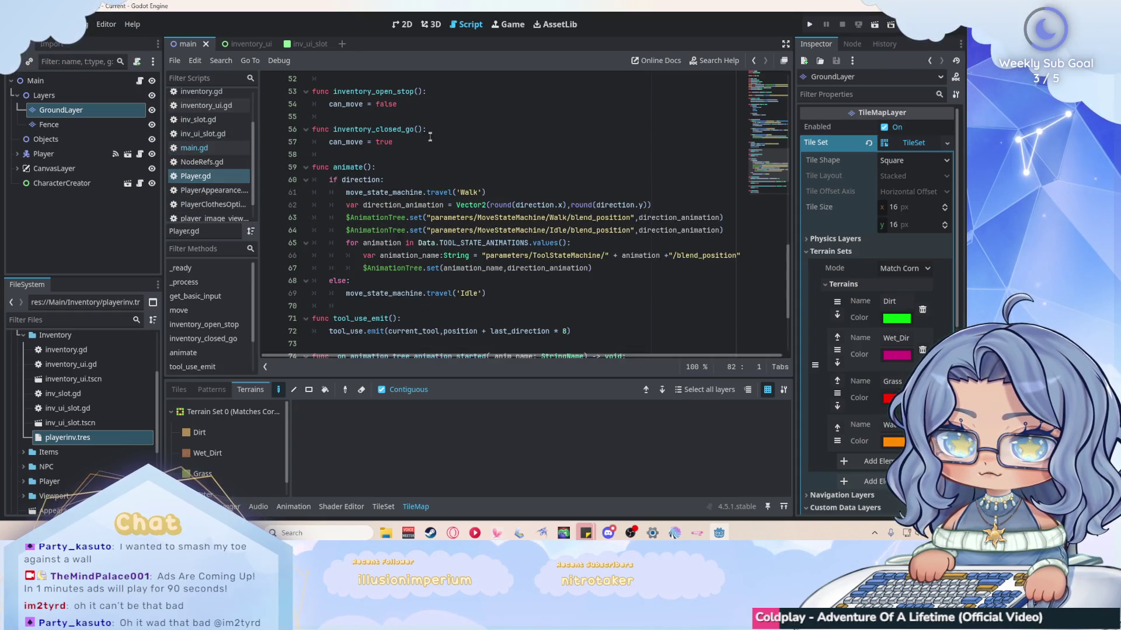
{"action": "scroll", "coordinate": [448, 157], "scroll_direction": "up", "scroll_amount": 15}
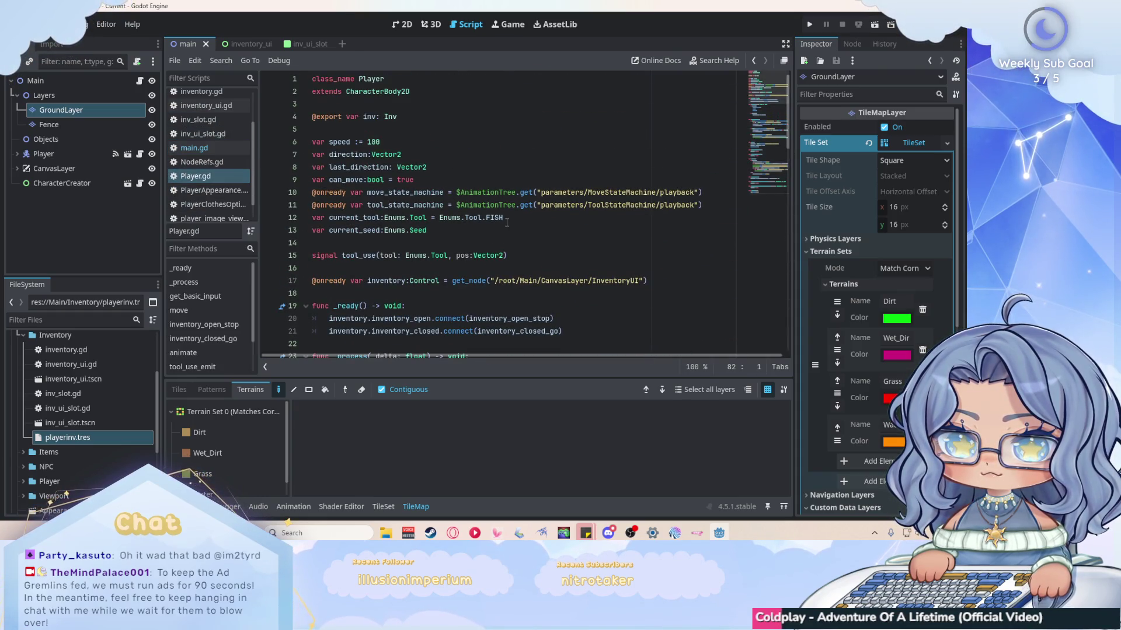
{"action": "double_click", "coordinate": [493, 217]}
{"action": "type", "text": "SEED"}
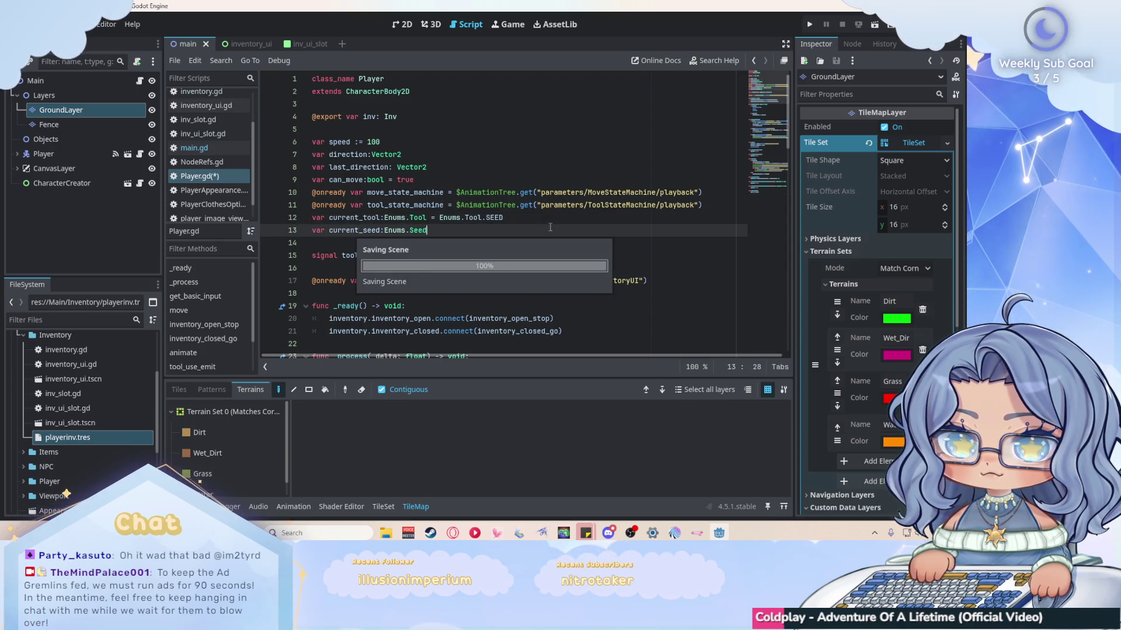
{"action": "left_click", "coordinate": [551, 228]}
{"action": "left_click", "coordinate": [810, 26]}
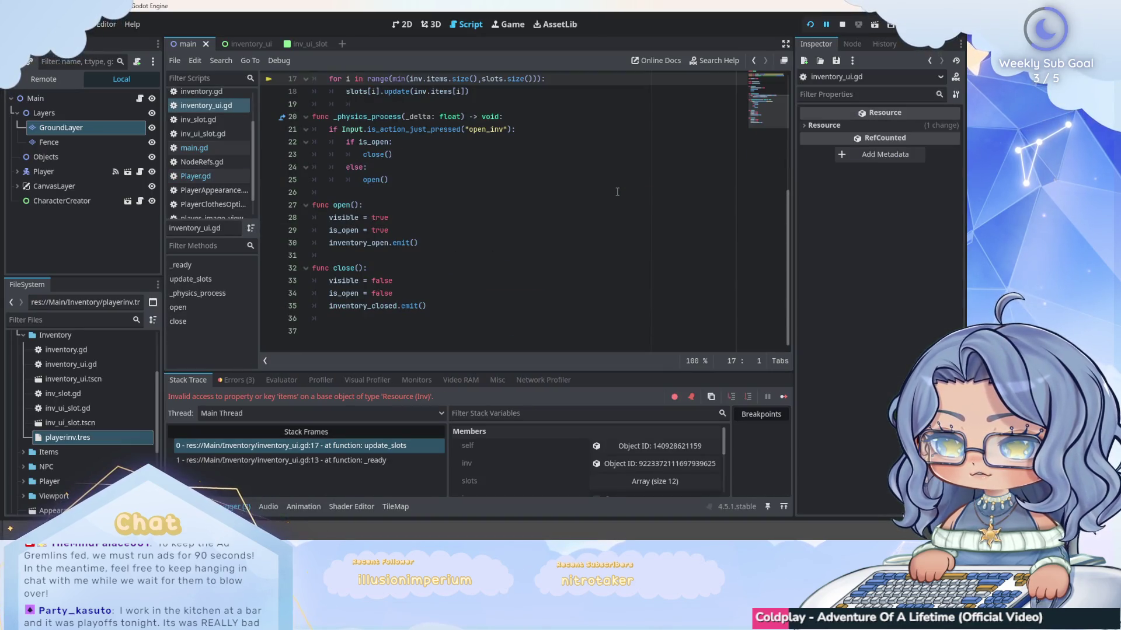
Review the three debugger errors, jump to the third one's code, and inspect playerinv.tres.
{"action": "left_click", "coordinate": [236, 379]}
{"action": "left_click", "coordinate": [327, 446]}
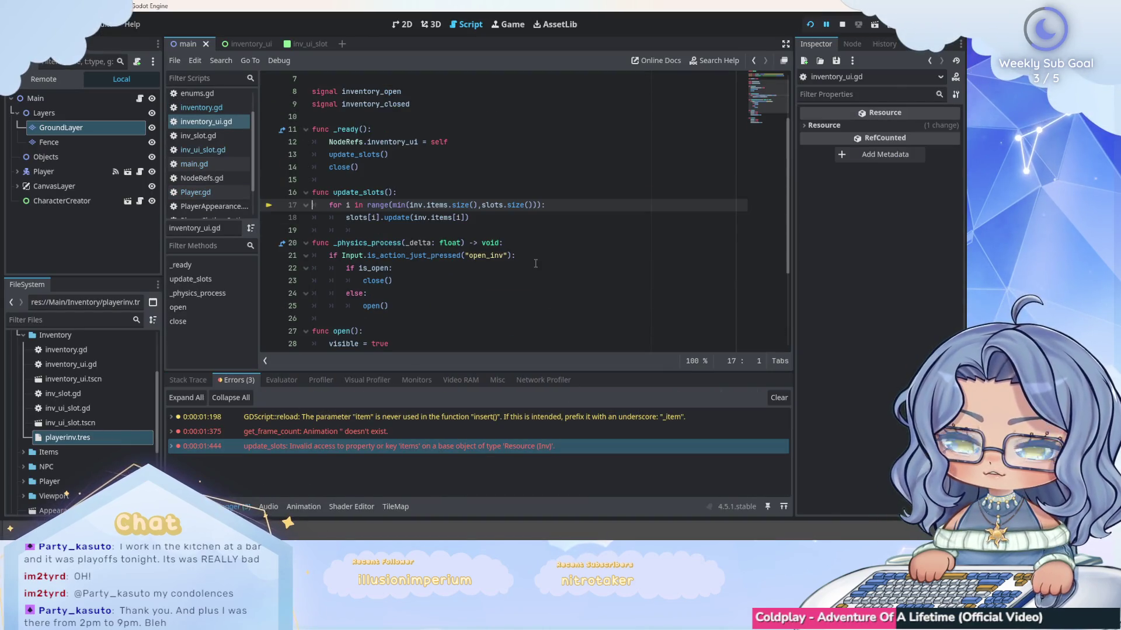
{"action": "left_click", "coordinate": [533, 217]}
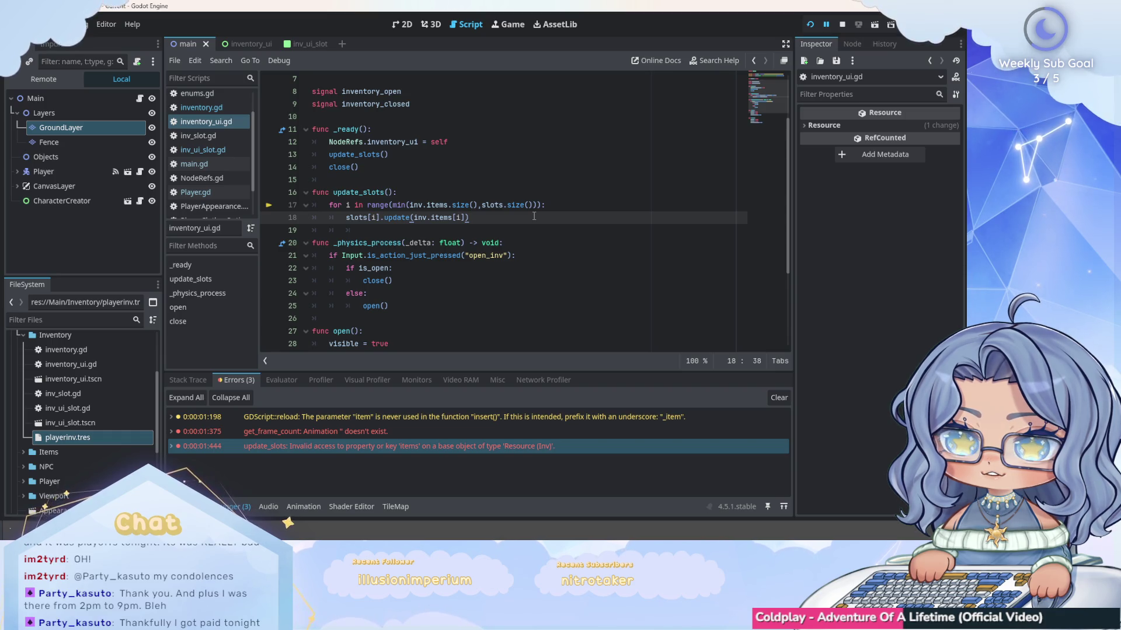
{"action": "scroll", "coordinate": [82, 391], "scroll_direction": "down", "scroll_amount": 5}
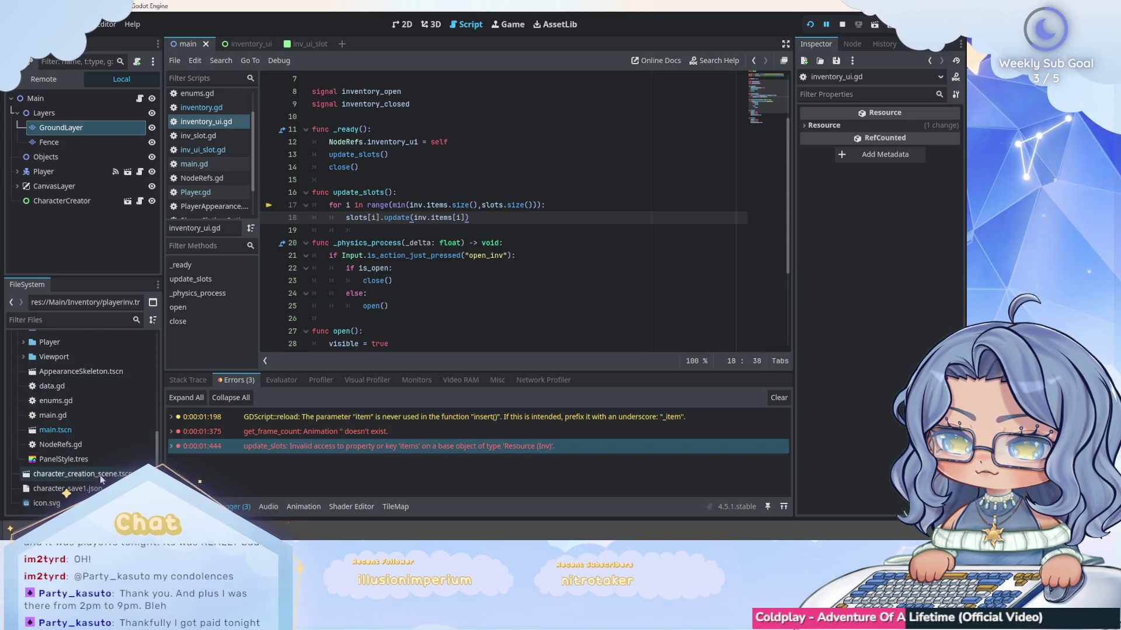
{"action": "scroll", "coordinate": [105, 465], "scroll_direction": "up", "scroll_amount": 3}
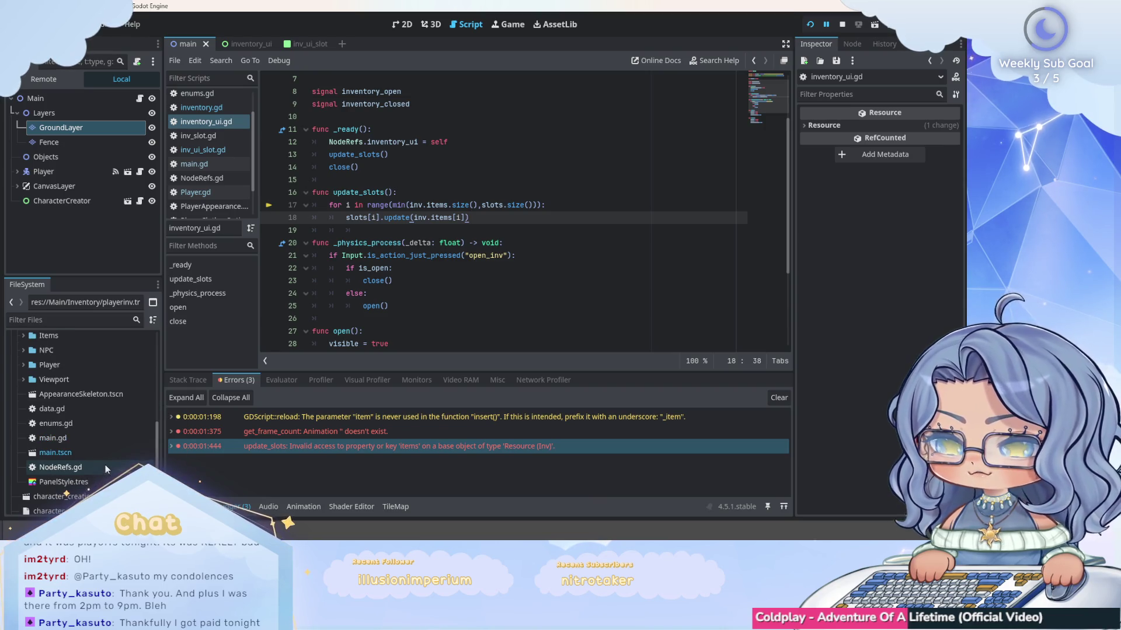
{"action": "scroll", "coordinate": [47, 406], "scroll_direction": "up", "scroll_amount": 2}
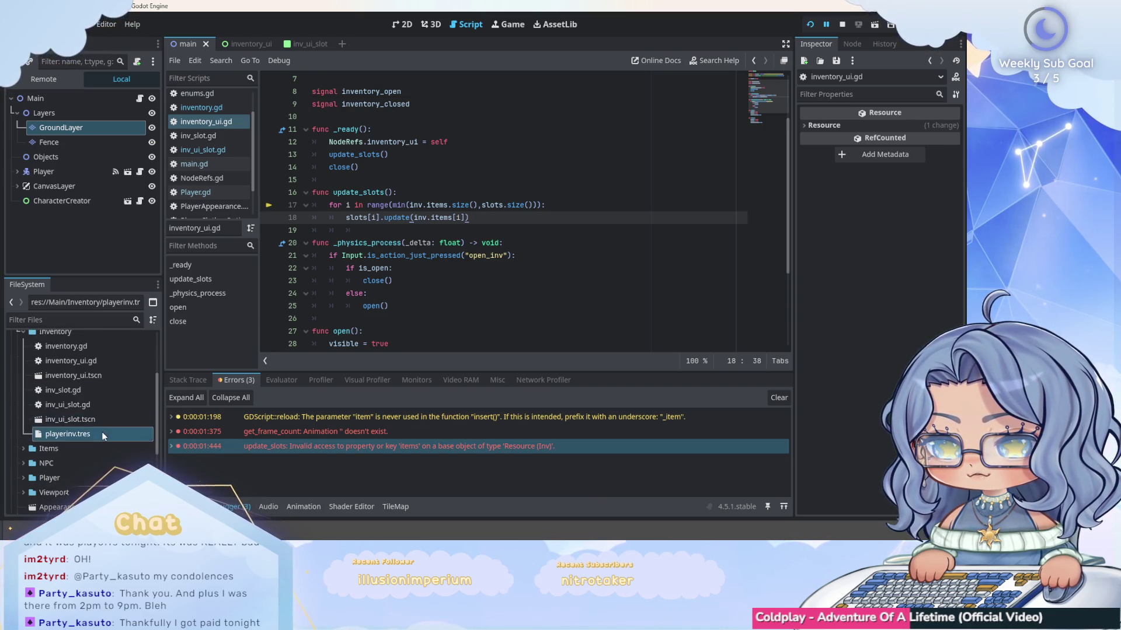
{"action": "left_click", "coordinate": [101, 432]}
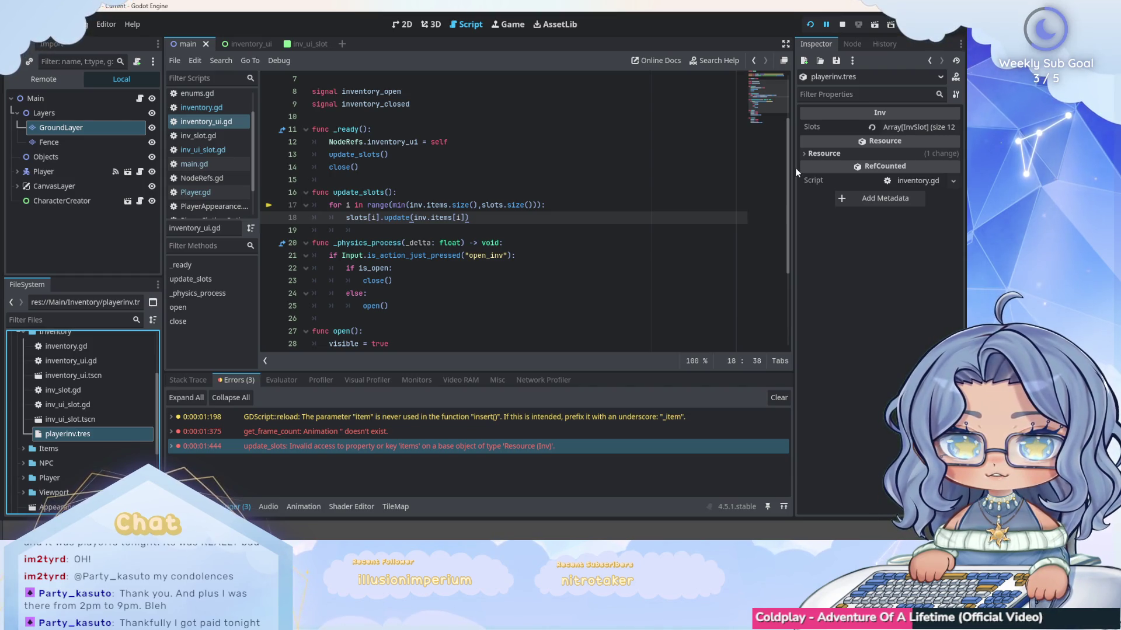
Expand the inventory's Slots array and comment out the update_slots() call.
{"action": "left_click", "coordinate": [916, 127]}
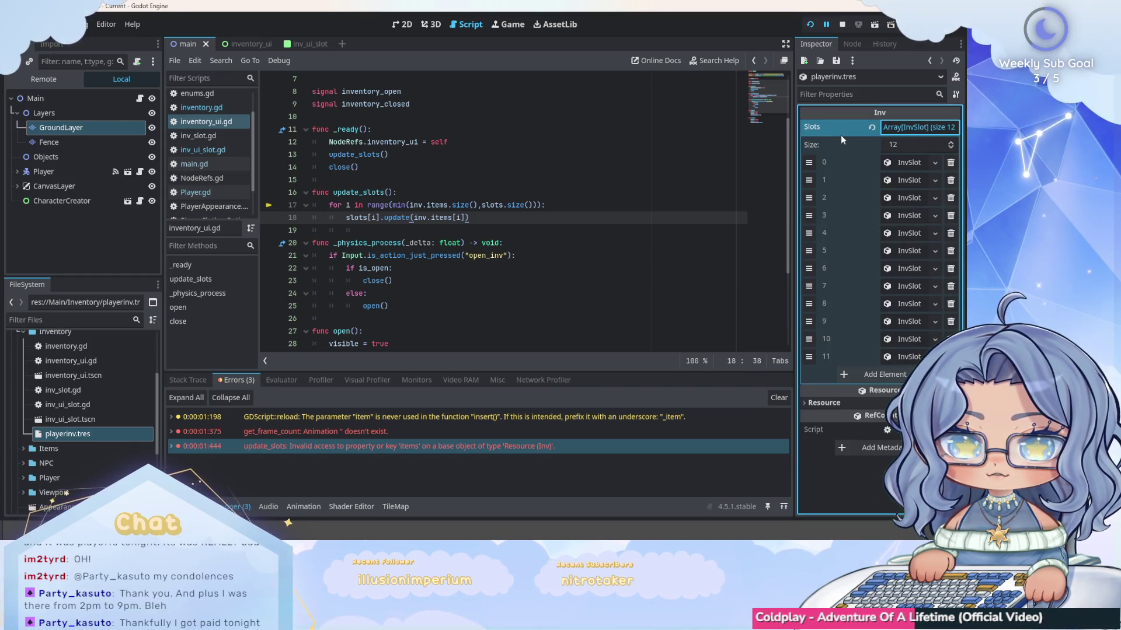
{"action": "left_click", "coordinate": [545, 258]}
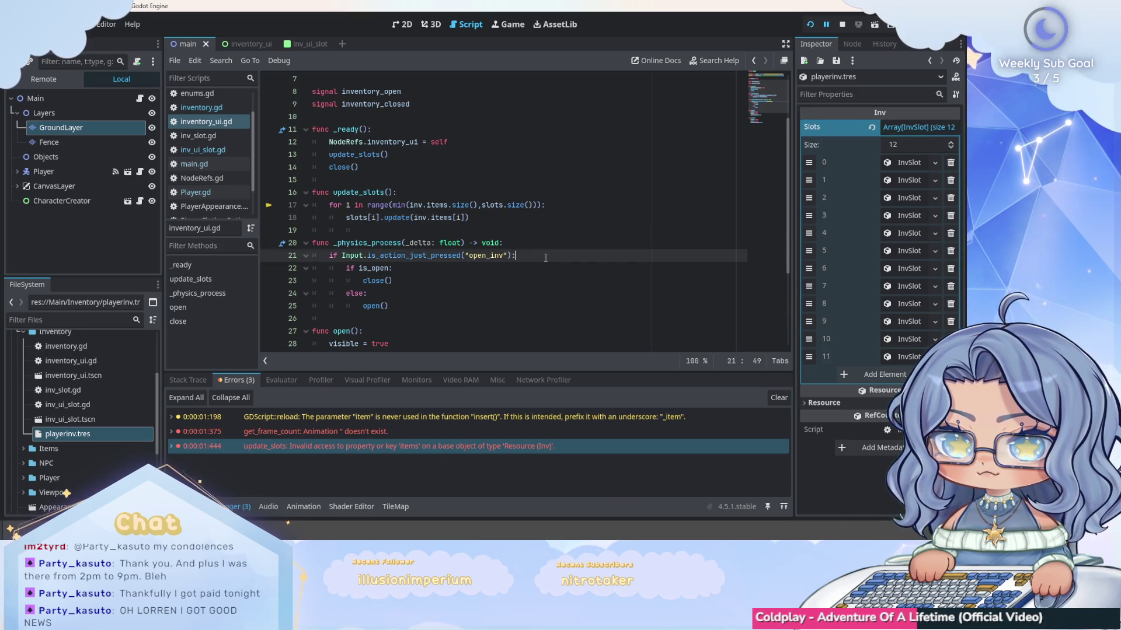
{"action": "scroll", "coordinate": [545, 257], "scroll_direction": "up", "scroll_amount": 2}
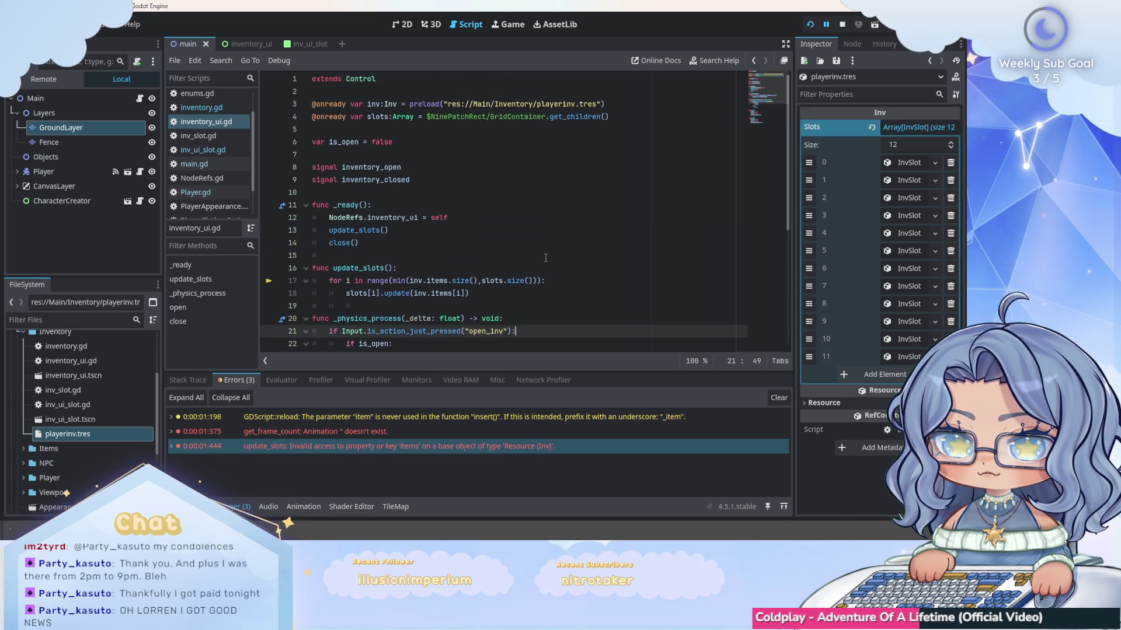
{"action": "left_click", "coordinate": [343, 230]}
{"action": "key", "text": "Left"}
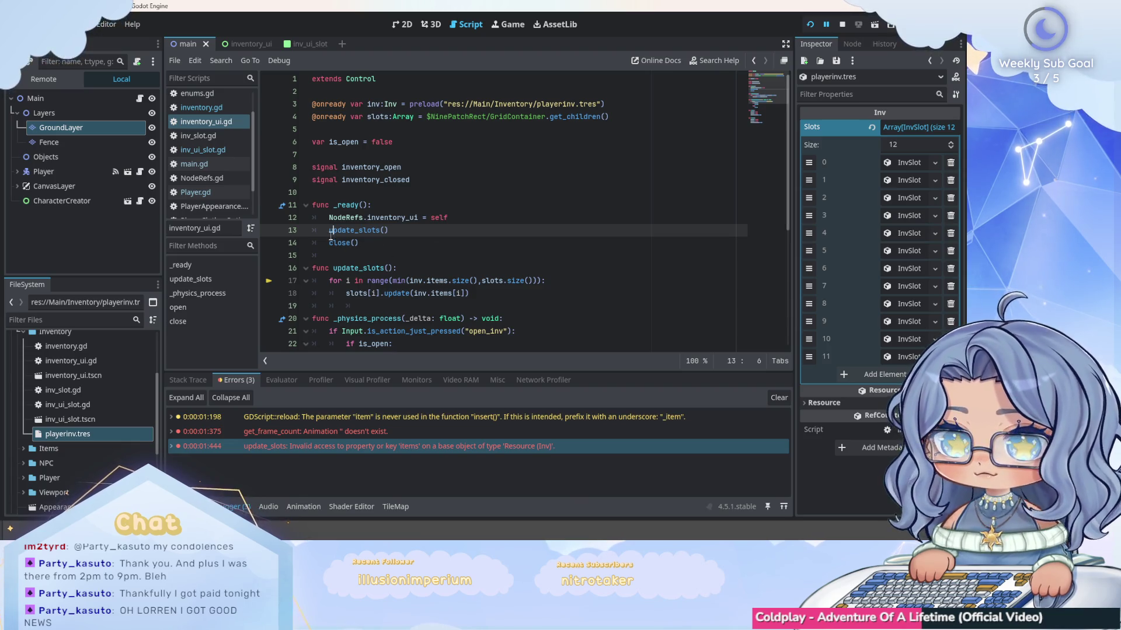
{"action": "type", "text": "#"}
{"action": "key", "text": "Down"}
{"action": "key", "text": "Down"}
Run the game again, finish character creation, walk north and use the current tool.
{"action": "key", "text": "F5"}
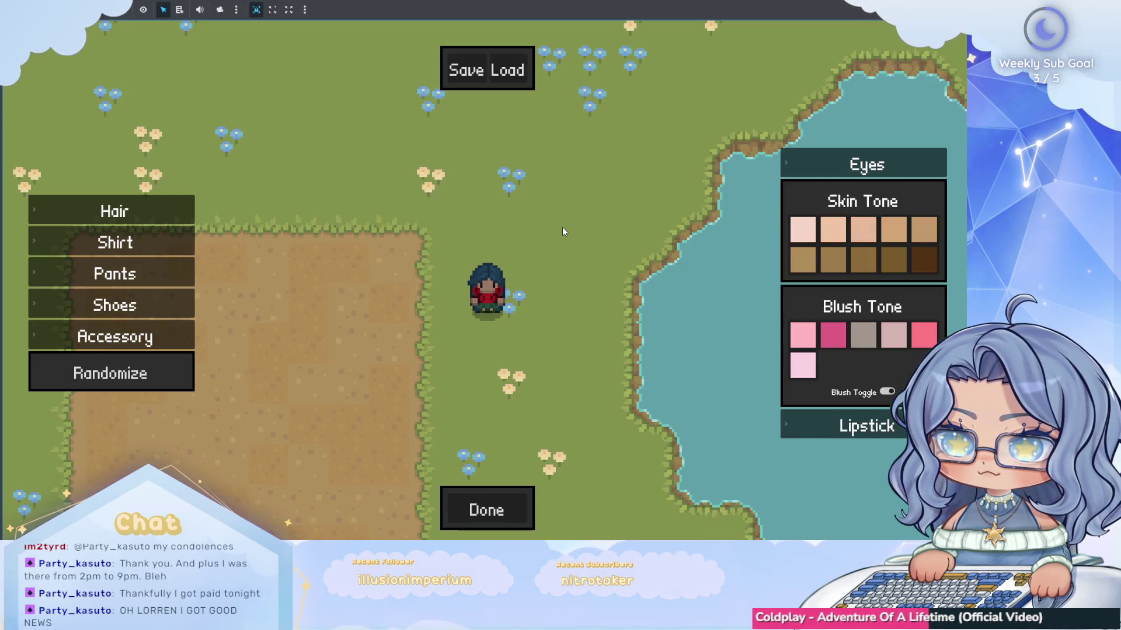
{"action": "left_click", "coordinate": [487, 506]}
{"action": "key", "text": "i"}
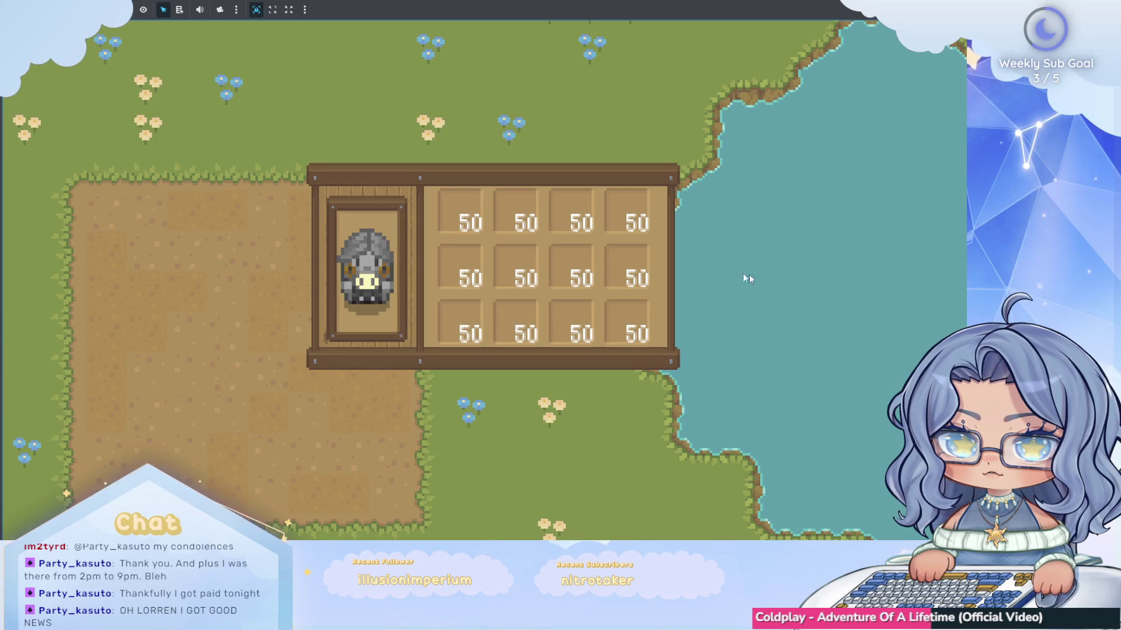
{"action": "key", "text": "i"}
{"action": "key", "text": "w"}
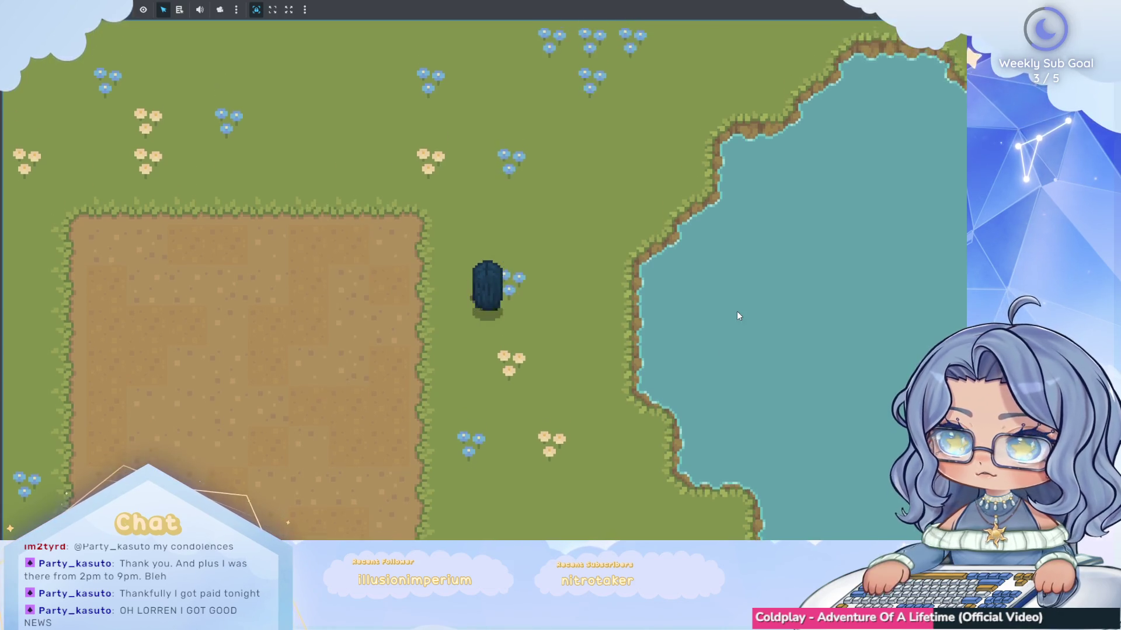
{"action": "key", "text": "w"}
{"action": "left_click", "coordinate": [734, 306]}
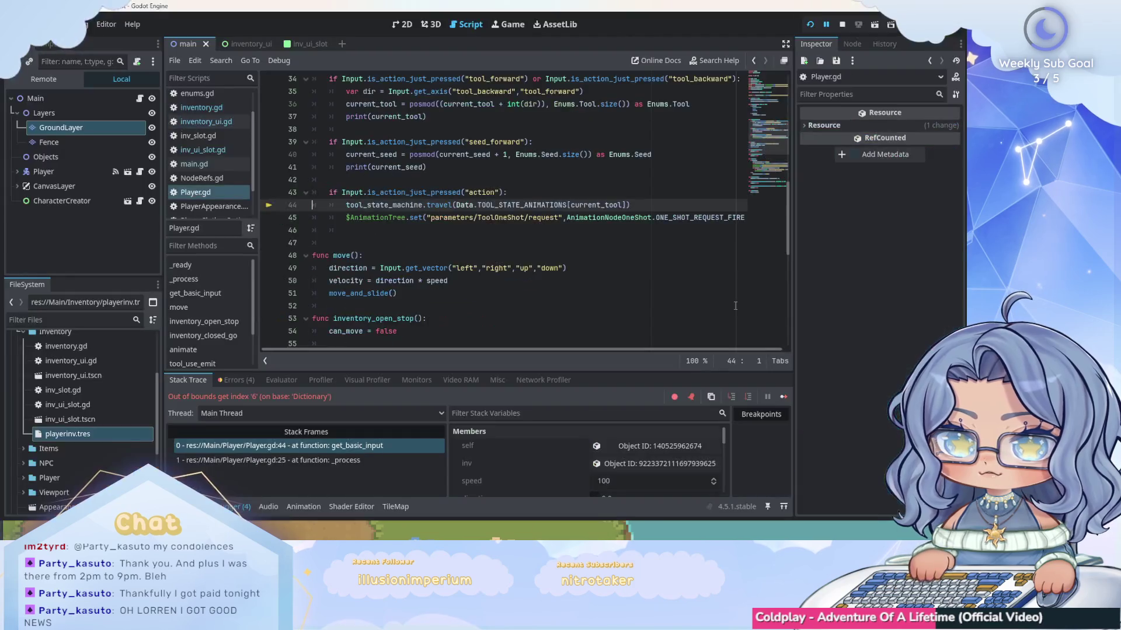
Inspect the out-of-bounds index 6 error around Player.gd line 44, then open data.gd.
{"action": "left_click", "coordinate": [237, 380]}
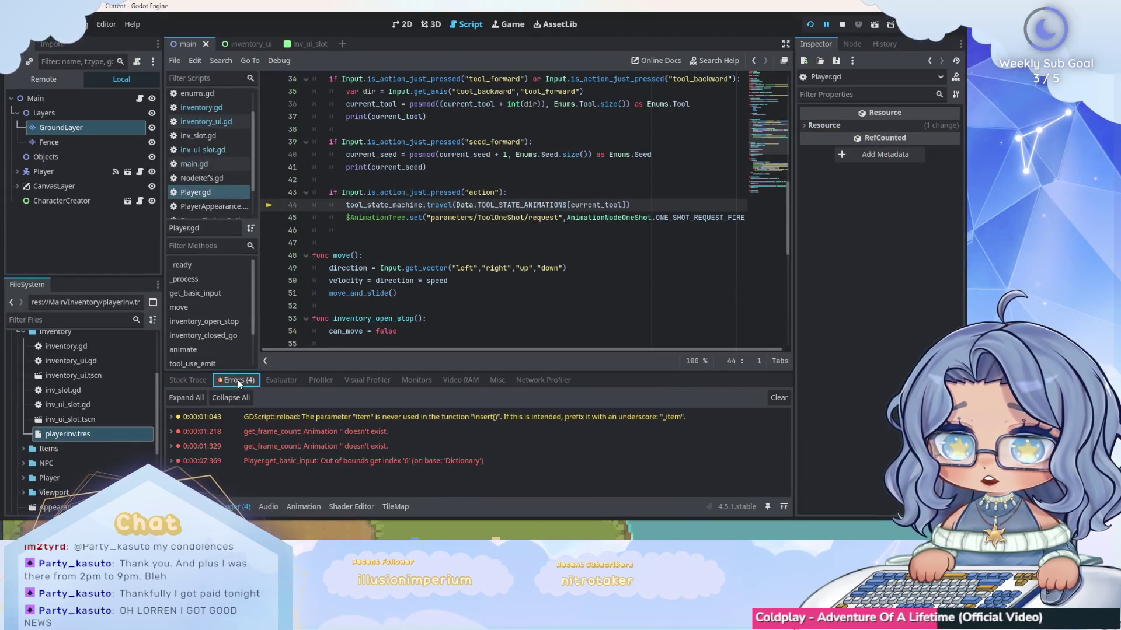
{"action": "left_click", "coordinate": [526, 461]}
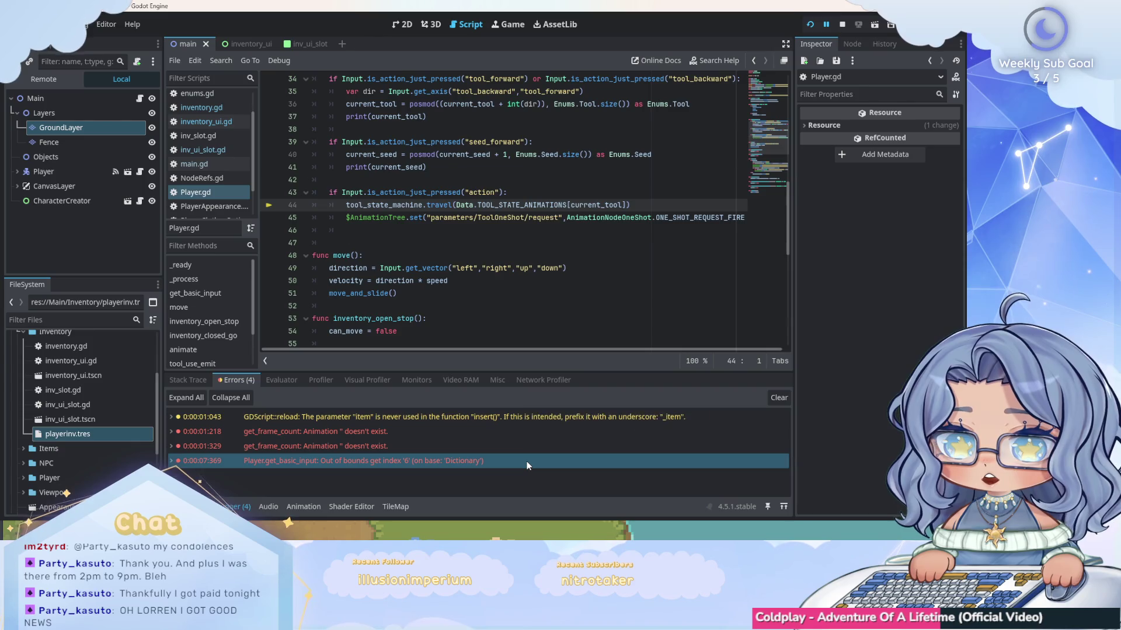
{"action": "scroll", "coordinate": [534, 255], "scroll_direction": "up", "scroll_amount": 2}
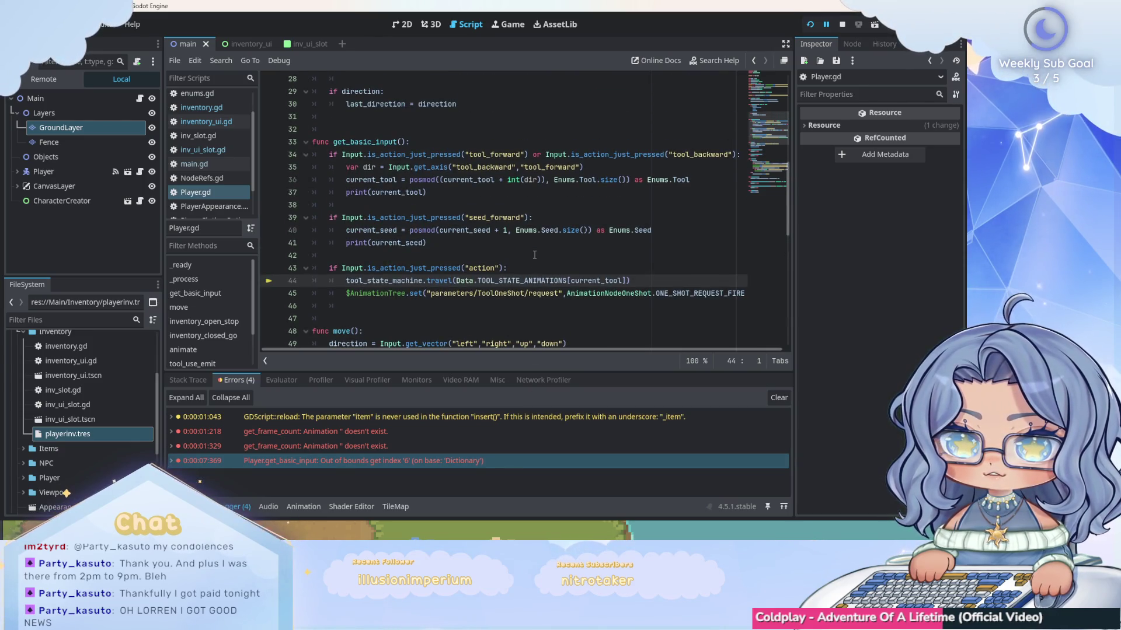
{"action": "scroll", "coordinate": [534, 255], "scroll_direction": "up", "scroll_amount": 1}
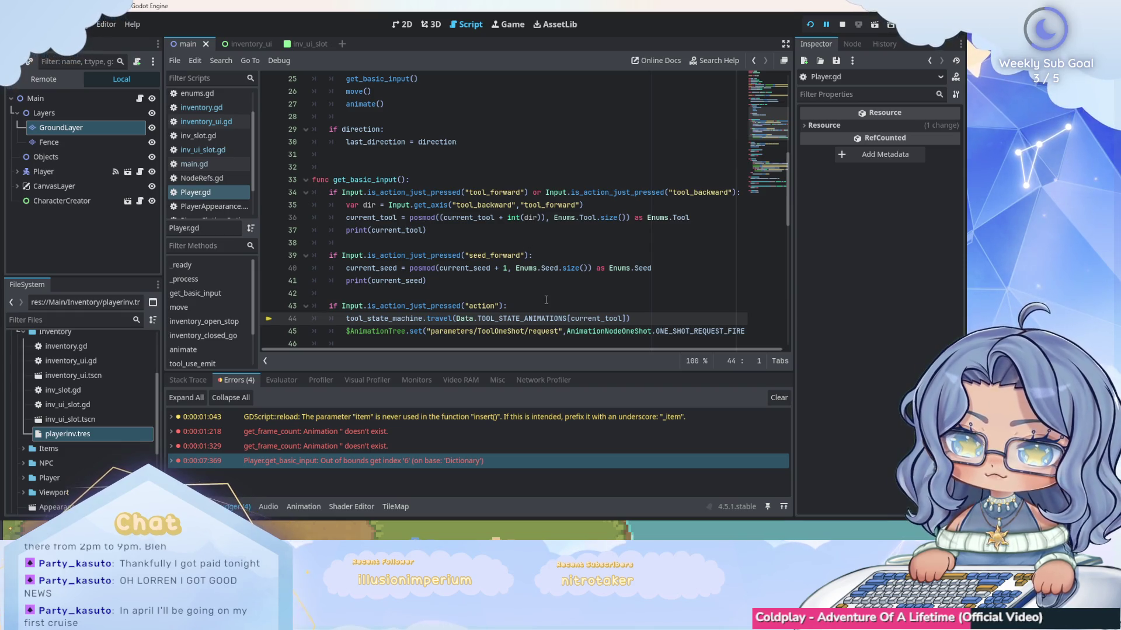
{"action": "scroll", "coordinate": [543, 303], "scroll_direction": "down", "scroll_amount": 1}
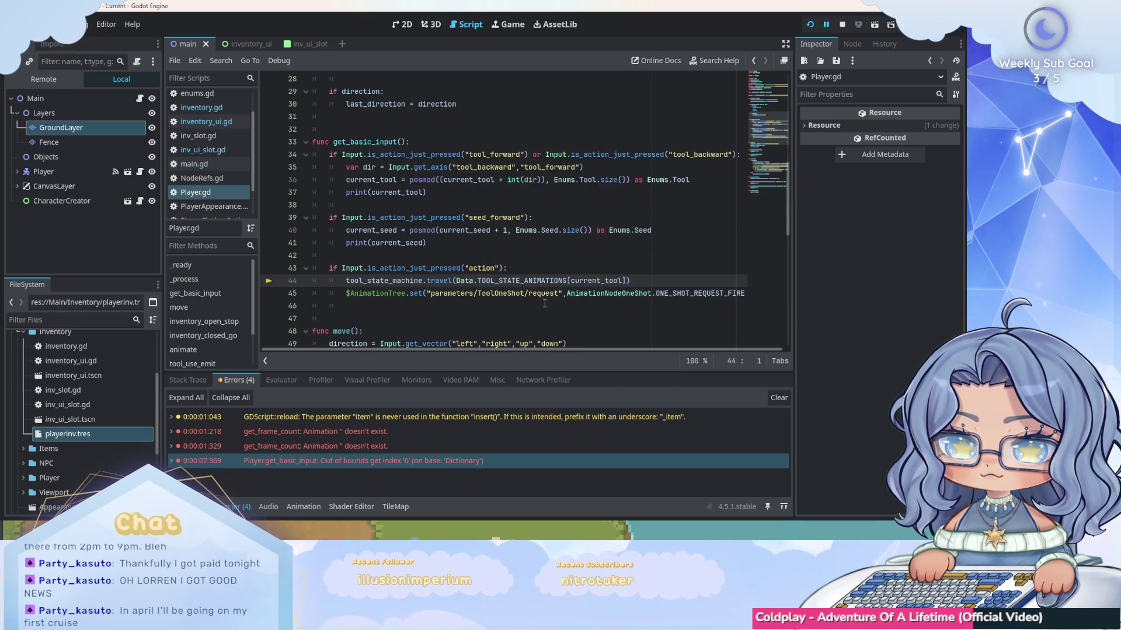
{"action": "scroll", "coordinate": [544, 303], "scroll_direction": "up", "scroll_amount": 9}
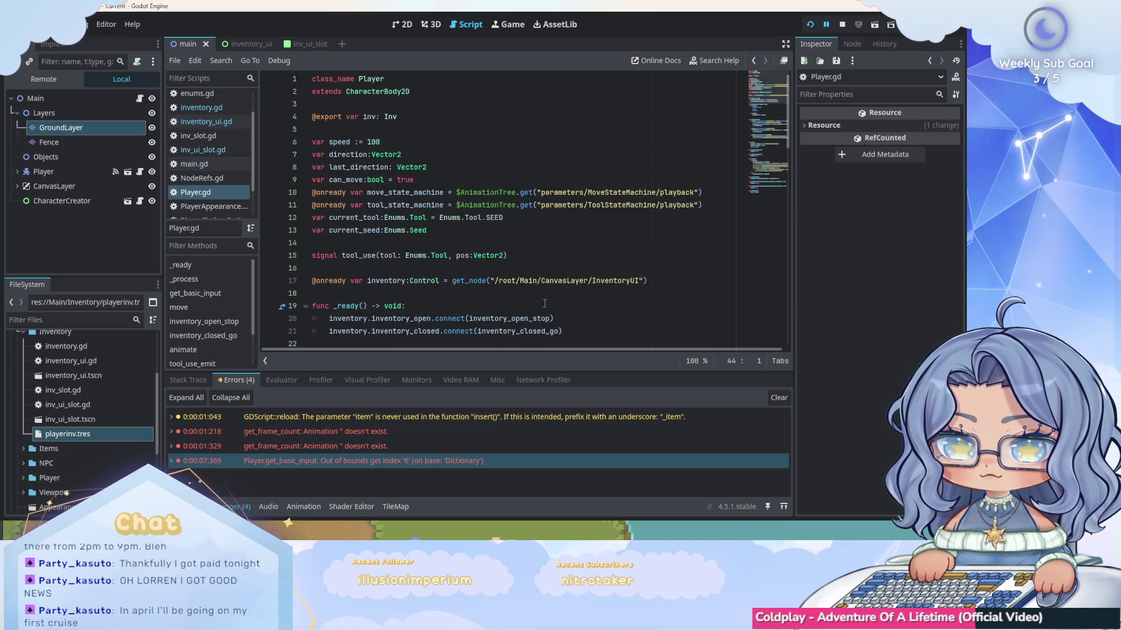
{"action": "scroll", "coordinate": [544, 303], "scroll_direction": "down", "scroll_amount": 9}
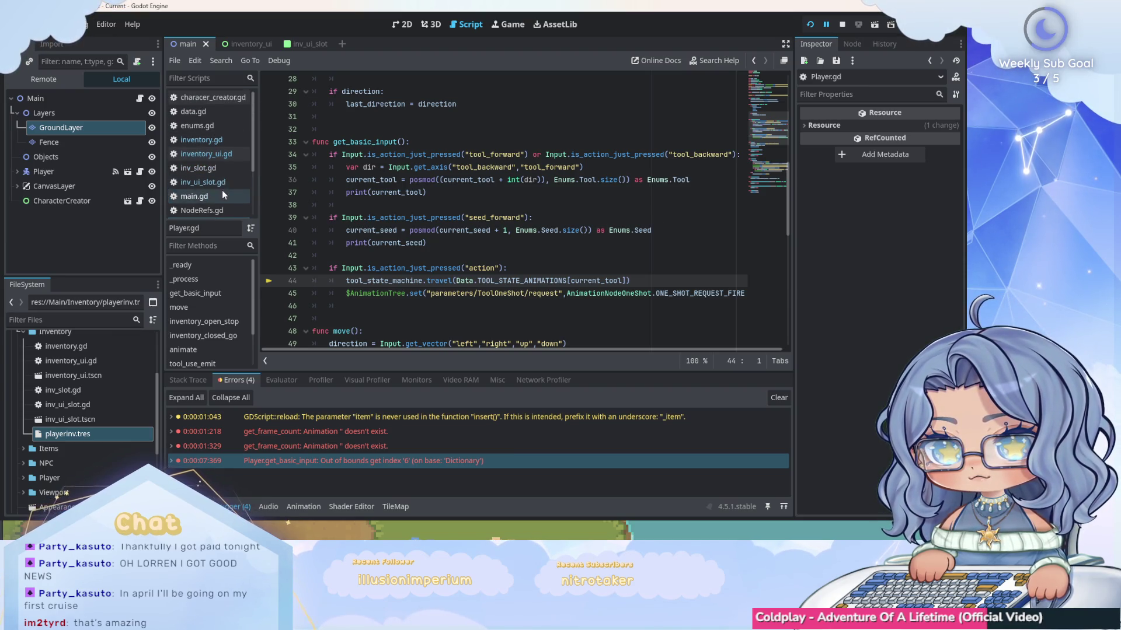
{"action": "scroll", "coordinate": [229, 174], "scroll_direction": "down", "scroll_amount": 2}
{"action": "scroll", "coordinate": [232, 165], "scroll_direction": "up", "scroll_amount": 2}
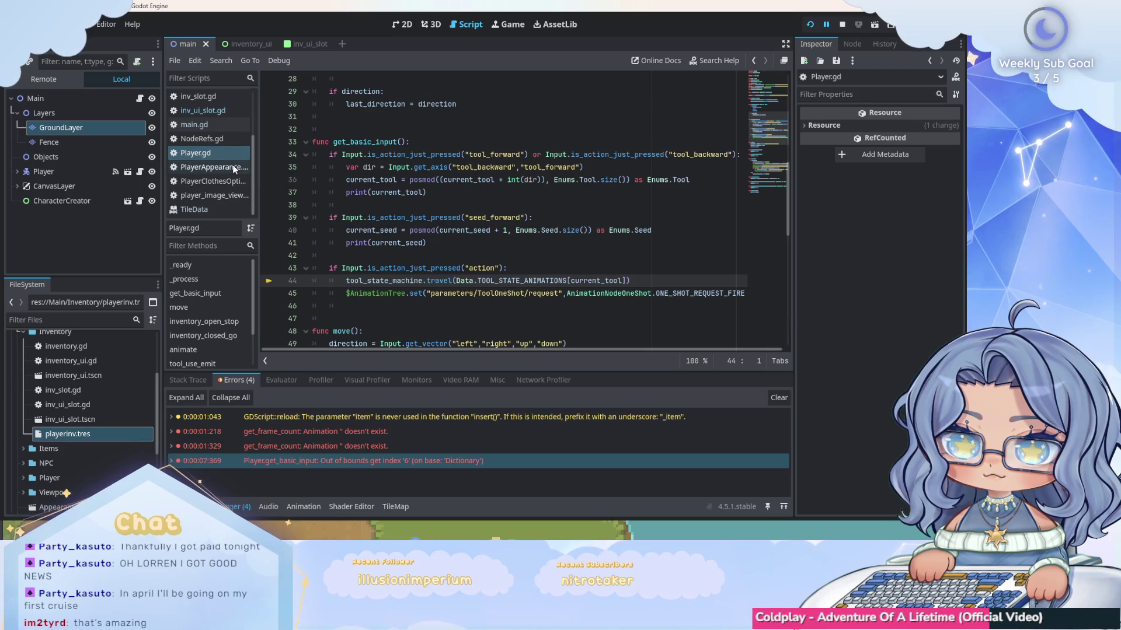
{"action": "scroll", "coordinate": [232, 164], "scroll_direction": "up", "scroll_amount": 3}
{"action": "left_click", "coordinate": [219, 111]}
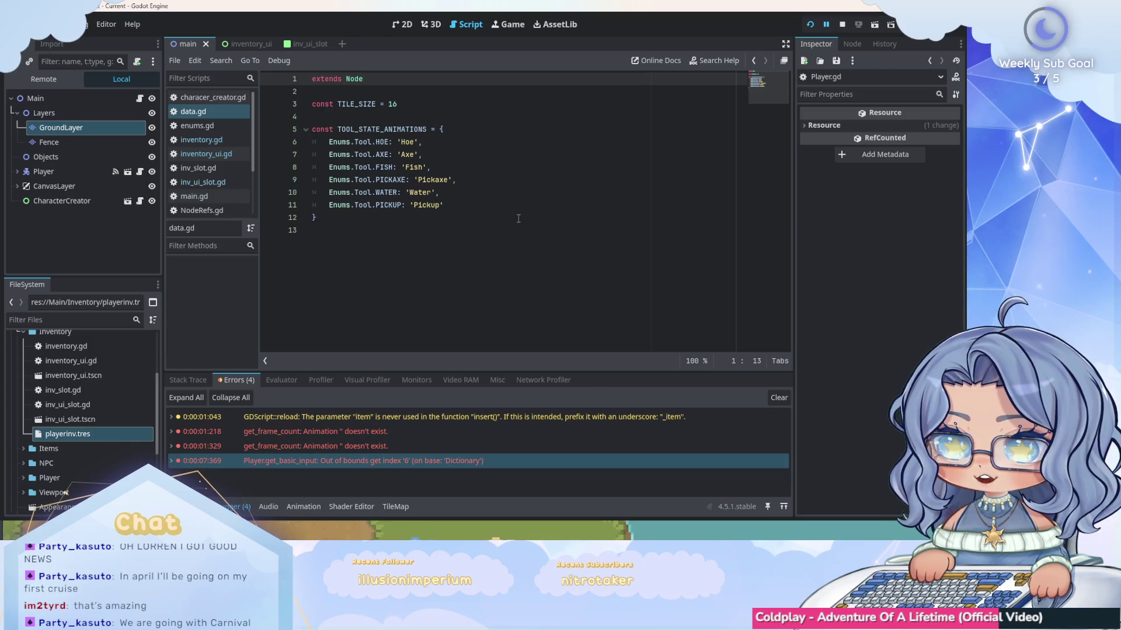
In data.gd, place the caret at the end of the PICKUP: 'Pickup' entry on line 11.
{"action": "left_click", "coordinate": [461, 193]}
{"action": "left_click", "coordinate": [473, 206]}
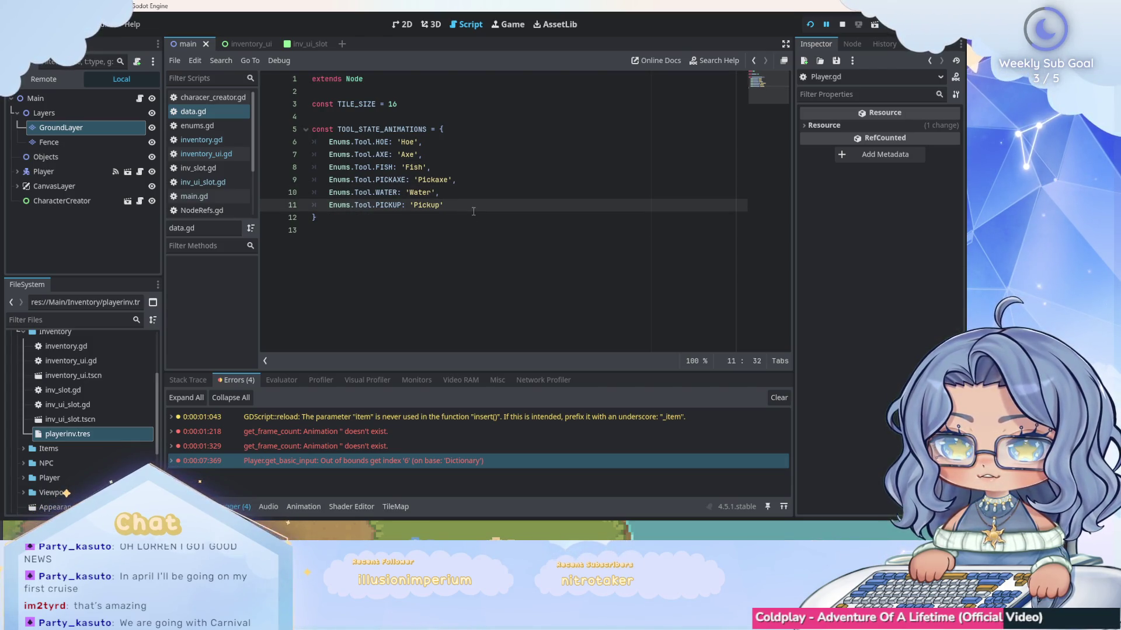
{"action": "key", "text": "Return"}
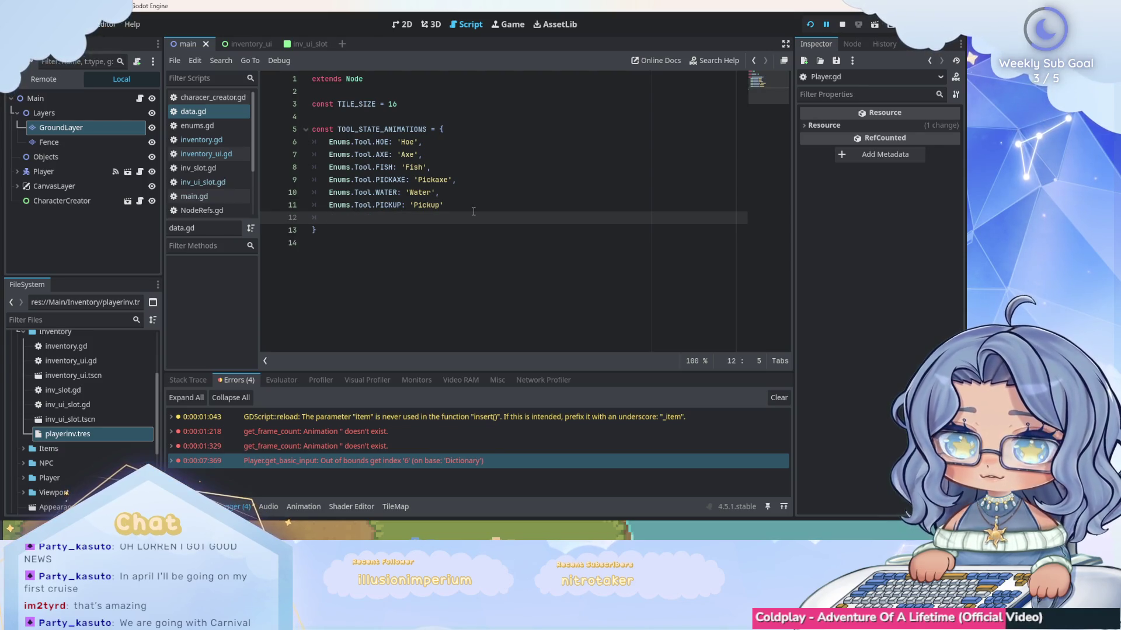
{"action": "key", "text": "BackSpace"}
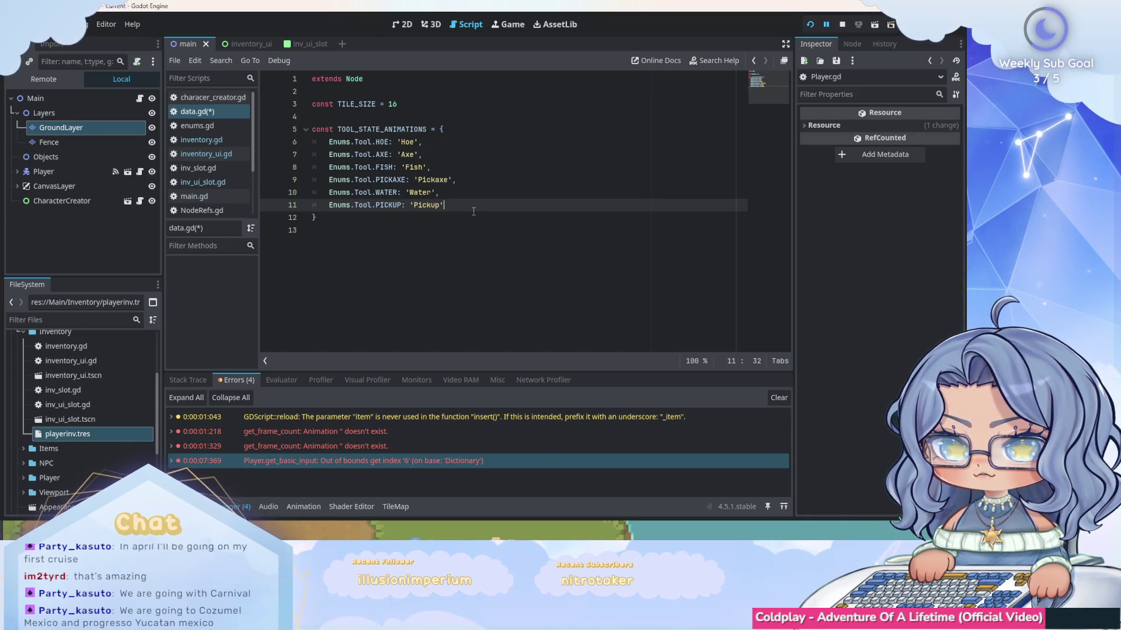
Add a new dictionary entry below Pickup keyed Enums.Tool.SEED, using autocomplete.
{"action": "type", "text": ","}
{"action": "key", "text": "Return"}
{"action": "type", "text": "Enums.T"}
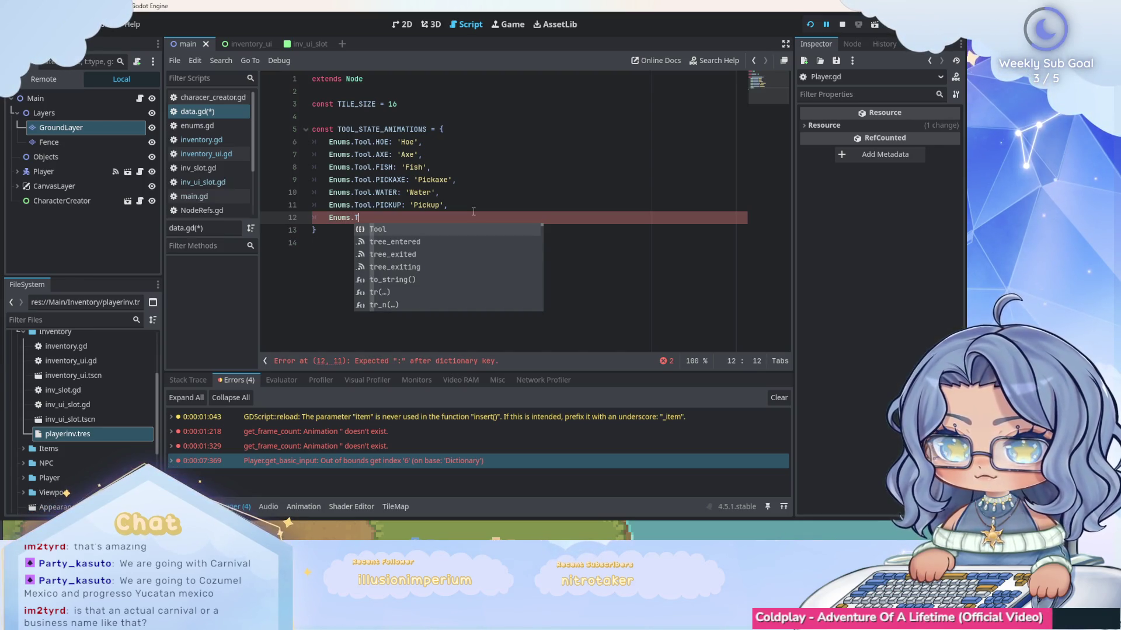
{"action": "key", "text": "Return"}
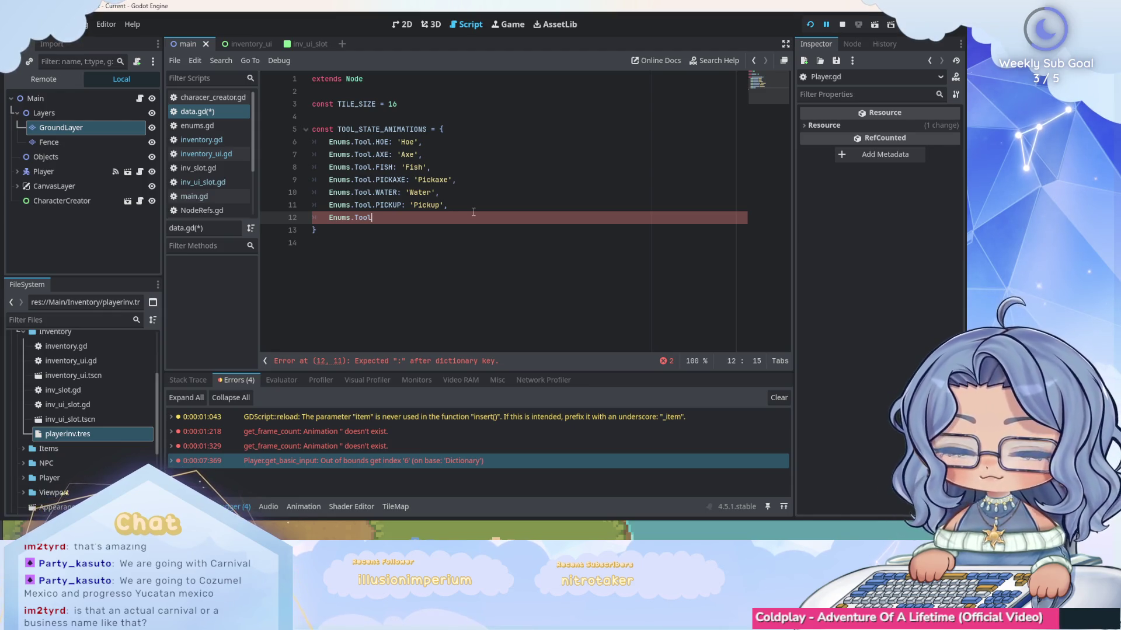
{"action": "type", "text": "."}
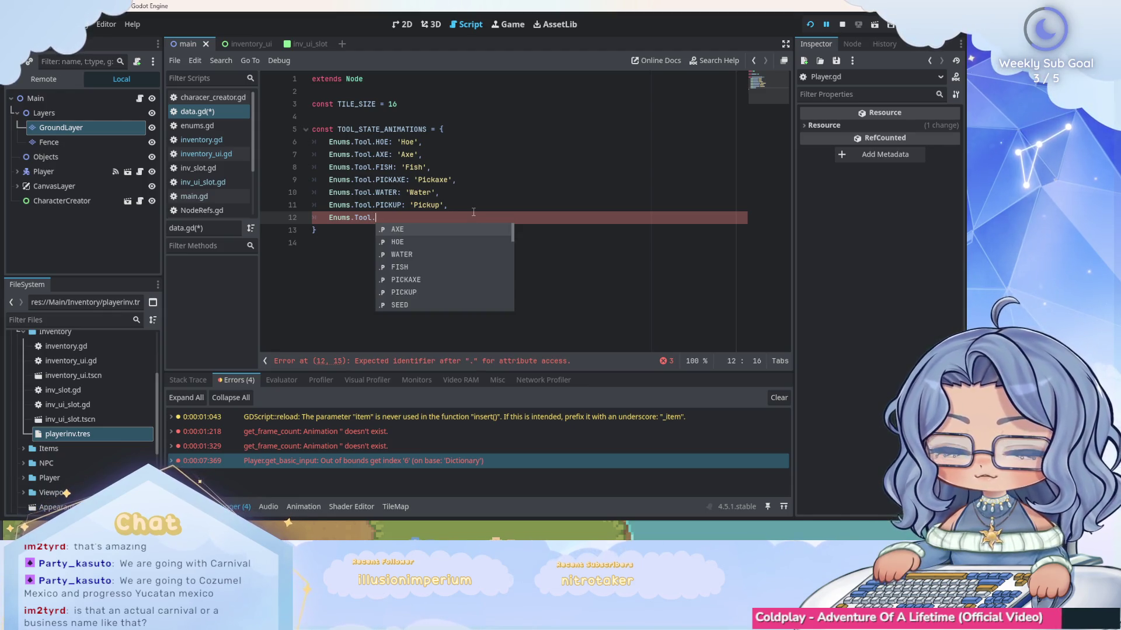
{"action": "type", "text": "SEE"}
{"action": "key", "text": "Return"}
Give the SEED entry a temporary 'blank' value and save data.gd.
{"action": "type", "text": ":"}
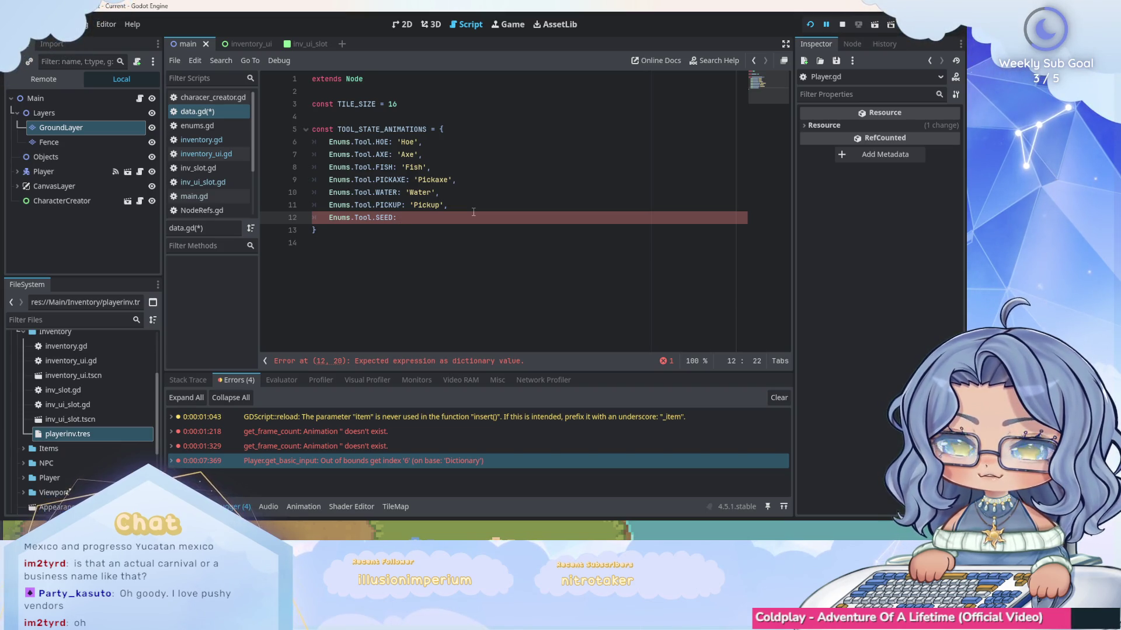
{"action": "type", "text": "P"}
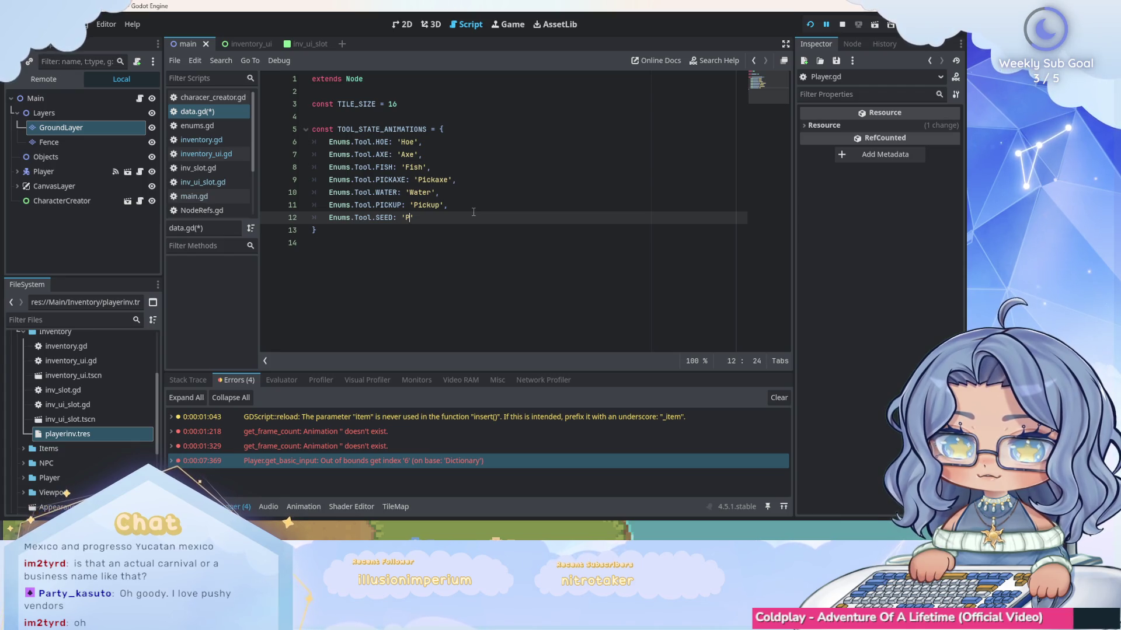
{"action": "type", "text": "i"}
{"action": "key", "text": "BackSpace"}
{"action": "type", "text": "bla"}
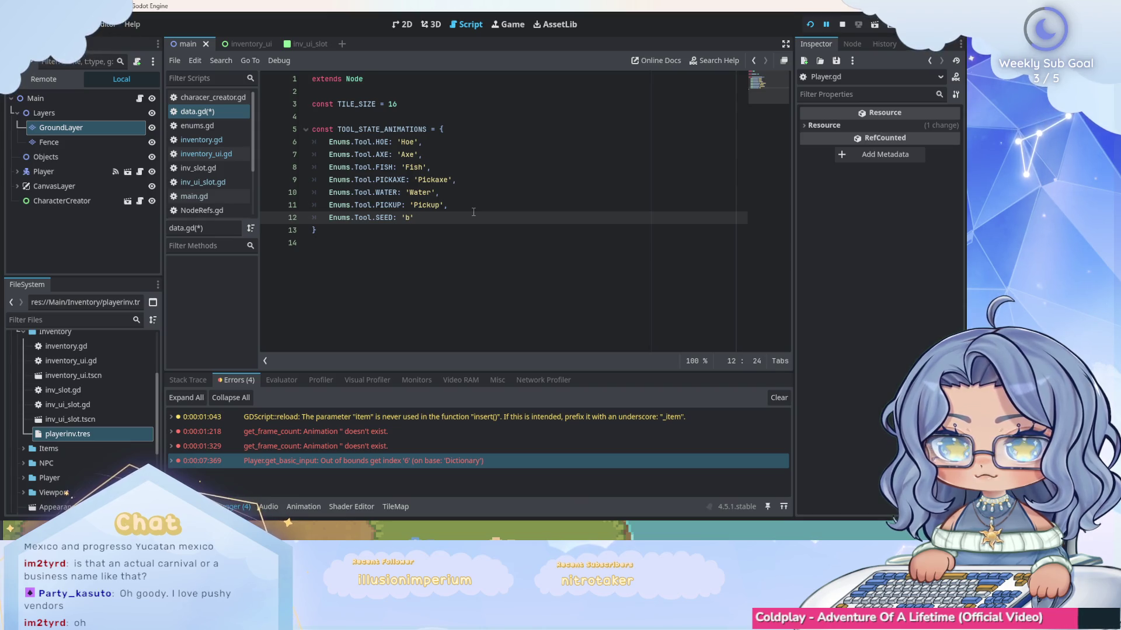
{"action": "key", "text": "BackSpace"}
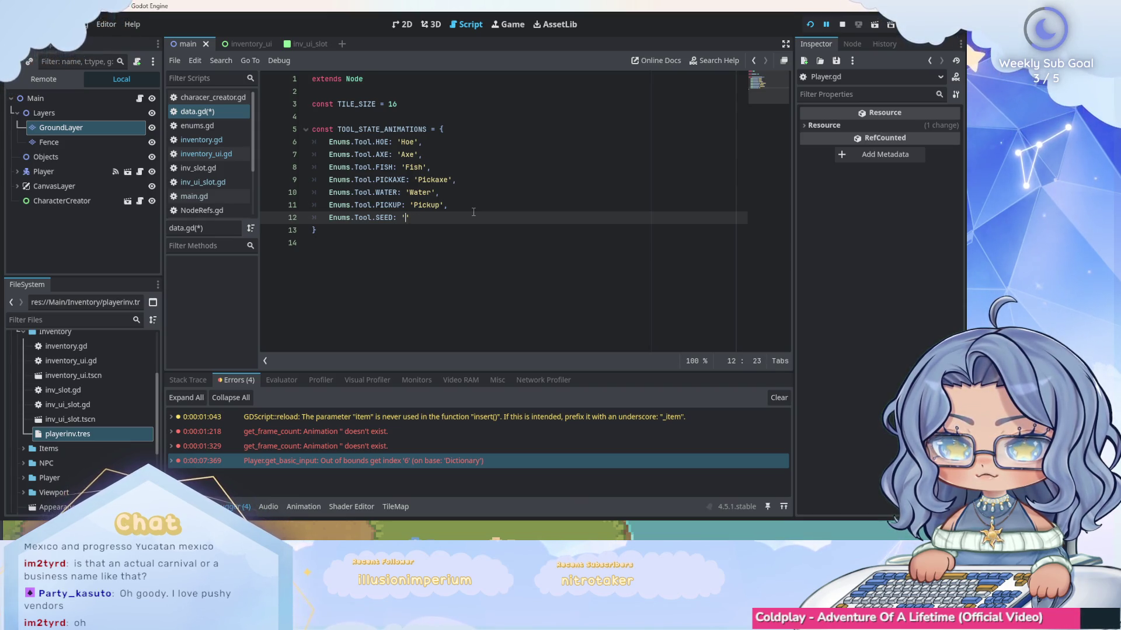
{"action": "type", "text": "blan"}
{"action": "type", "text": "k"}
{"action": "key", "text": "ctrl+s"}
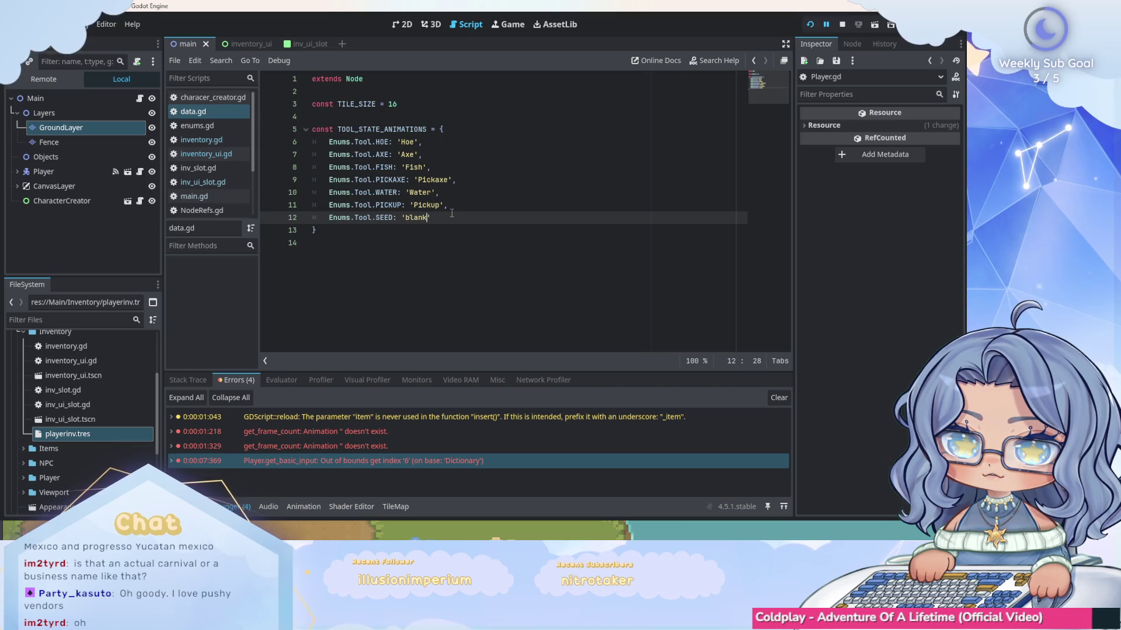
Replace the placeholder value with 'Pickup' so SEED maps to 'Pickup'.
{"action": "key", "text": "BackSpace"}
{"action": "key", "text": "BackSpace"}
{"action": "key", "text": "BackSpace"}
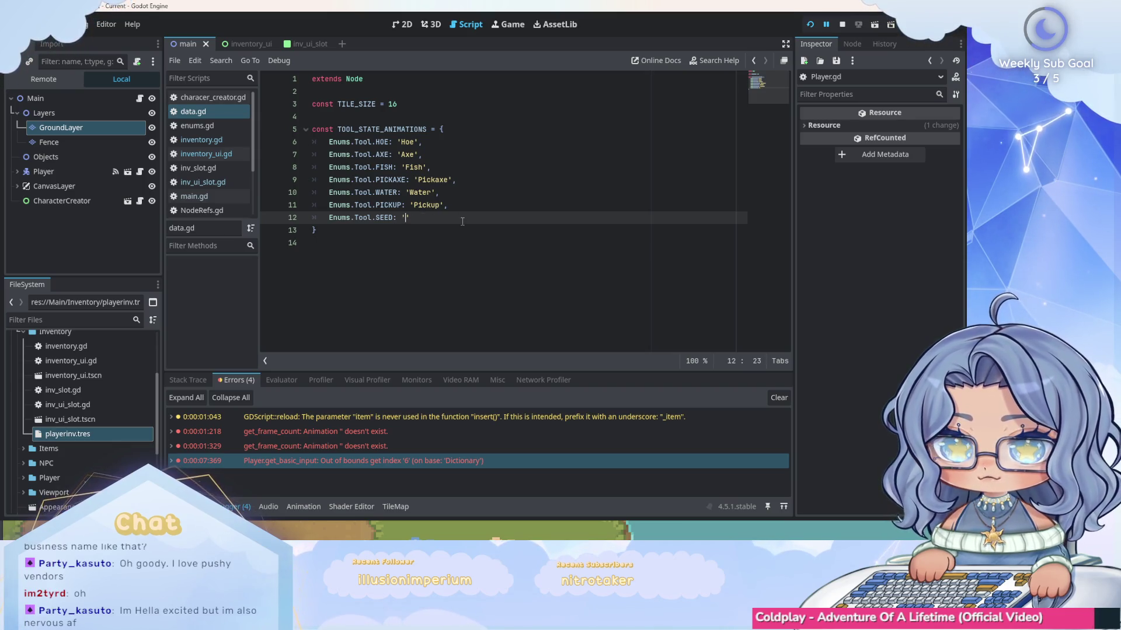
{"action": "type", "text": "Pickup"}
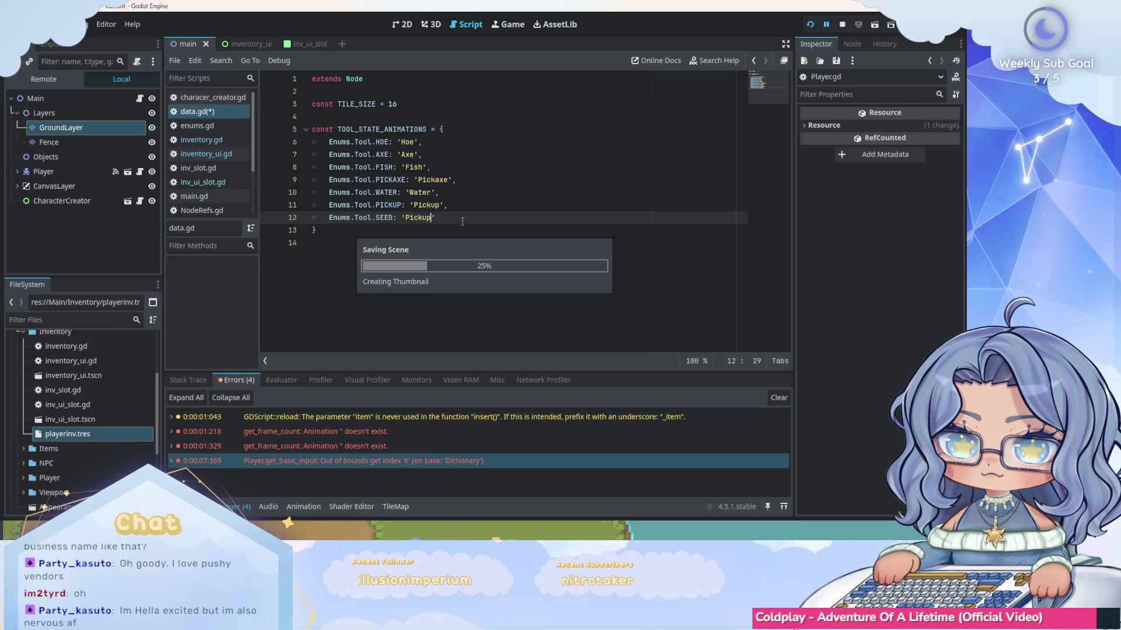
{"action": "key", "text": "Right"}
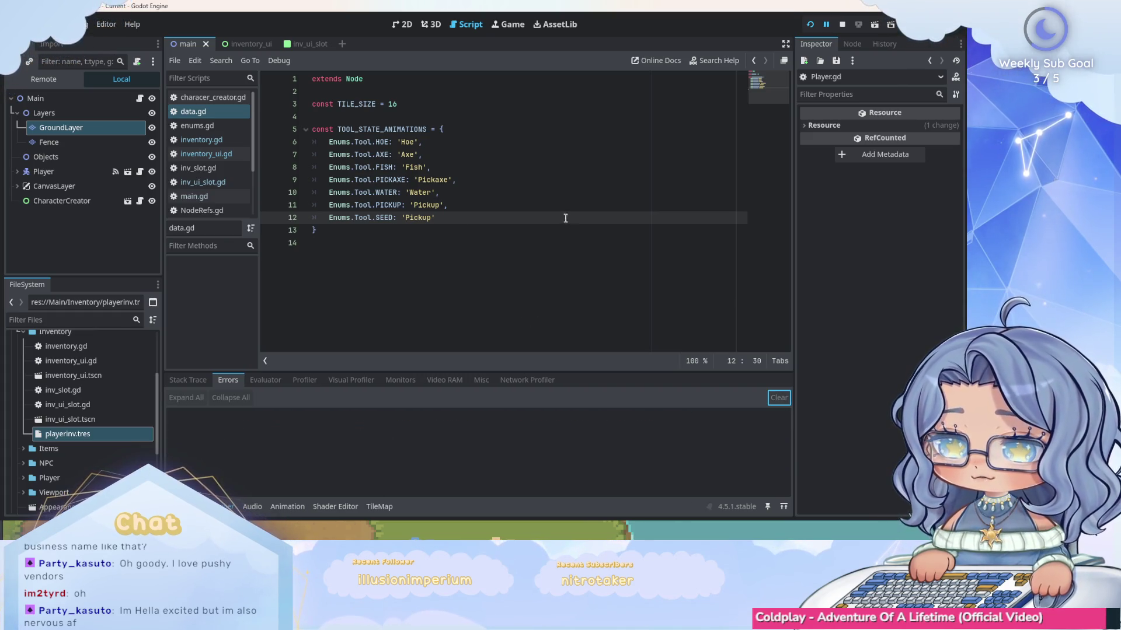
{"action": "left_click", "coordinate": [490, 221]}
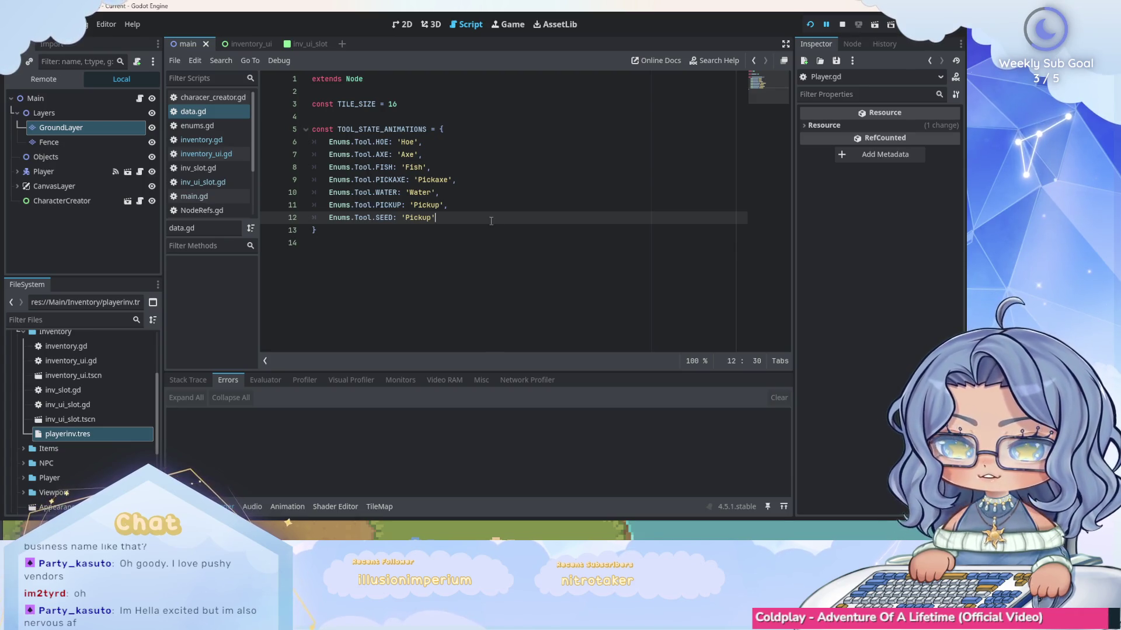
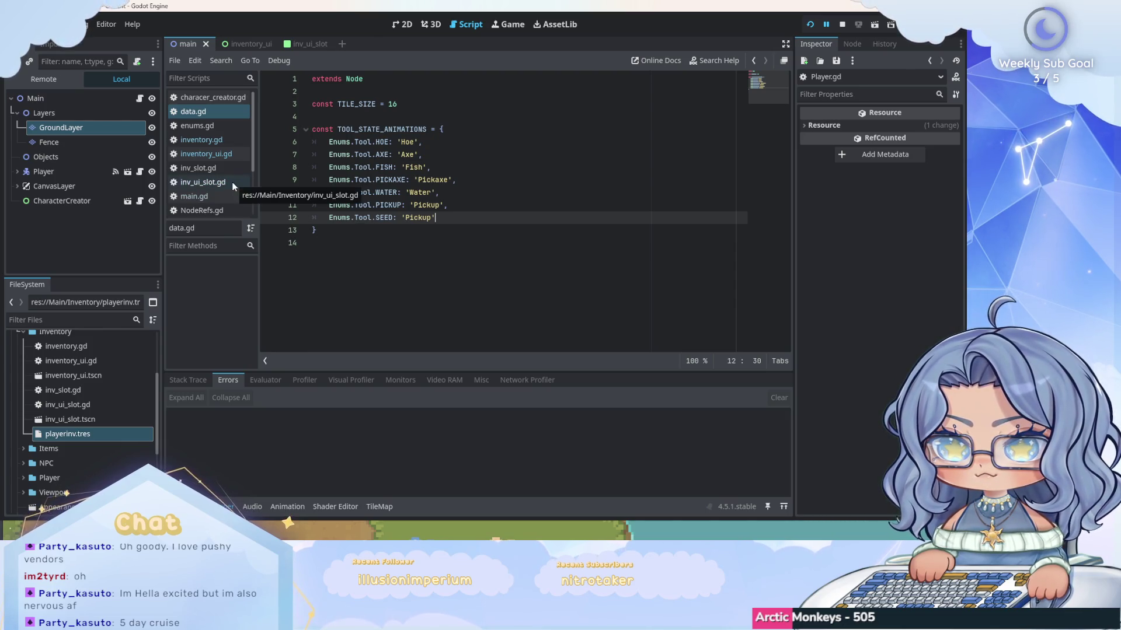
Playtest the game: finish character creation, walk the character toward the dirt, then return to the editor.
{"action": "scroll", "coordinate": [230, 198], "scroll_direction": "down", "scroll_amount": 3}
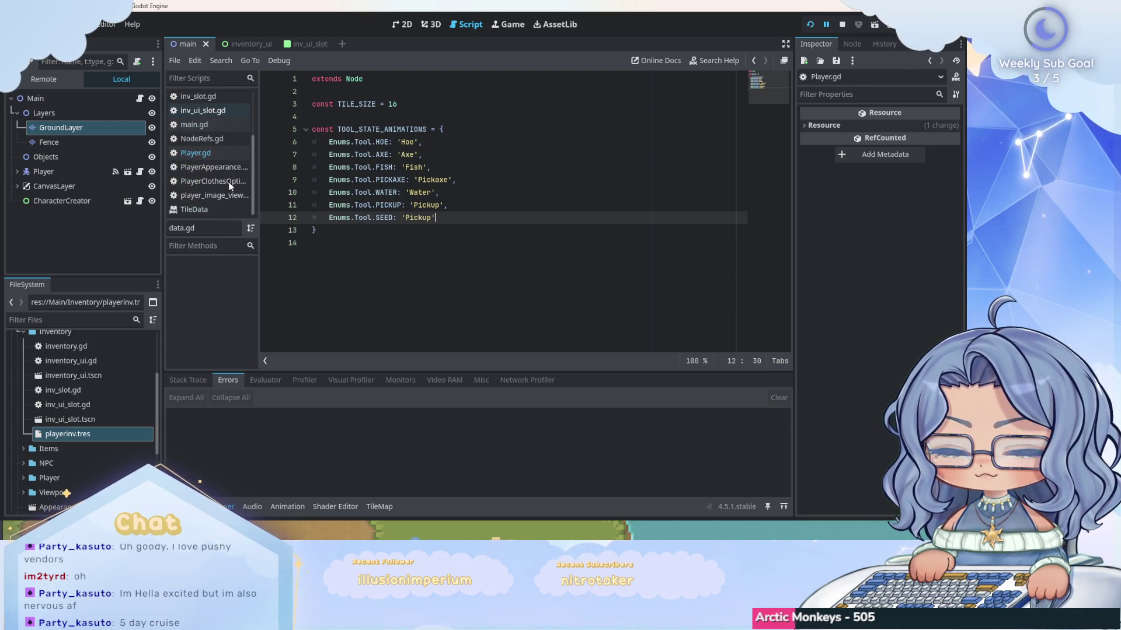
{"action": "scroll", "coordinate": [230, 189], "scroll_direction": "up", "scroll_amount": 3}
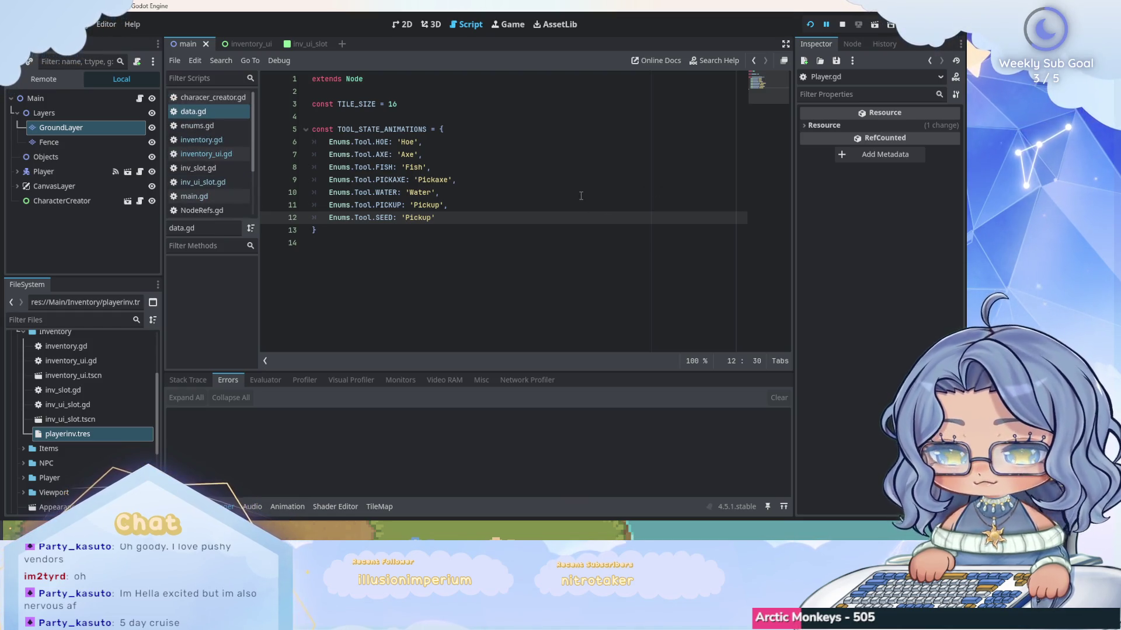
{"action": "key", "text": "F5"}
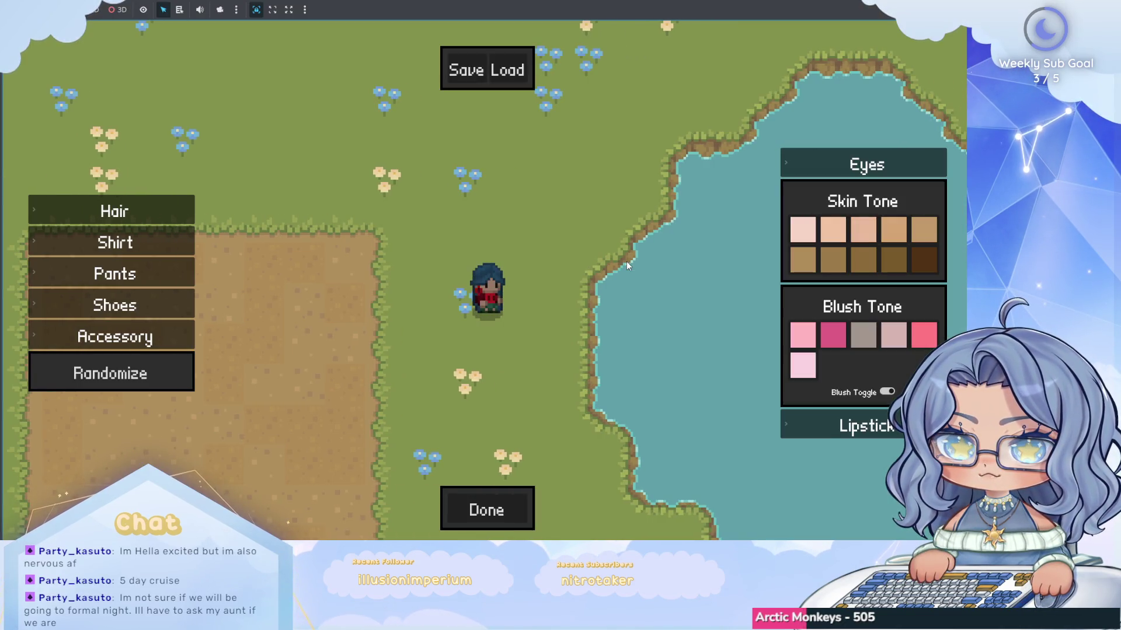
{"action": "left_click", "coordinate": [484, 507]}
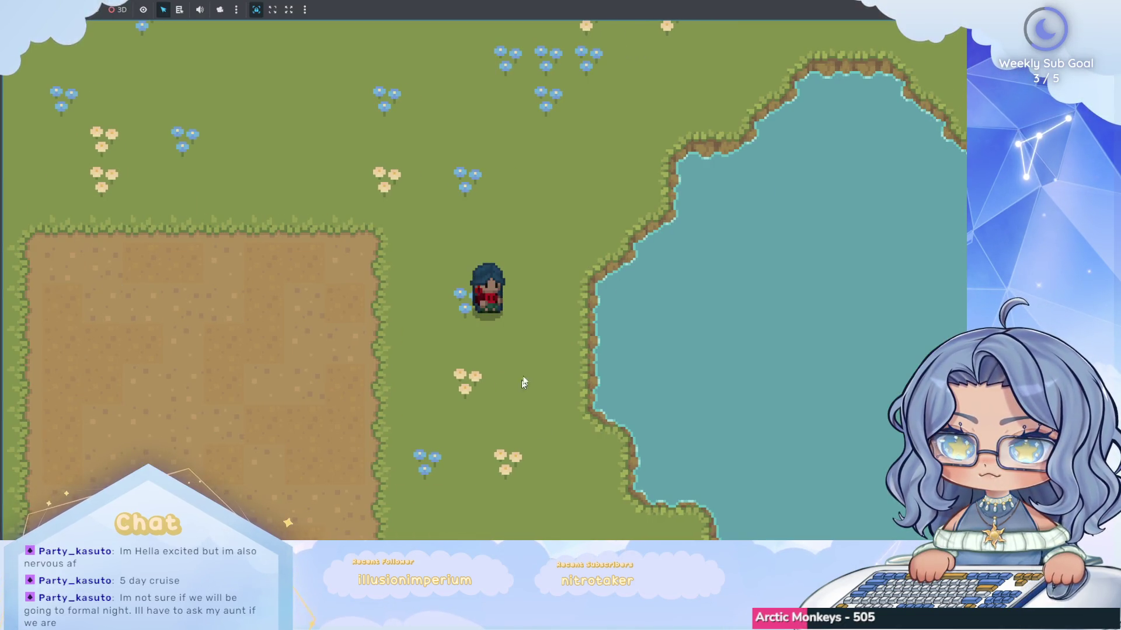
{"action": "key", "text": "Down"}
{"action": "key", "text": "Up"}
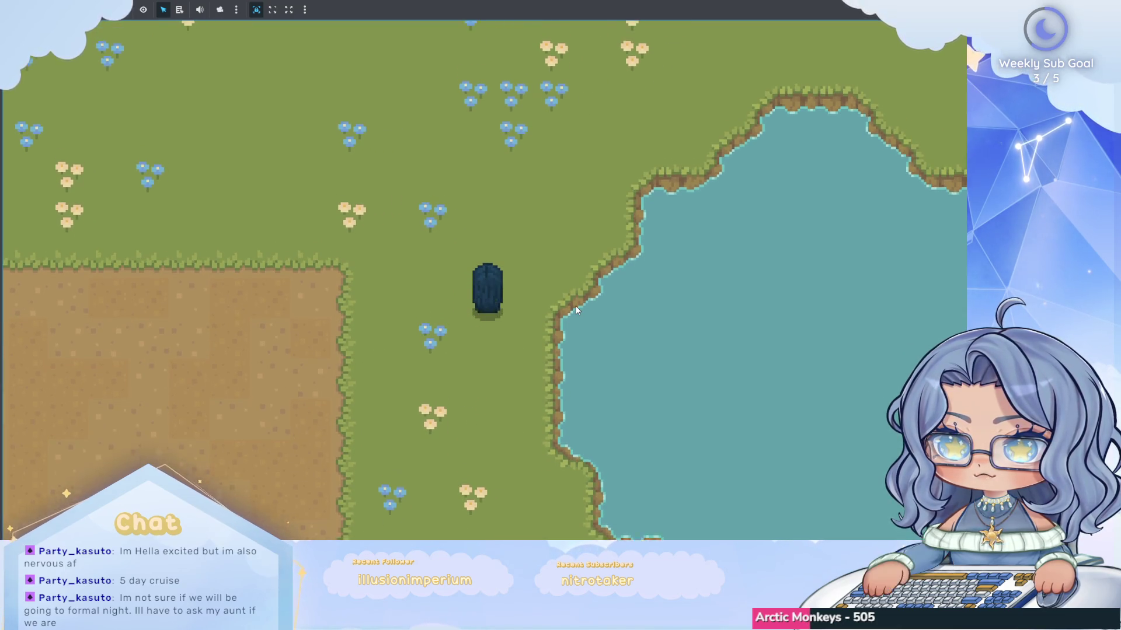
{"action": "key", "text": "Down"}
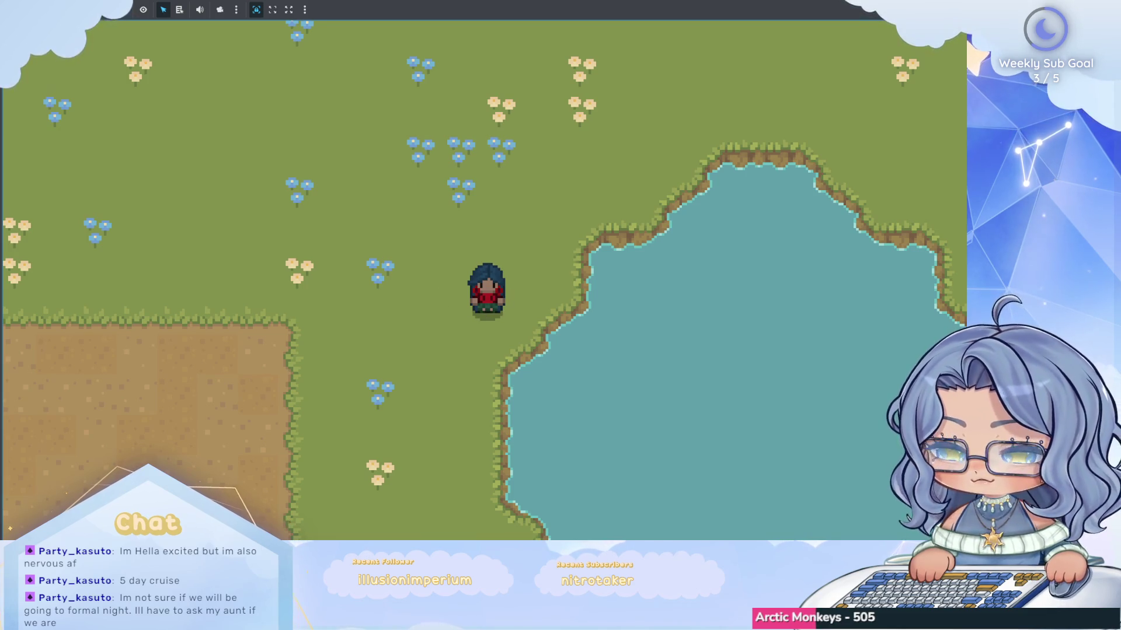
{"action": "key", "text": "alt+Tab"}
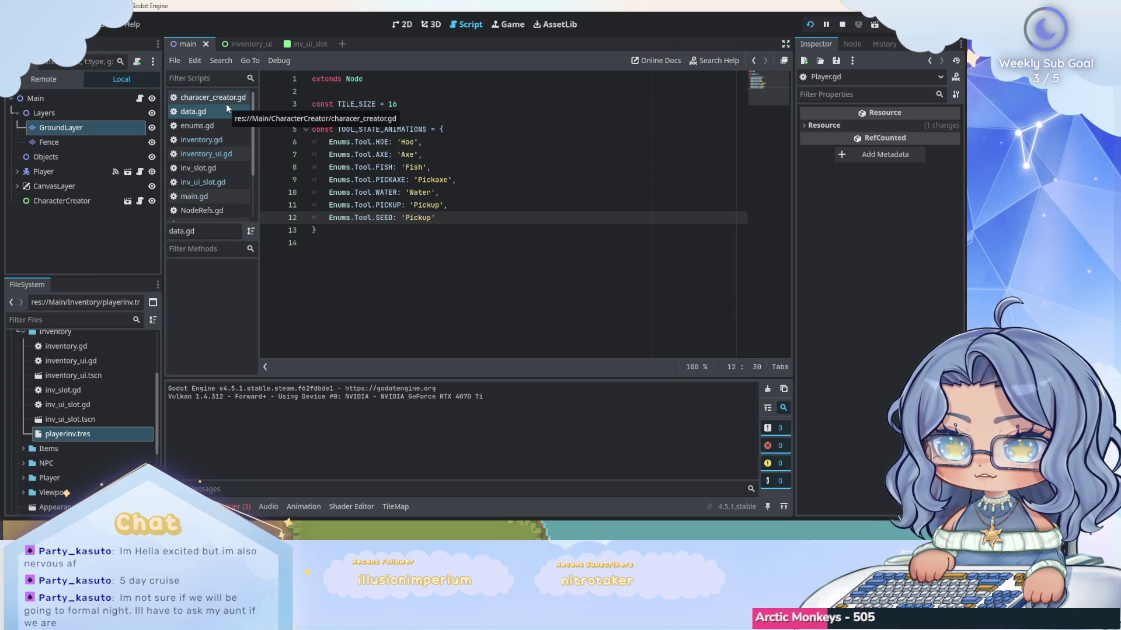
Look over Player.gd and main.gd, then open the Player scene and its animation list.
{"action": "scroll", "coordinate": [218, 100], "scroll_direction": "down", "scroll_amount": 1}
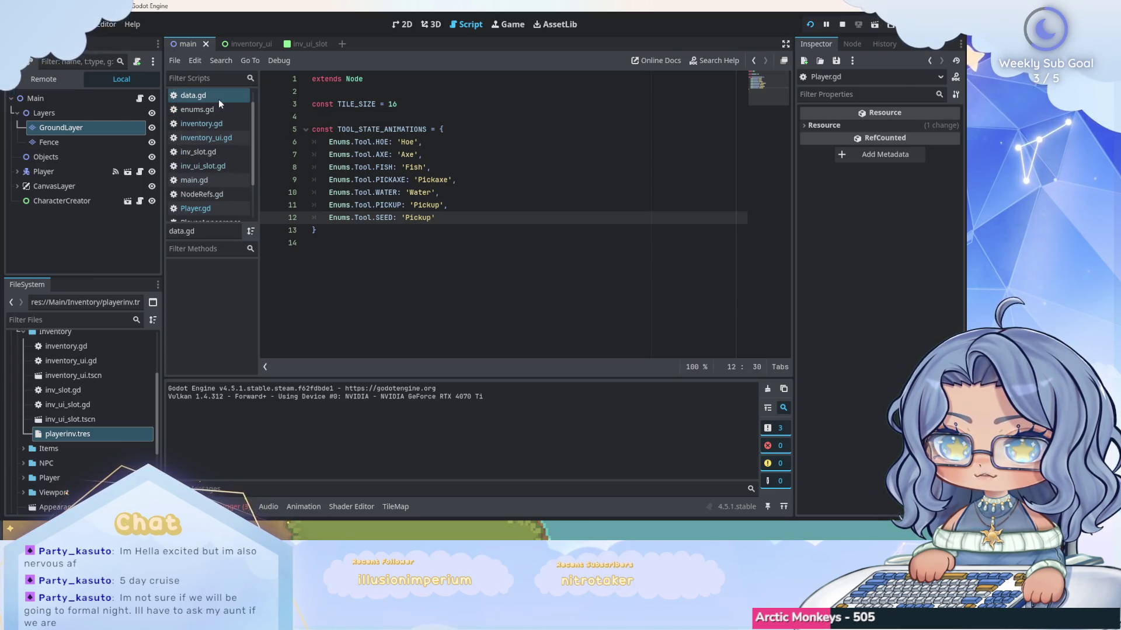
{"action": "scroll", "coordinate": [218, 100], "scroll_direction": "down", "scroll_amount": 1}
{"action": "left_click", "coordinate": [220, 197]}
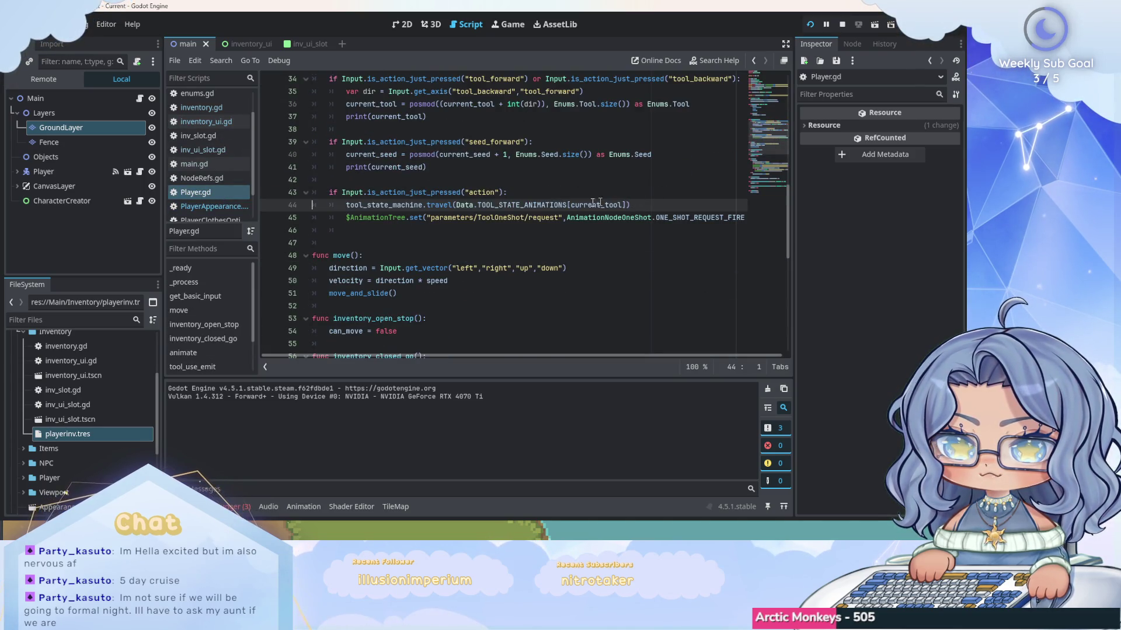
{"action": "scroll", "coordinate": [239, 191], "scroll_direction": "up", "scroll_amount": 1}
{"action": "left_click", "coordinate": [234, 180]}
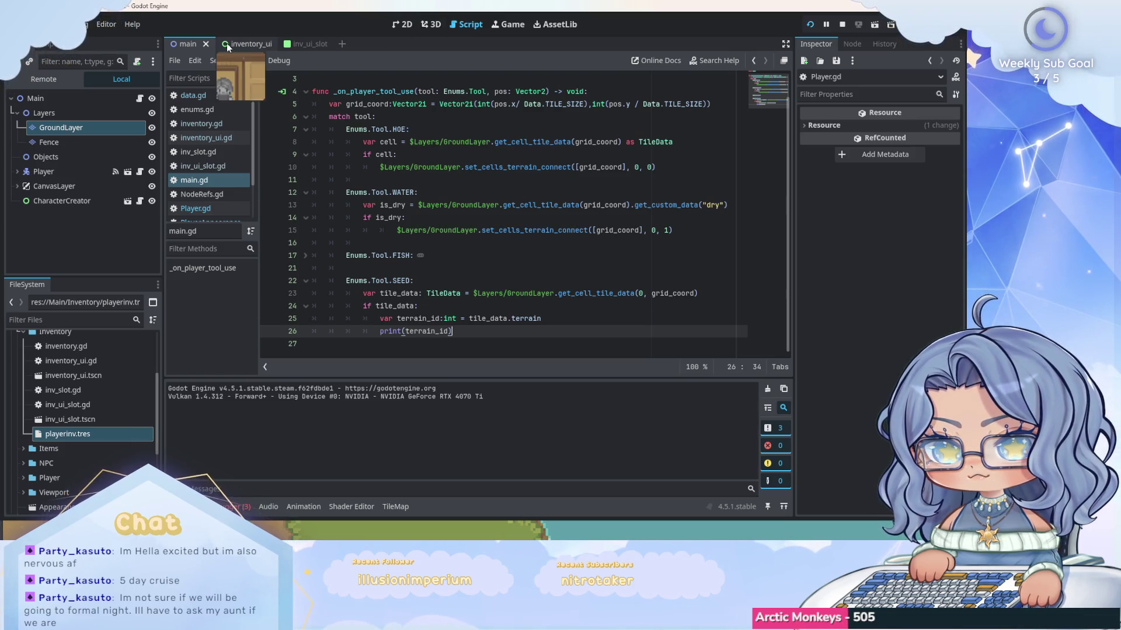
{"action": "left_click", "coordinate": [128, 173]}
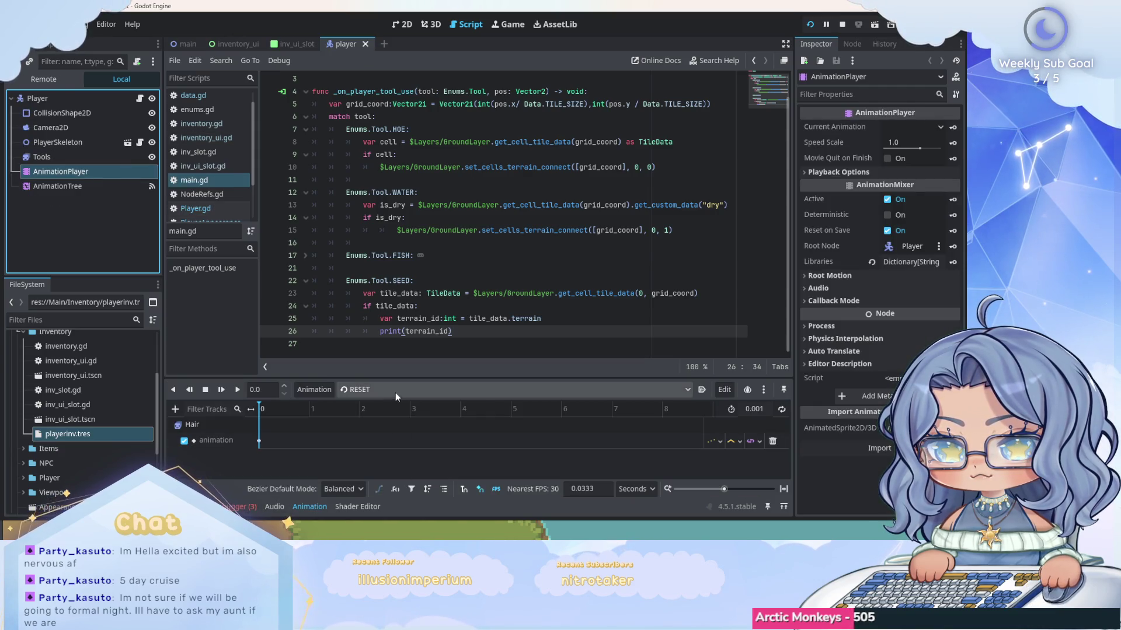
{"action": "left_click", "coordinate": [611, 394]}
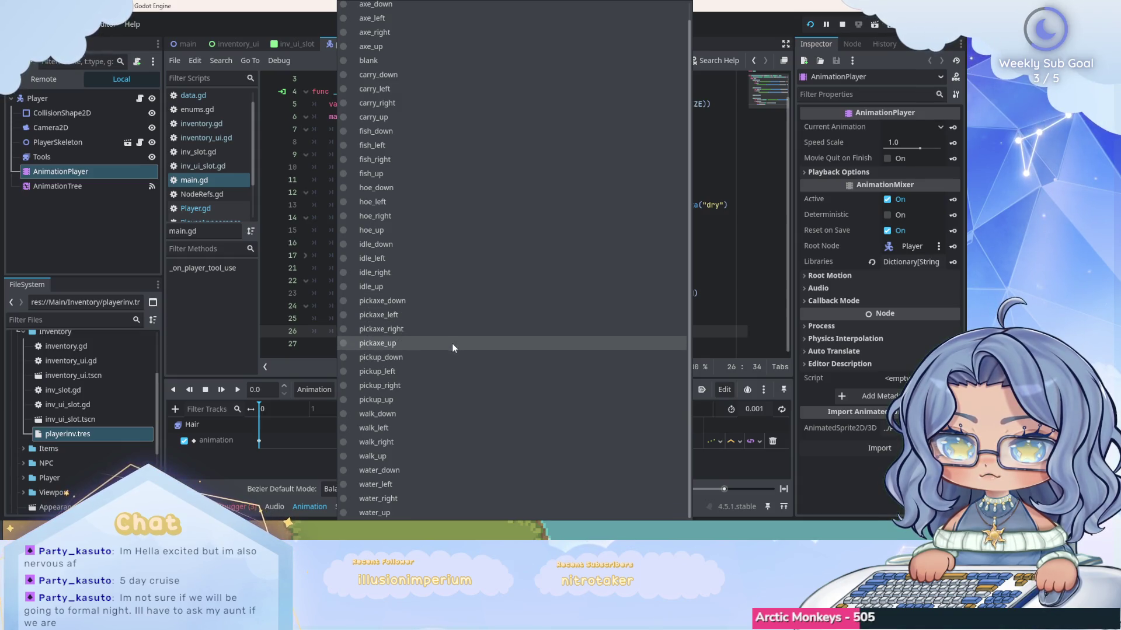
Load the pickup_down animation and expand and zoom its timeline.
{"action": "left_click", "coordinate": [450, 365]}
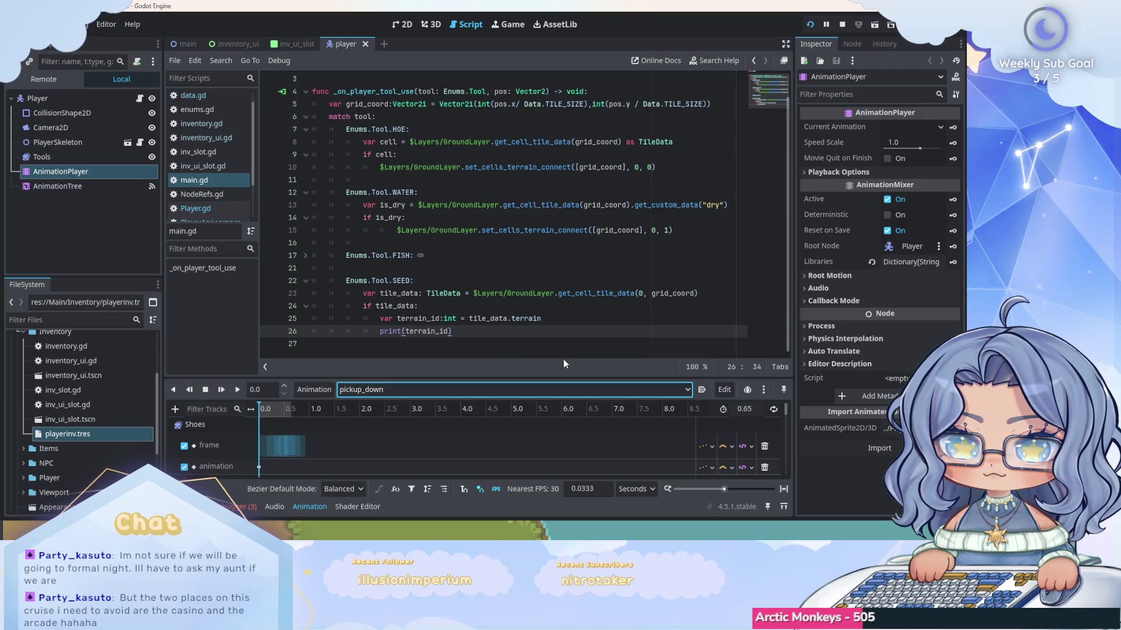
{"action": "left_click", "coordinate": [784, 506]}
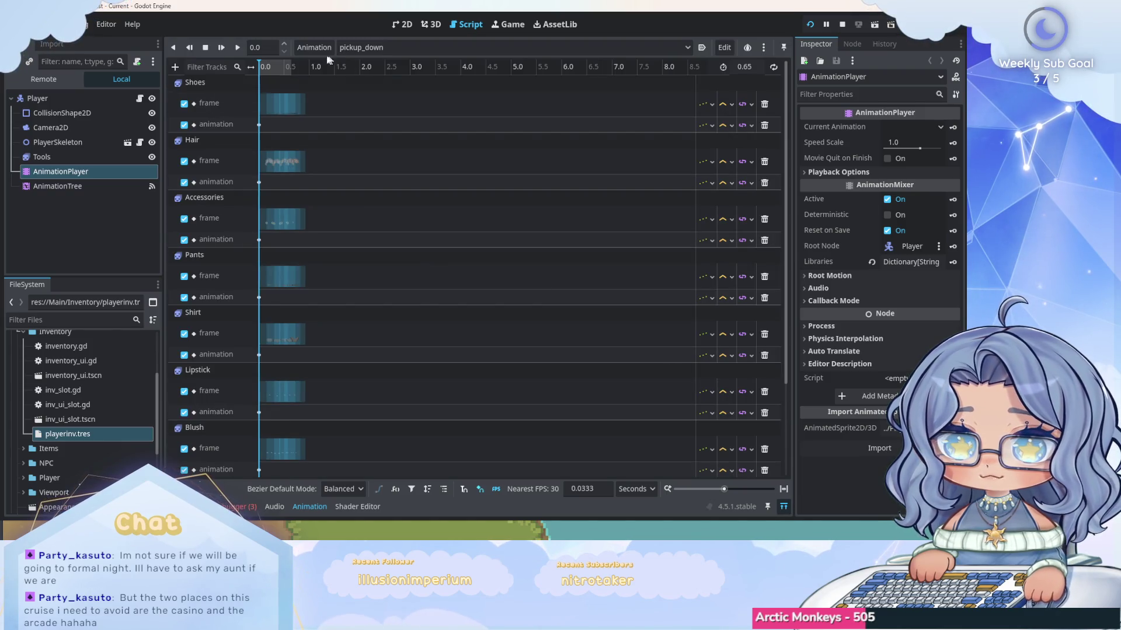
{"action": "left_click_drag", "start_coordinate": [724, 489], "coordinate": [740, 490]}
{"action": "scroll", "coordinate": [522, 219], "scroll_direction": "down", "scroll_amount": 3}
{"action": "scroll", "coordinate": [522, 219], "scroll_direction": "down", "scroll_amount": 1}
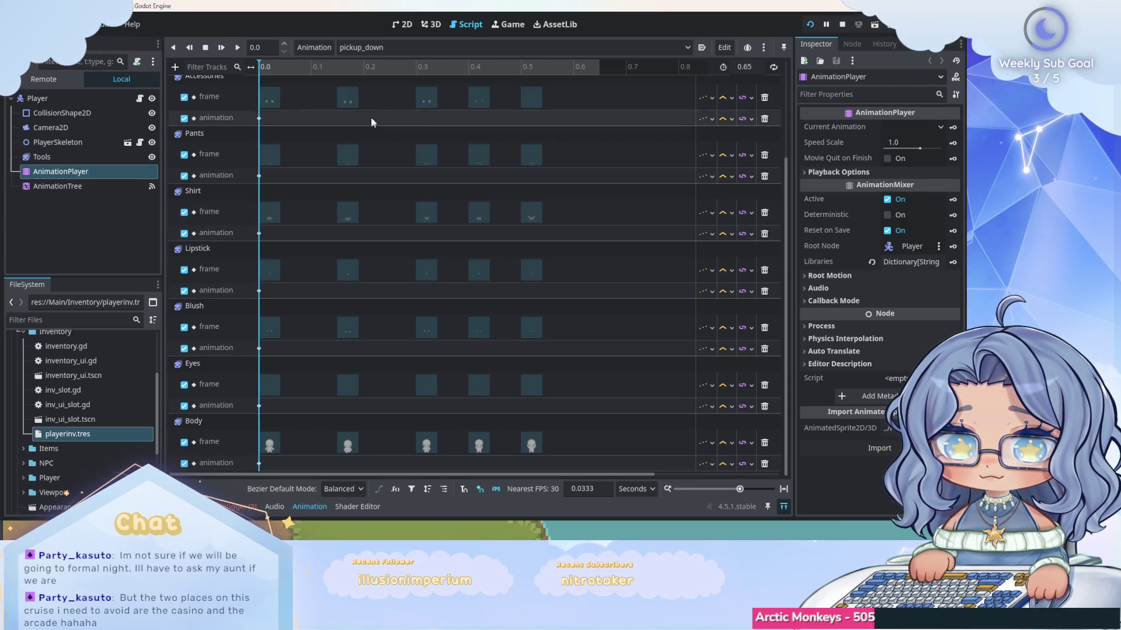
Set the pickup_down playhead to exactly 0.3 seconds.
{"action": "left_click", "coordinate": [417, 67]}
{"action": "left_click", "coordinate": [268, 47]}
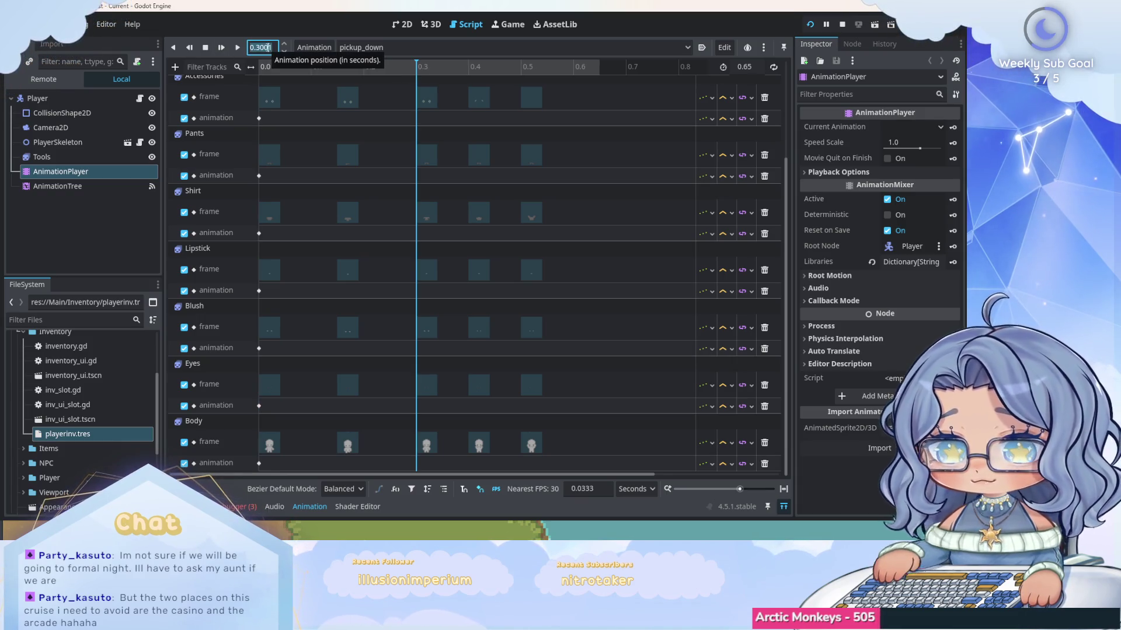
{"action": "key", "text": "BackSpace"}
{"action": "key", "text": "BackSpace"}
{"action": "key", "text": "BackSpace"}
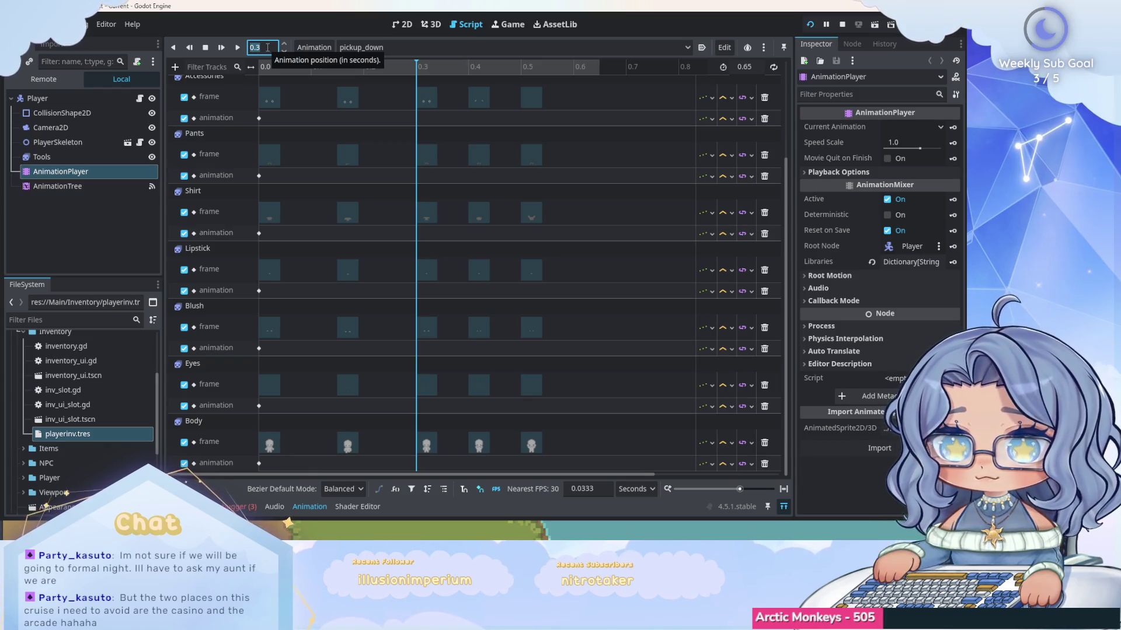
{"action": "key", "text": "Return"}
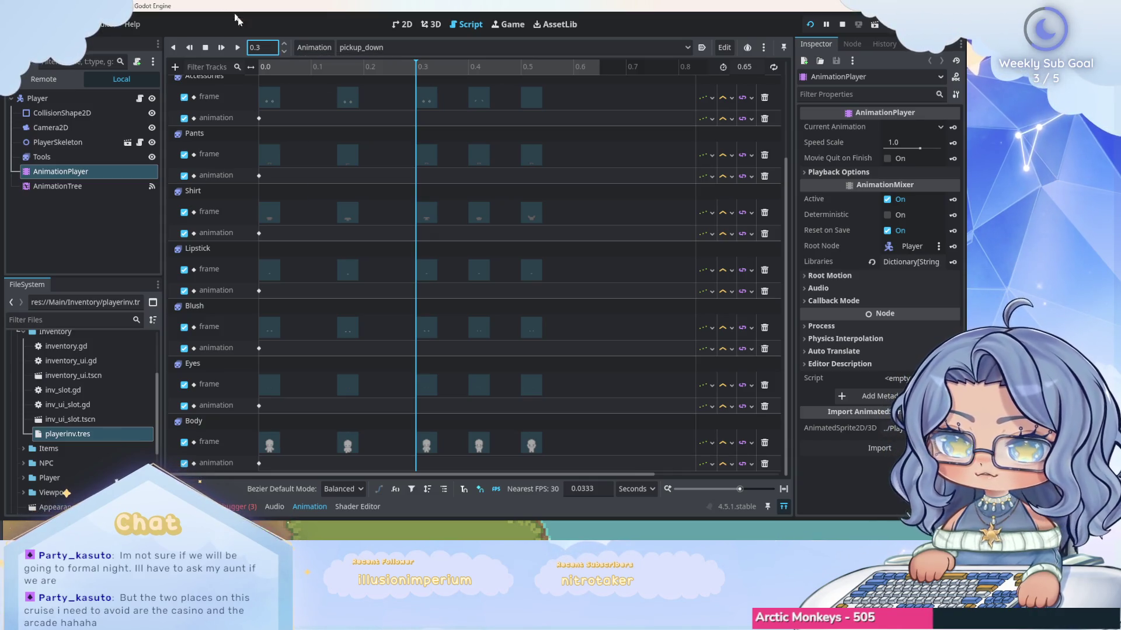
{"action": "left_click", "coordinate": [174, 68]}
Add a Player call-method track to pickup_down with a tool_use_emit key at 0.3 s.
{"action": "left_click", "coordinate": [204, 154]}
{"action": "left_click", "coordinate": [493, 129]}
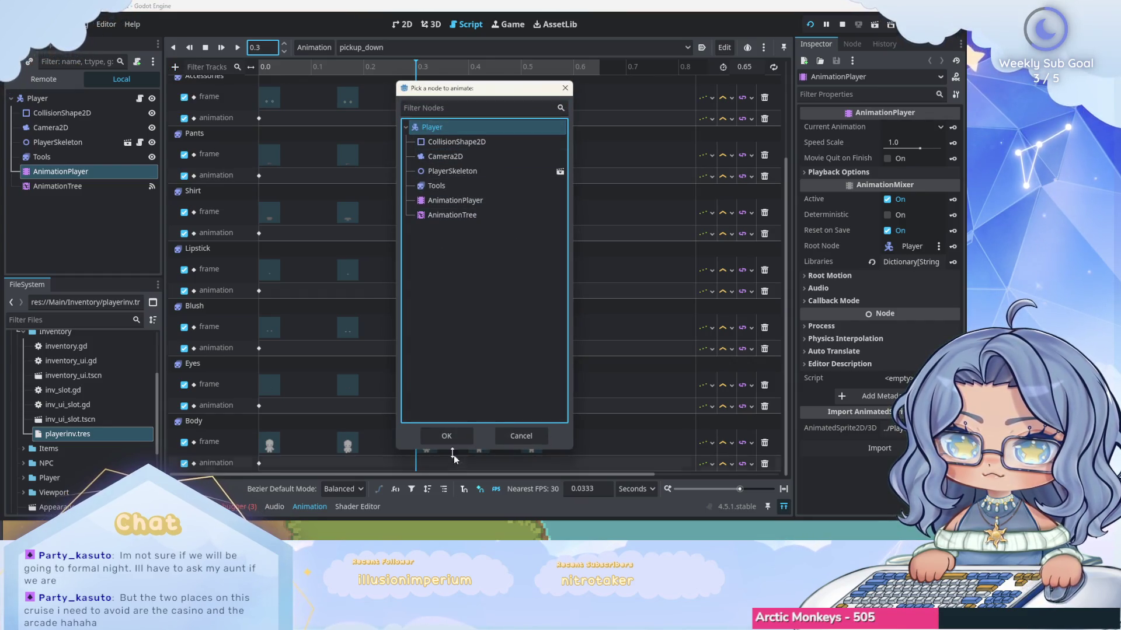
{"action": "left_click", "coordinate": [446, 436]}
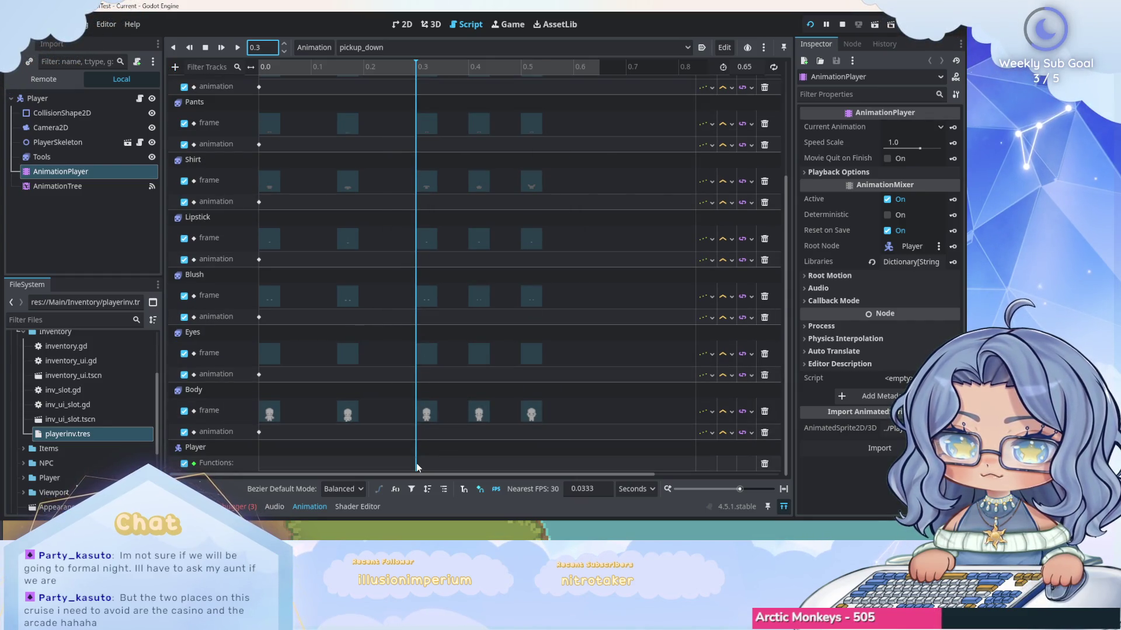
{"action": "right_click", "coordinate": [426, 468]}
{"action": "left_click", "coordinate": [444, 476]}
{"action": "left_click", "coordinate": [403, 290]}
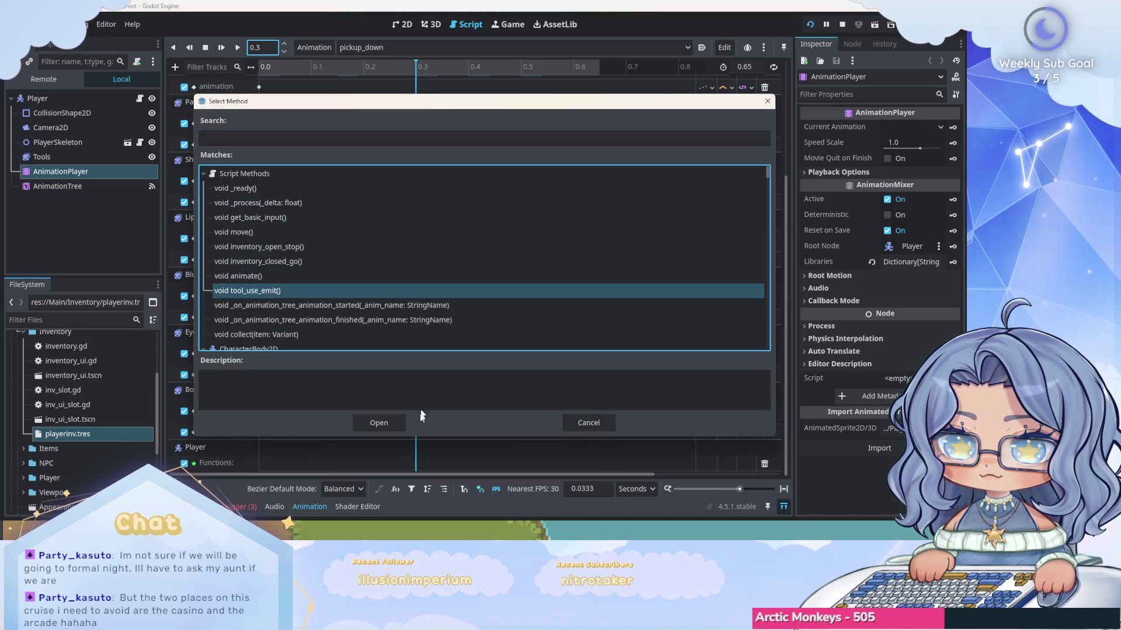
{"action": "left_click", "coordinate": [386, 423]}
In pickup_left, add a Player method track calling tool_use_emit at 0.3 s.
{"action": "left_click", "coordinate": [419, 49]}
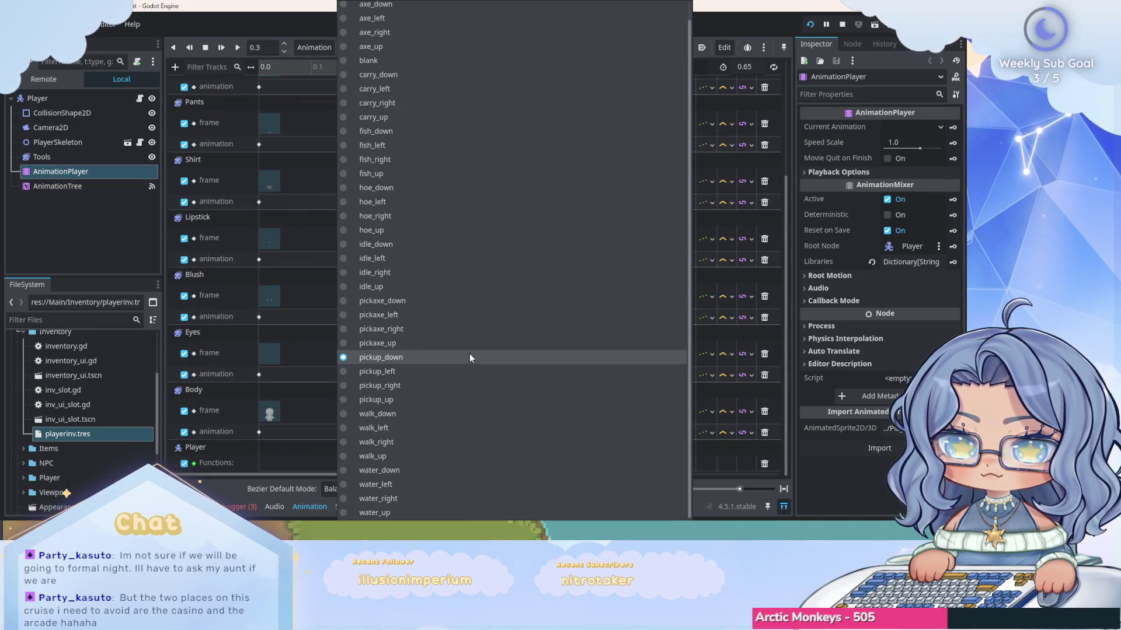
{"action": "left_click", "coordinate": [469, 370]}
{"action": "left_click", "coordinate": [267, 48]}
{"action": "key", "text": "Return"}
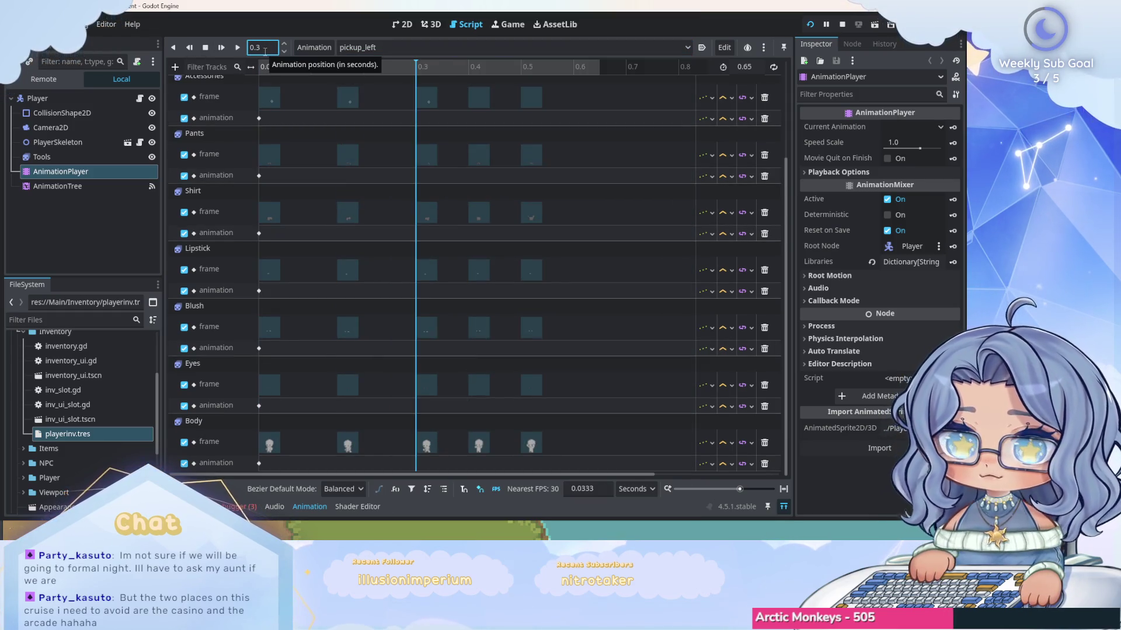
{"action": "left_click", "coordinate": [174, 66]}
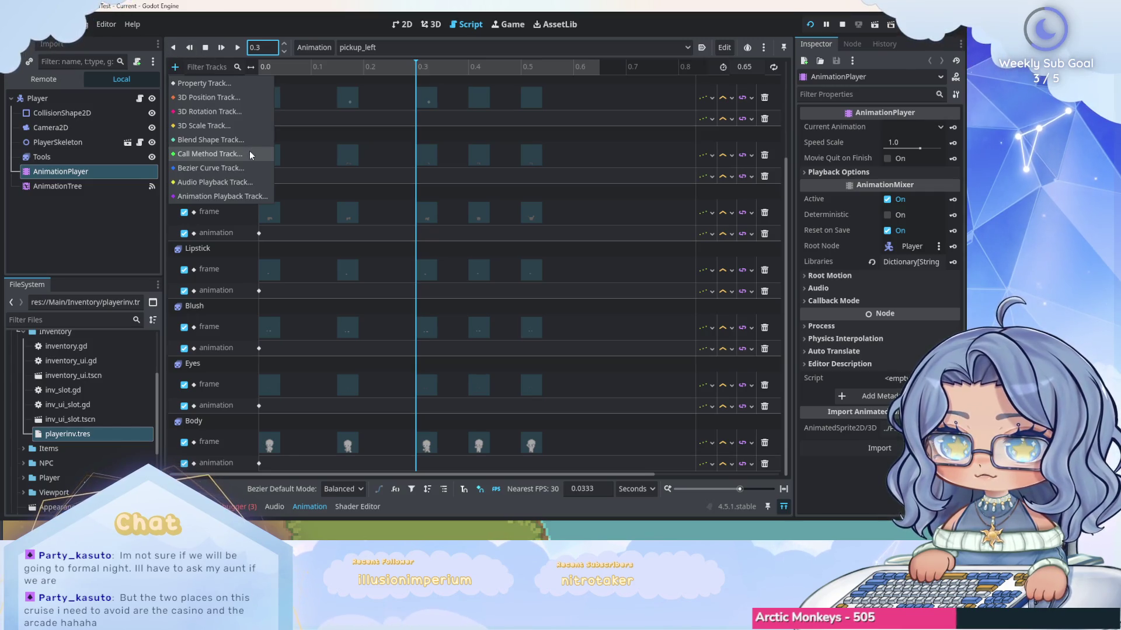
{"action": "left_click", "coordinate": [250, 150]}
{"action": "left_click", "coordinate": [446, 436]}
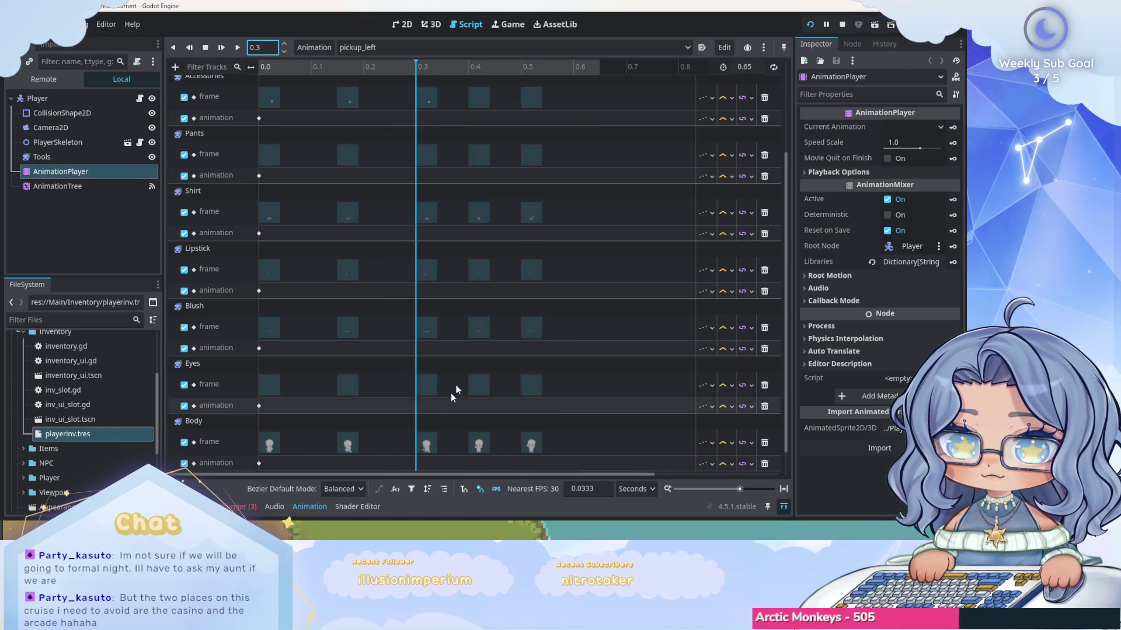
{"action": "right_click", "coordinate": [420, 467]}
{"action": "left_click", "coordinate": [438, 472]}
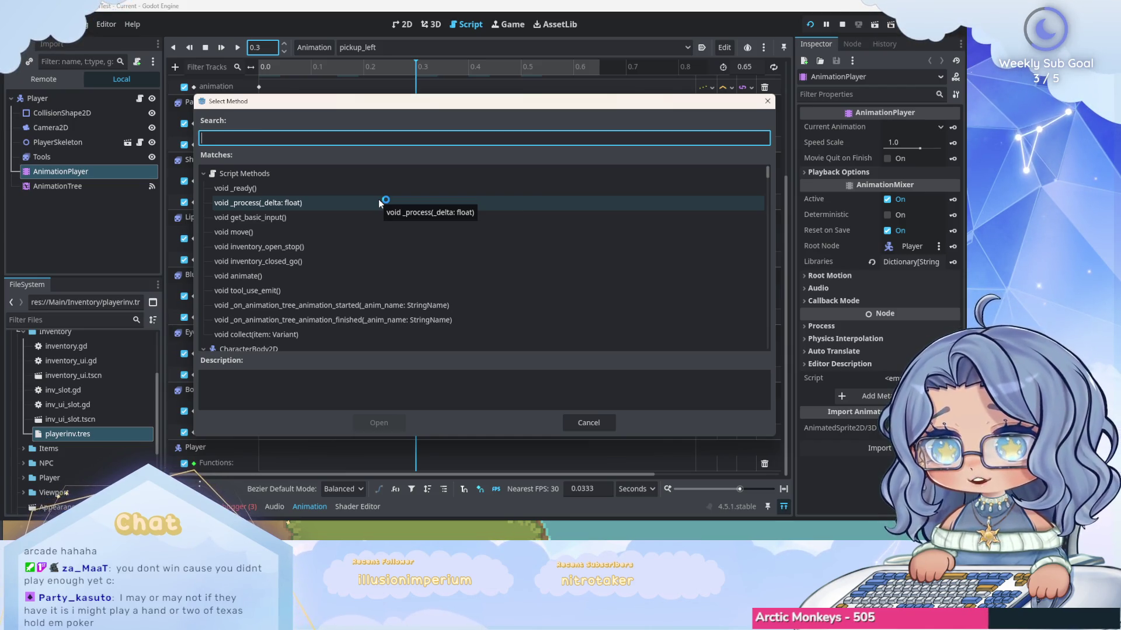
{"action": "left_click", "coordinate": [376, 290]}
{"action": "left_click", "coordinate": [392, 421]}
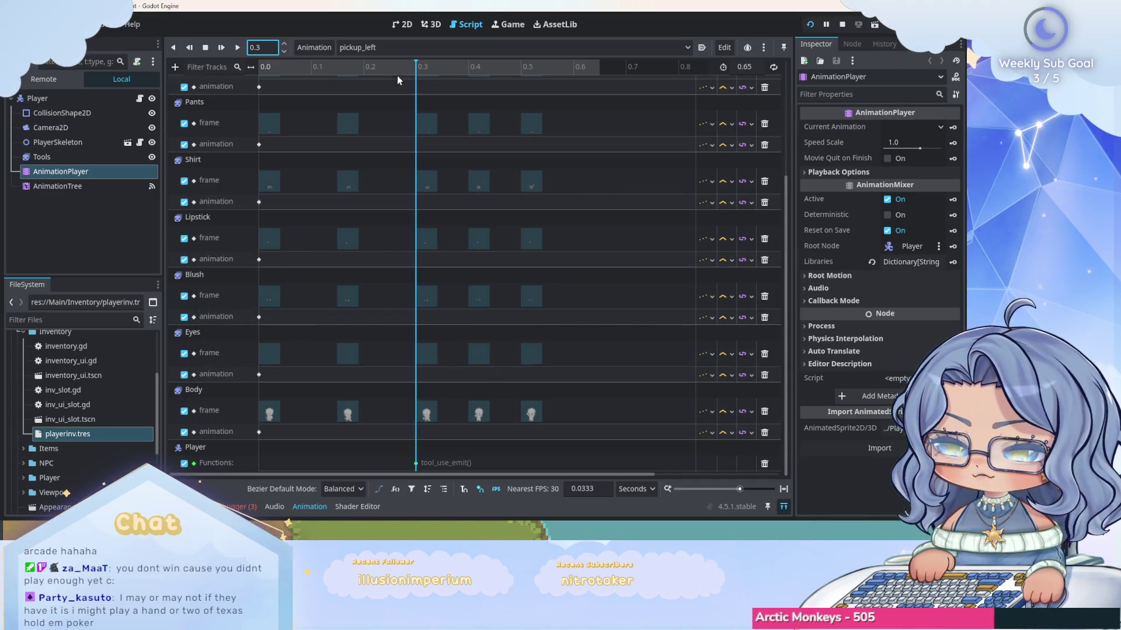
{"action": "left_click", "coordinate": [397, 49]}
In pickup_right, add a Player method track calling tool_use_emit at 0.3 s.
{"action": "left_click", "coordinate": [403, 386]}
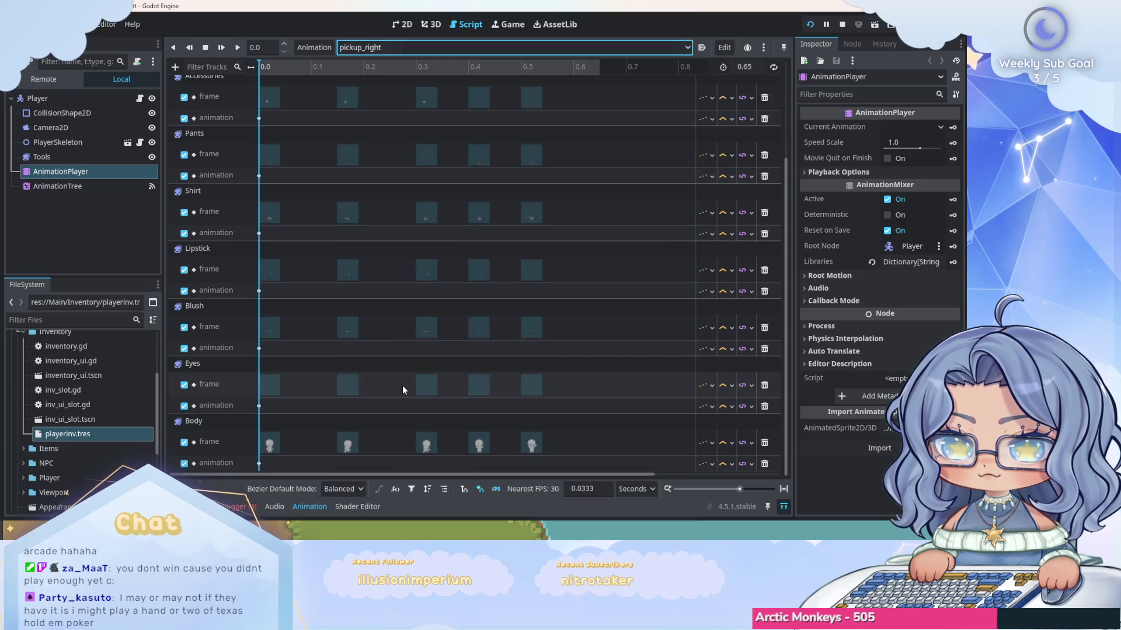
{"action": "left_click", "coordinate": [176, 67]}
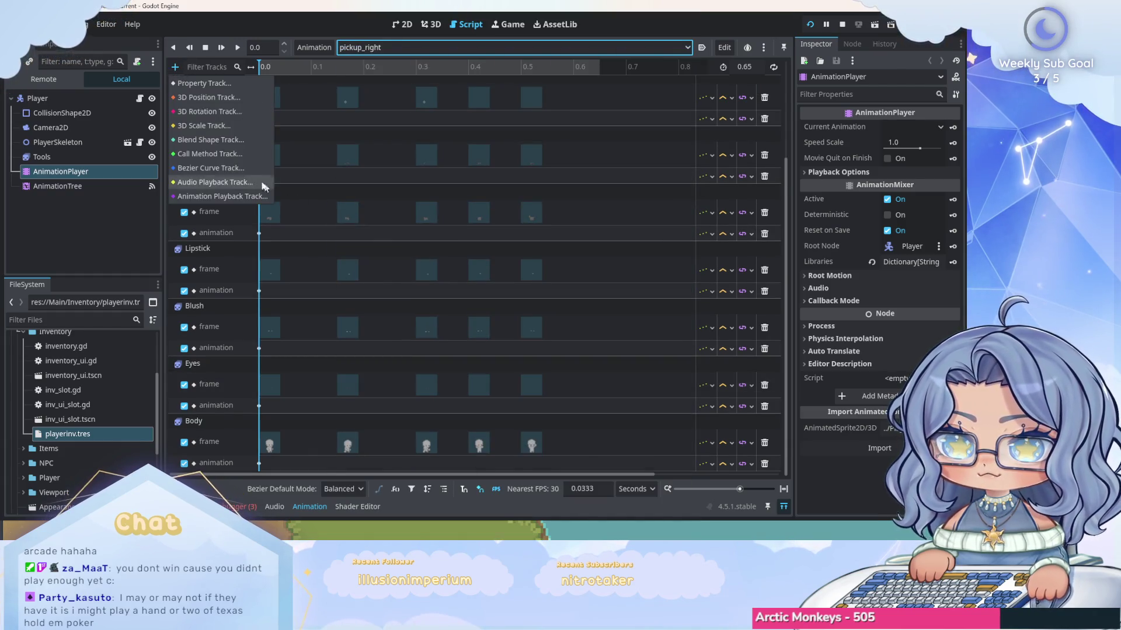
{"action": "left_click", "coordinate": [236, 156]}
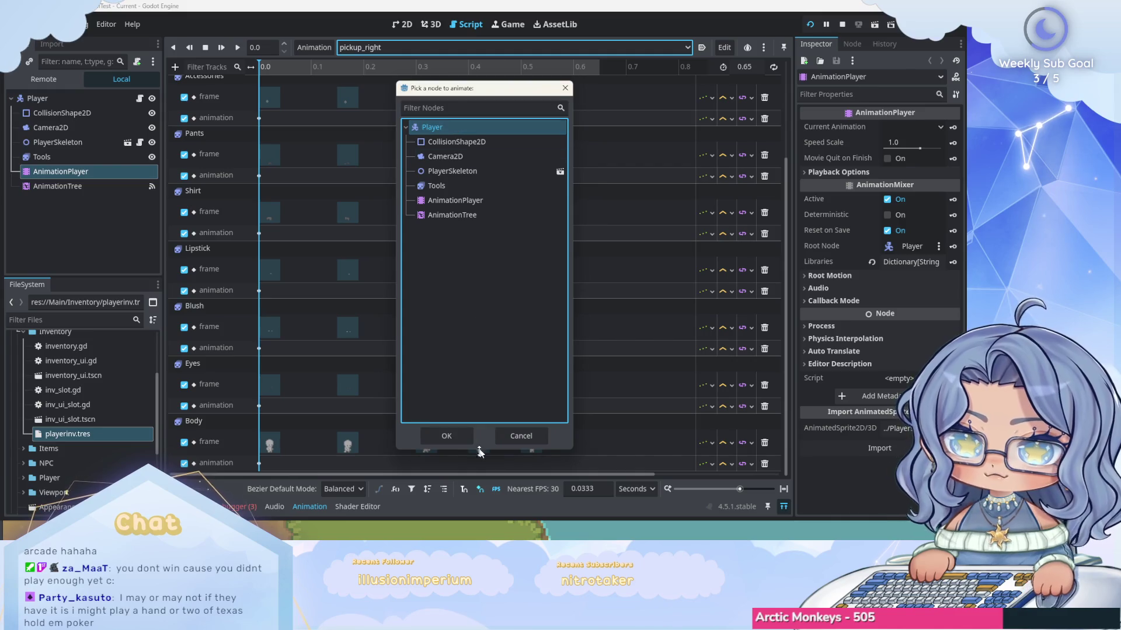
{"action": "left_click", "coordinate": [459, 436]}
{"action": "left_click", "coordinate": [417, 68]}
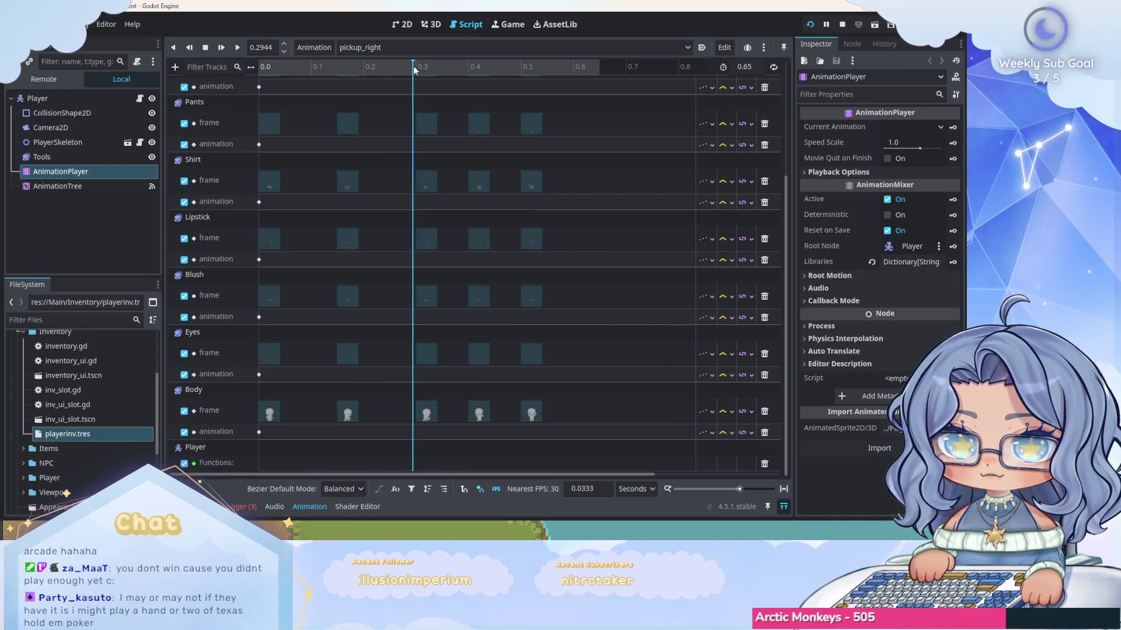
{"action": "key", "text": "BackSpace"}
{"action": "key", "text": "BackSpace"}
{"action": "type", "text": "0.3"}
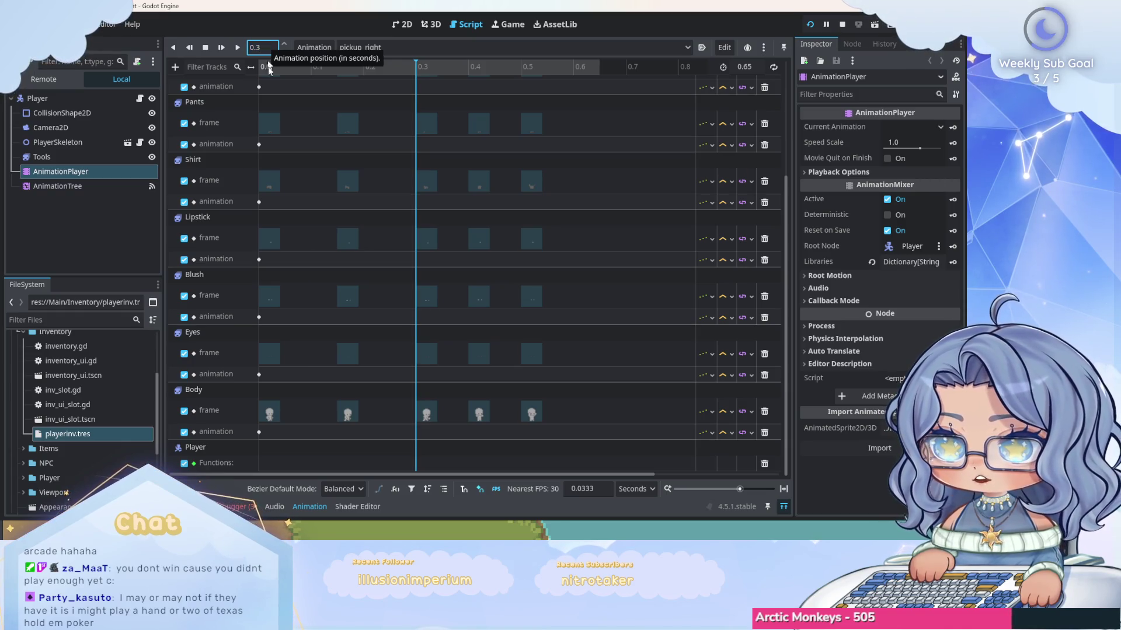
{"action": "right_click", "coordinate": [415, 462]}
{"action": "left_click", "coordinate": [437, 469]}
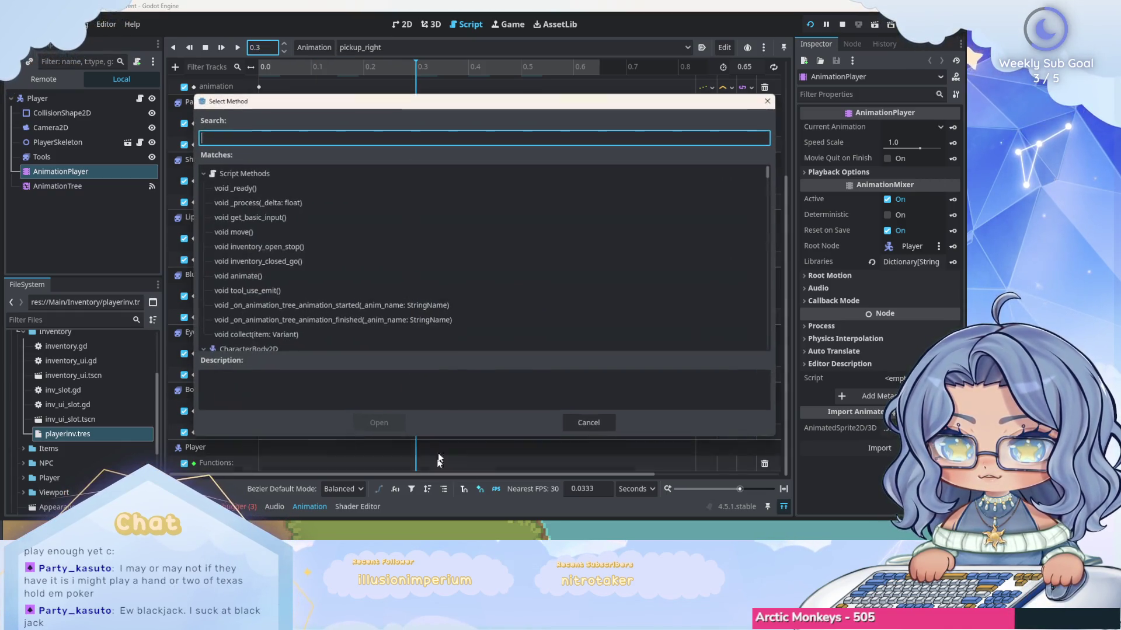
{"action": "left_click", "coordinate": [376, 290]}
{"action": "left_click", "coordinate": [380, 425]}
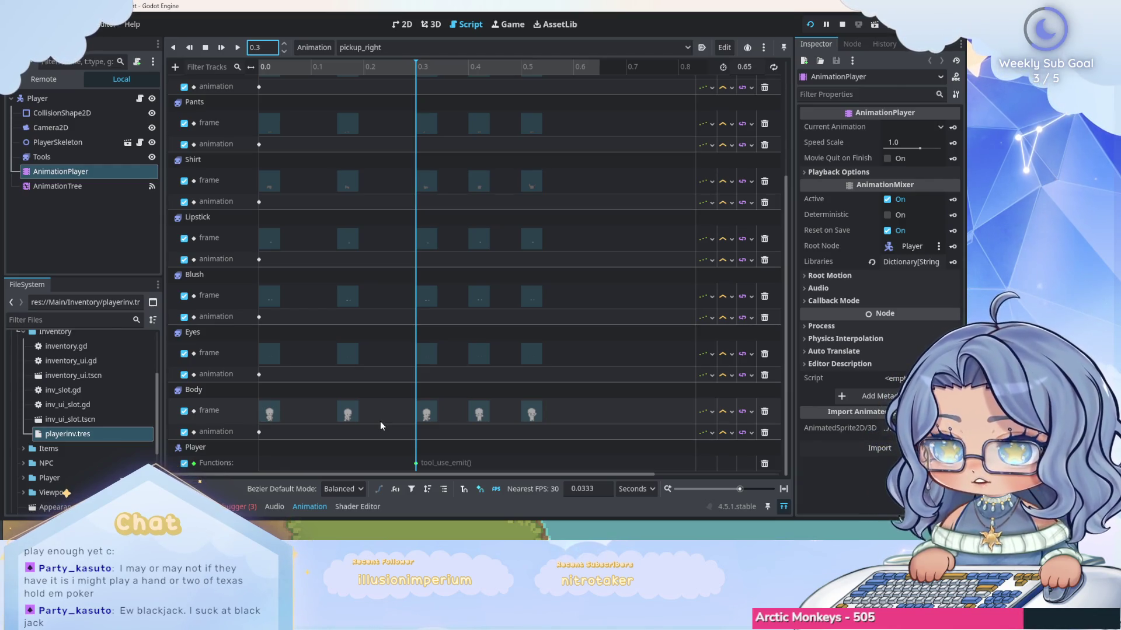
In pickup_up, add a Player method track calling tool_use_emit at 0.3 s.
{"action": "left_click", "coordinate": [387, 47]}
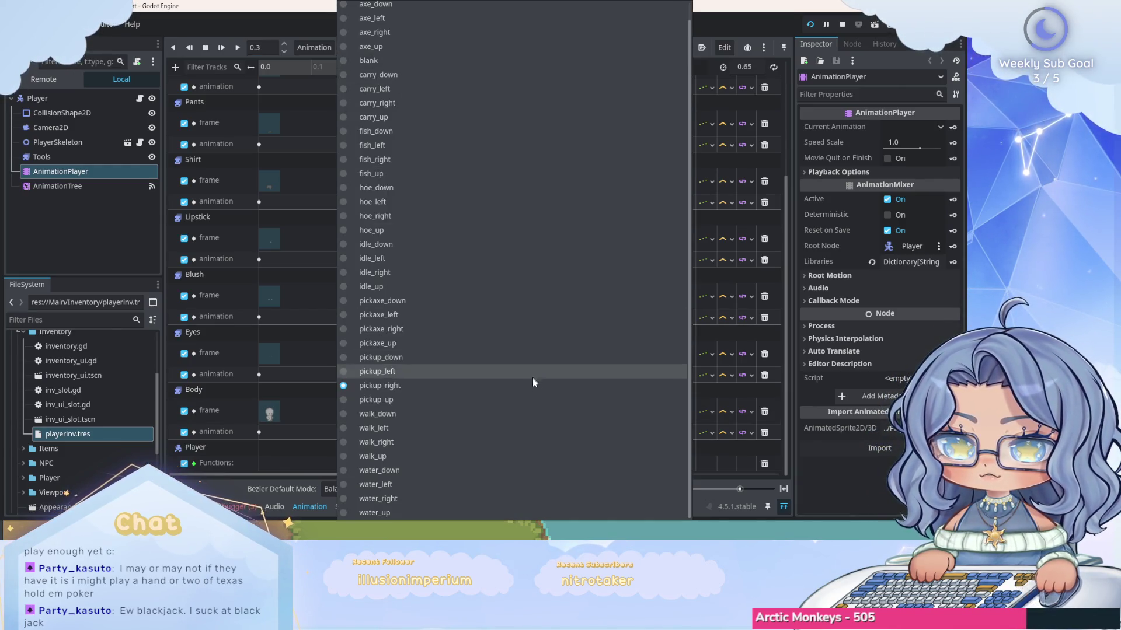
{"action": "left_click", "coordinate": [532, 401]}
{"action": "left_click", "coordinate": [174, 67]}
{"action": "left_click", "coordinate": [233, 154]}
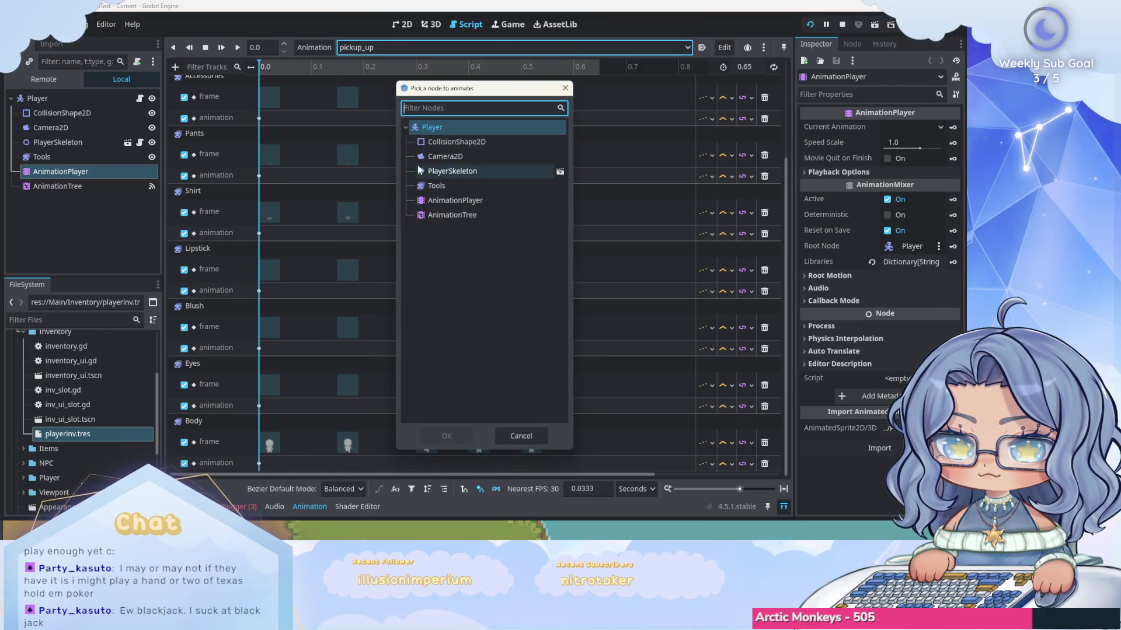
{"action": "left_click", "coordinate": [461, 438]}
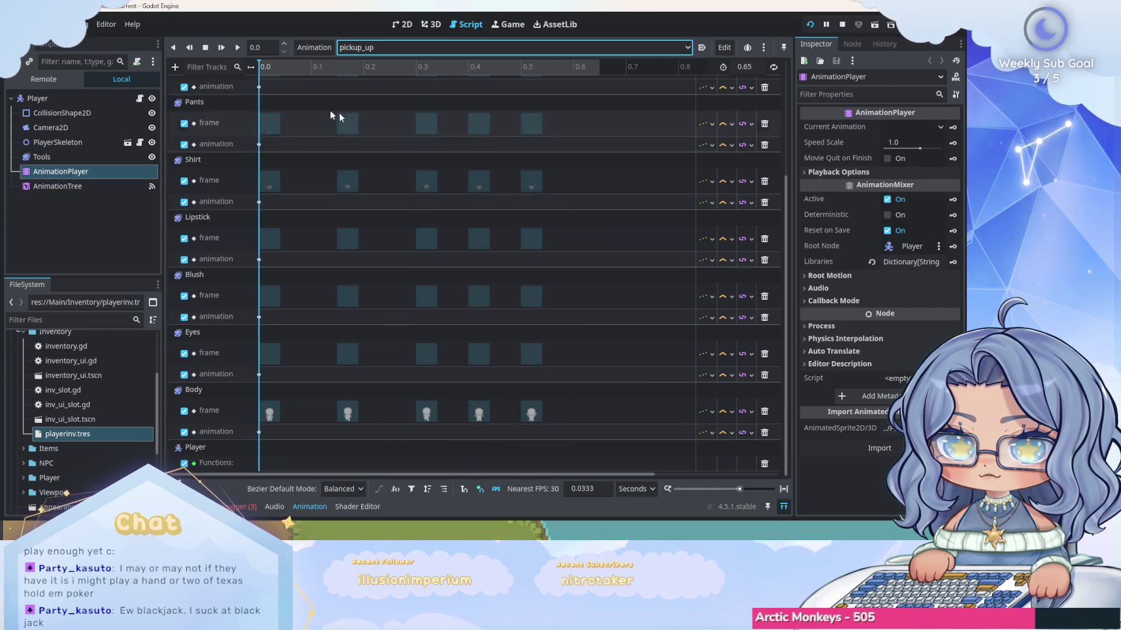
{"action": "left_click", "coordinate": [263, 47]}
{"action": "type", "text": "0.3"}
{"action": "key", "text": "Return"}
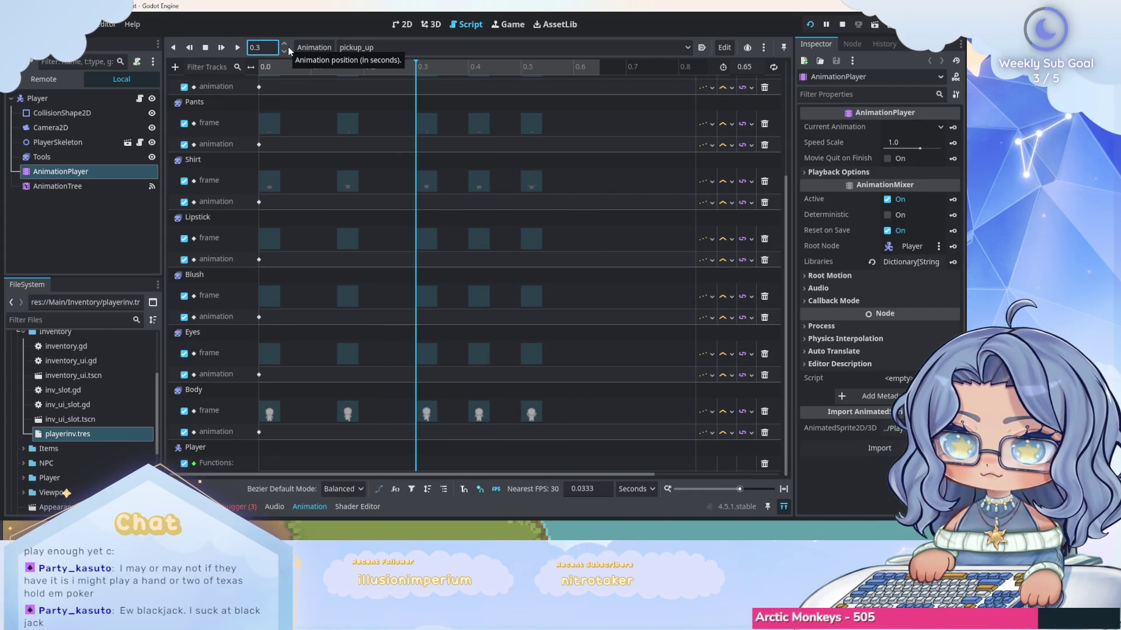
{"action": "right_click", "coordinate": [416, 464]}
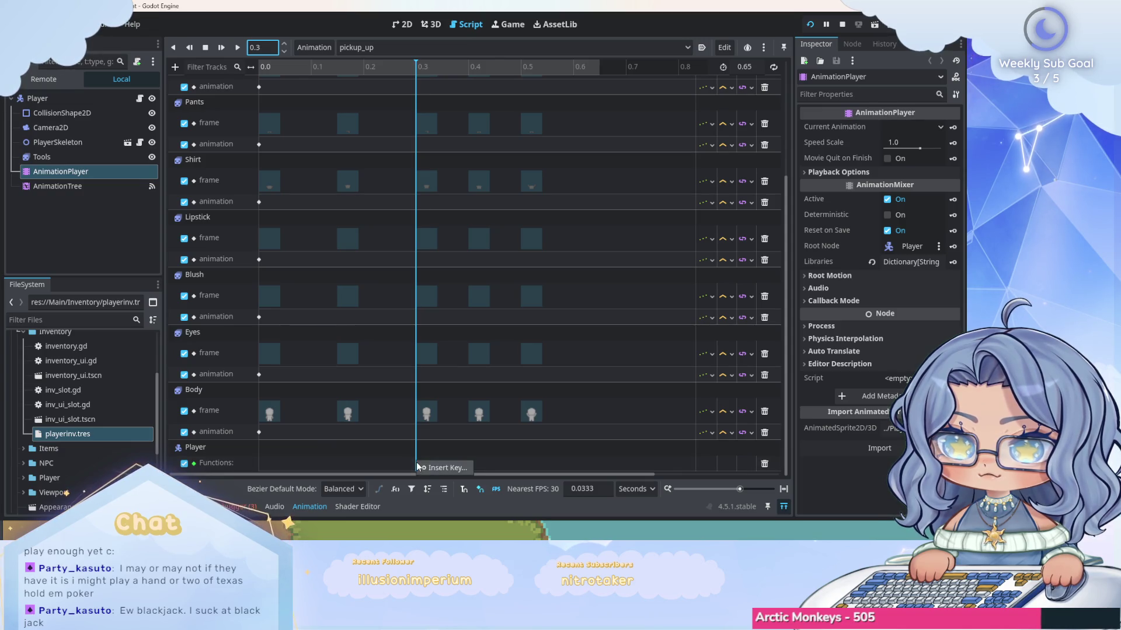
{"action": "left_click", "coordinate": [430, 469]}
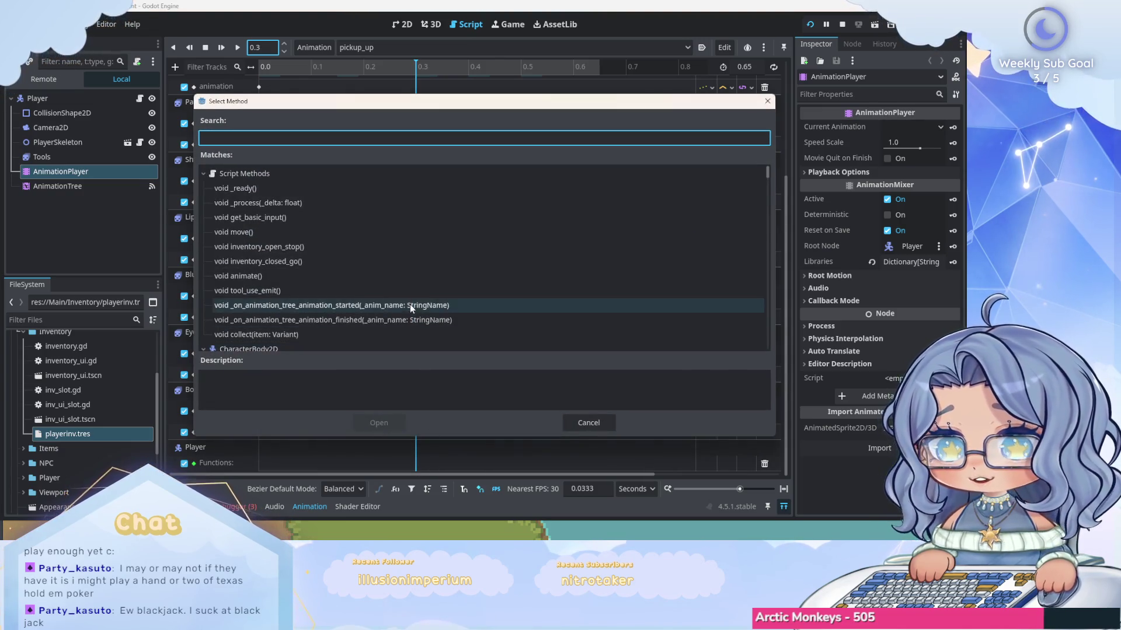
{"action": "left_click", "coordinate": [398, 290]}
{"action": "left_click", "coordinate": [392, 423]}
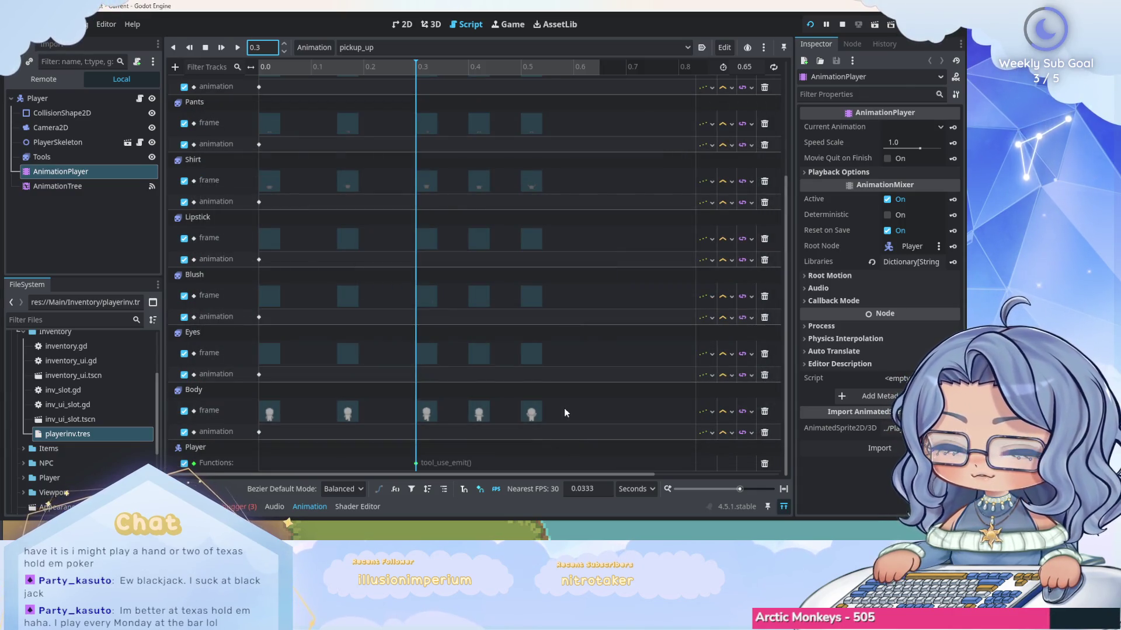
Keep pickup_up current and shrink the animation panel to show main.gd again.
{"action": "left_click", "coordinate": [474, 47]}
{"action": "left_click", "coordinate": [704, 39]}
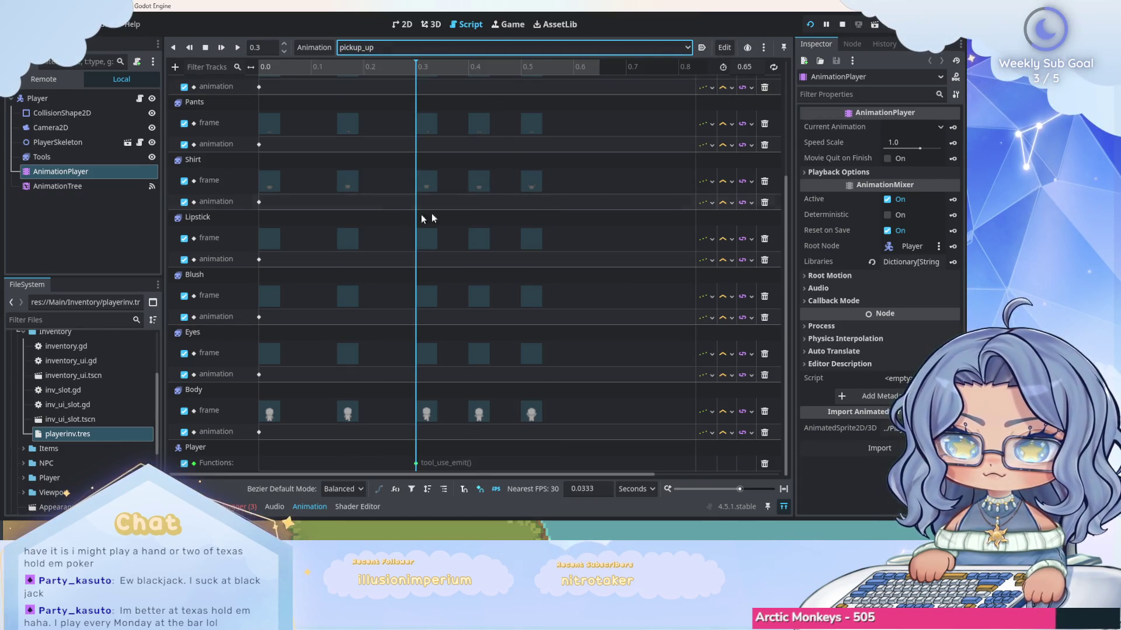
{"action": "left_click", "coordinate": [783, 507]}
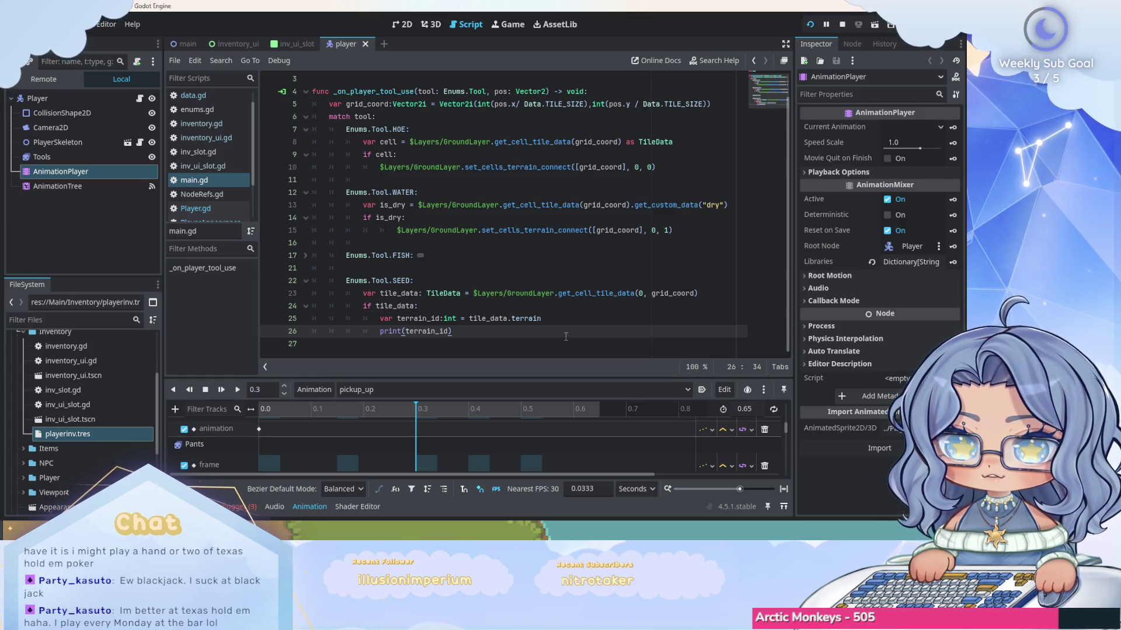
Run the game, use a tool, and inspect the get_cell_tile_data argument-count error.
{"action": "left_click", "coordinate": [809, 24]}
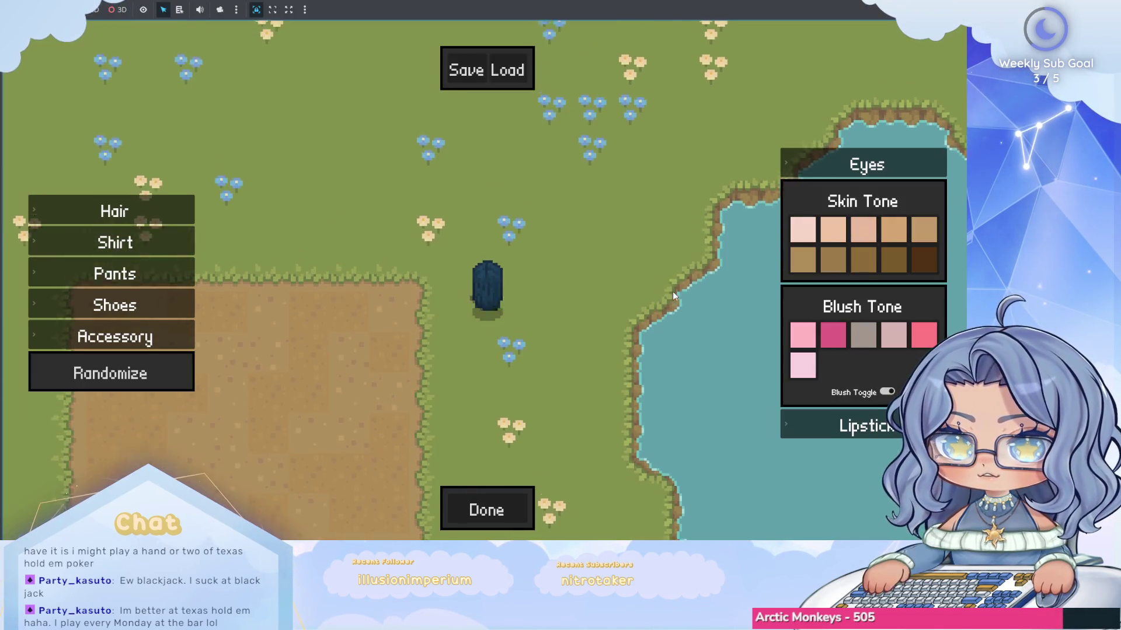
{"action": "key", "text": "Escape"}
{"action": "left_click", "coordinate": [674, 397]}
{"action": "left_click", "coordinate": [236, 379]}
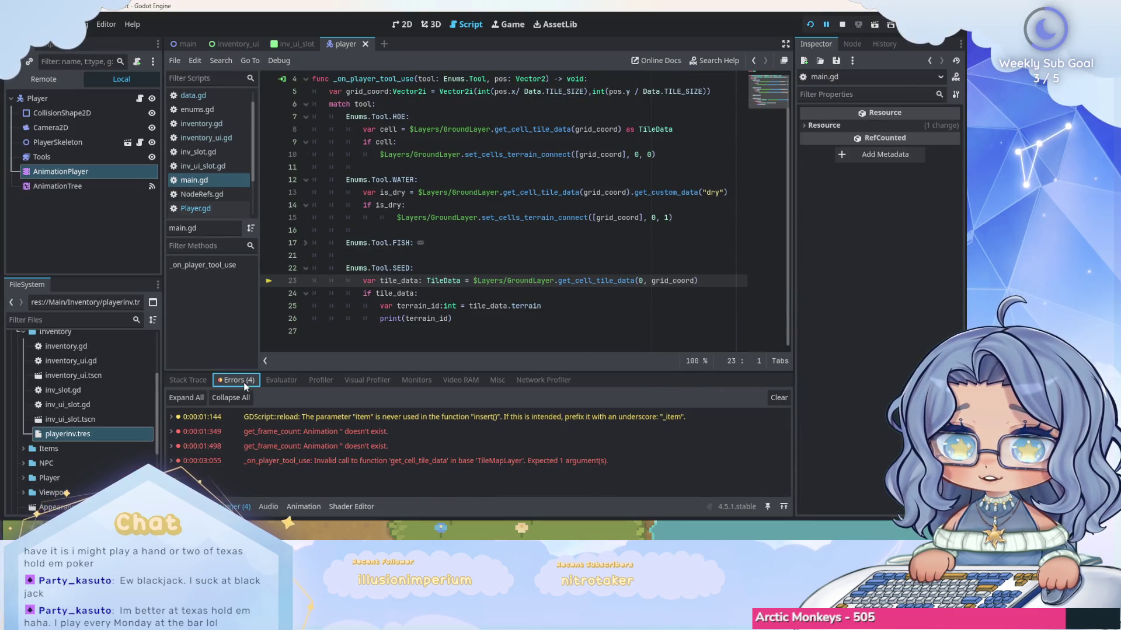
{"action": "left_click", "coordinate": [459, 461]}
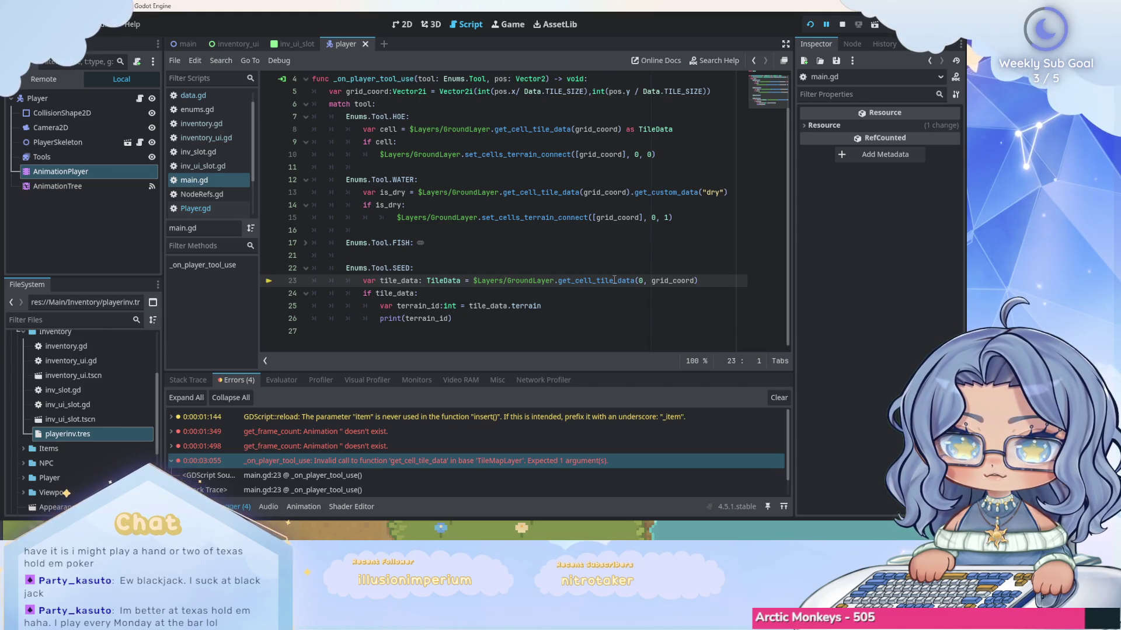
Remove the extra 0 argument from get_cell_tile_data on line 23 and rerun the game.
{"action": "mouse_move", "coordinate": [656, 285]}
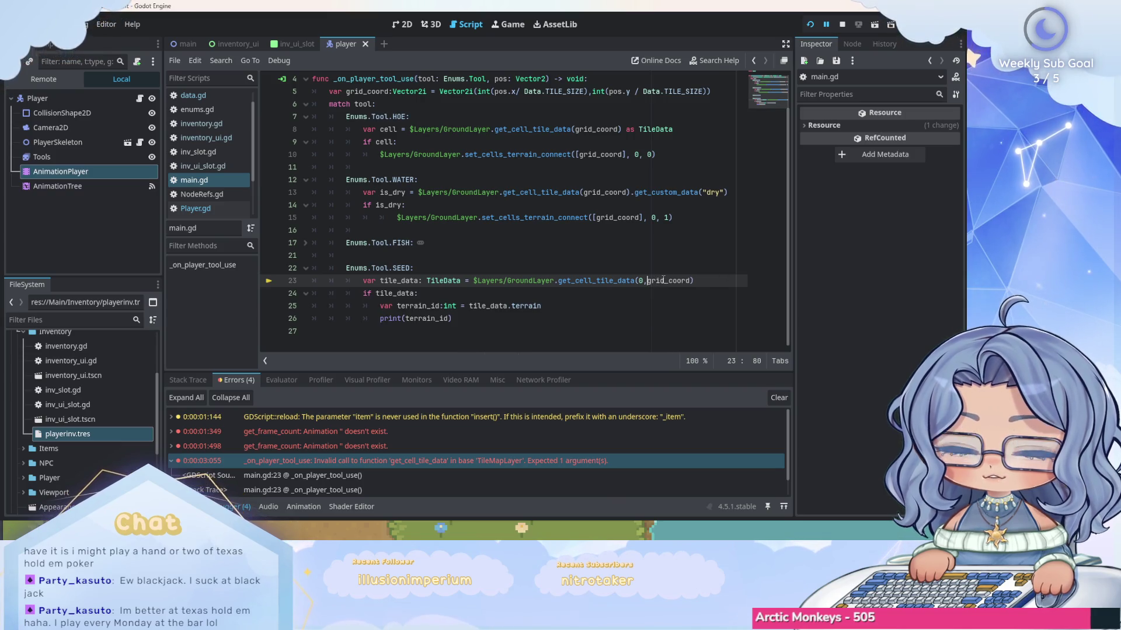
{"action": "left_click", "coordinate": [741, 280]}
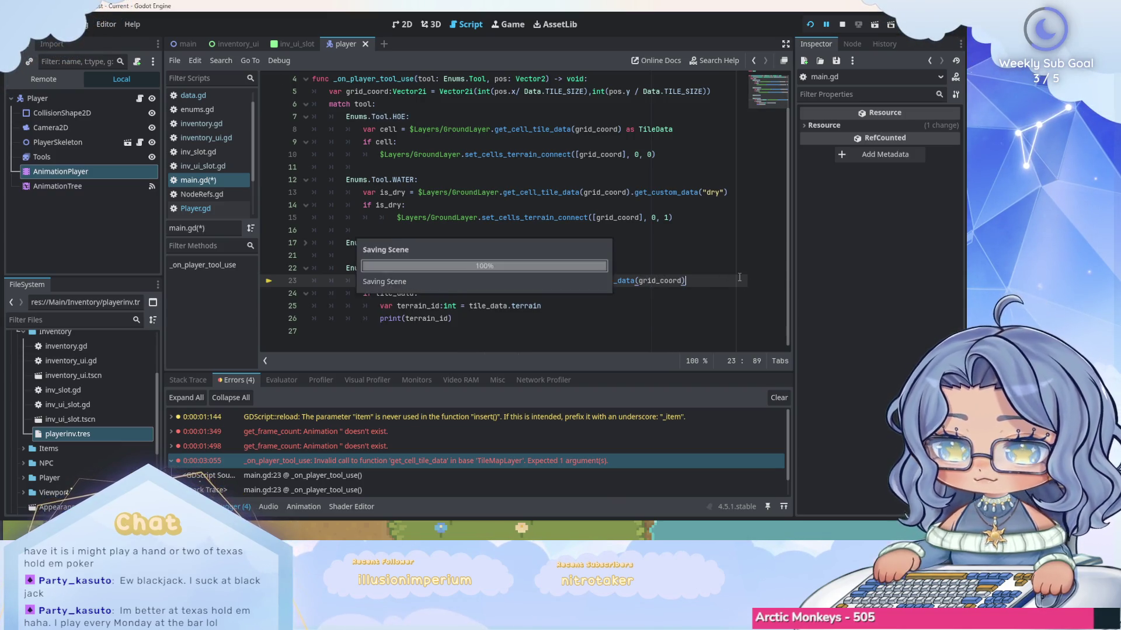
{"action": "left_click", "coordinate": [809, 27]}
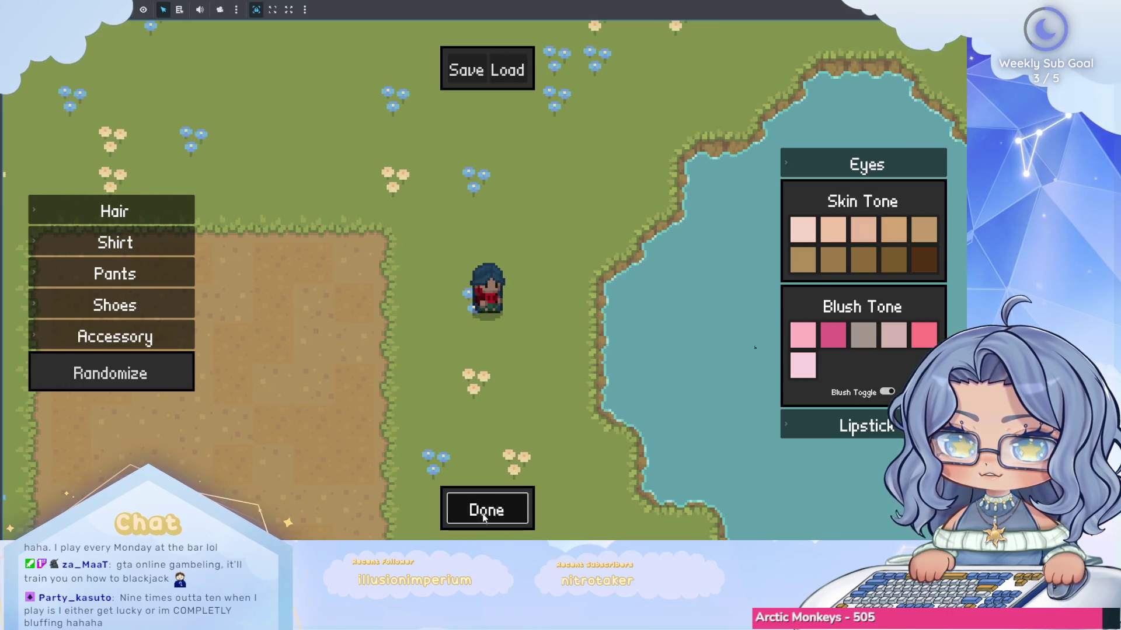
Skip character creation, walk south to seed, stop the game, and read terrain ID 2.
{"action": "key", "text": "Escape"}
{"action": "key", "text": "Down"}
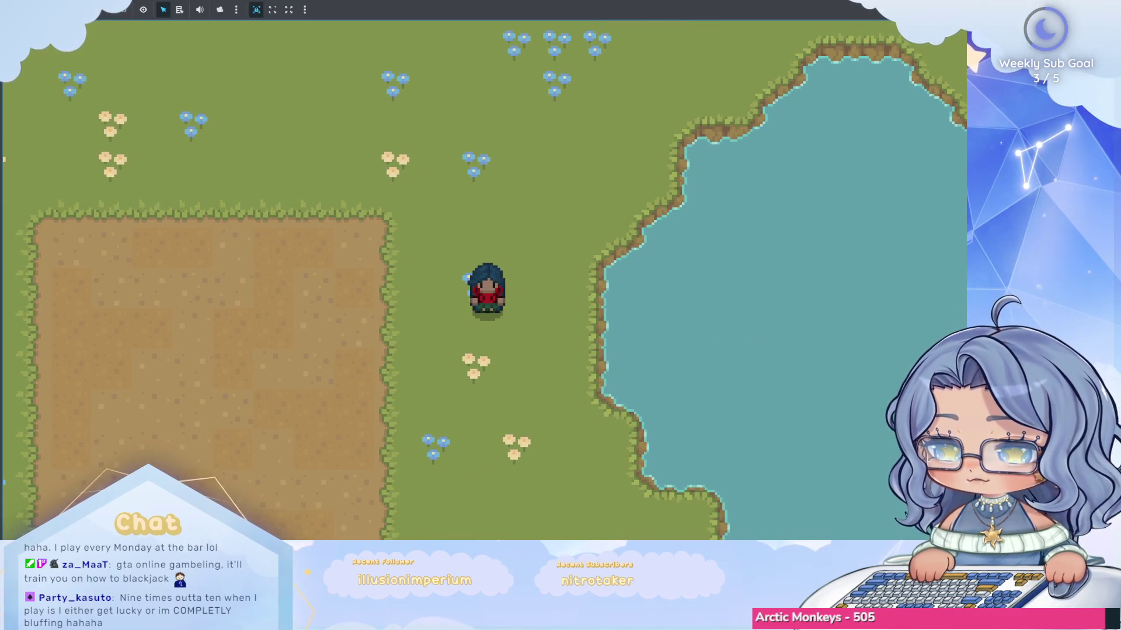
{"action": "key", "text": "F8"}
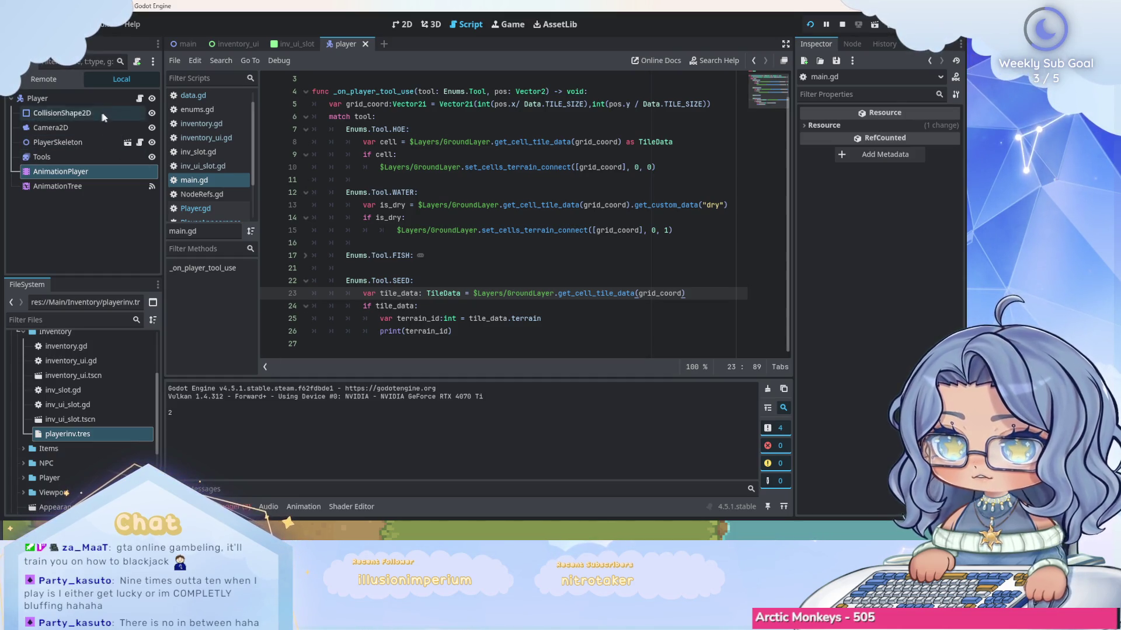
{"action": "left_click", "coordinate": [174, 43]}
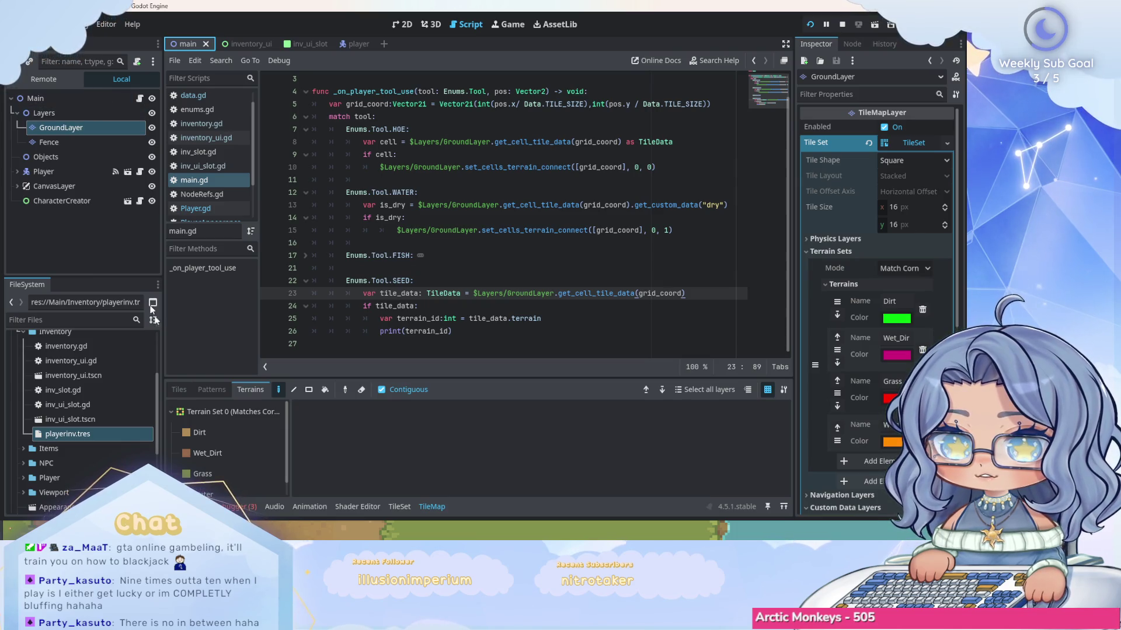
Inspect the GroundLayer terrains Dirt, Wet_Dirt, Grass and Water, then collapse the TileMap panel.
{"action": "scroll", "coordinate": [244, 441], "scroll_direction": "down", "scroll_amount": 1}
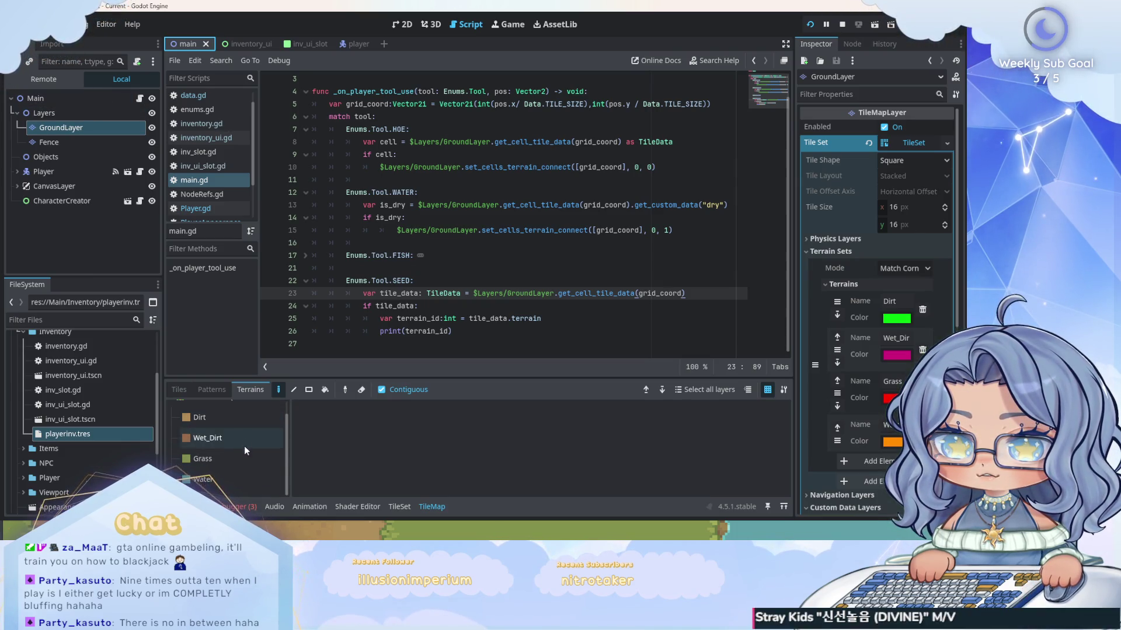
{"action": "left_click", "coordinate": [245, 458]}
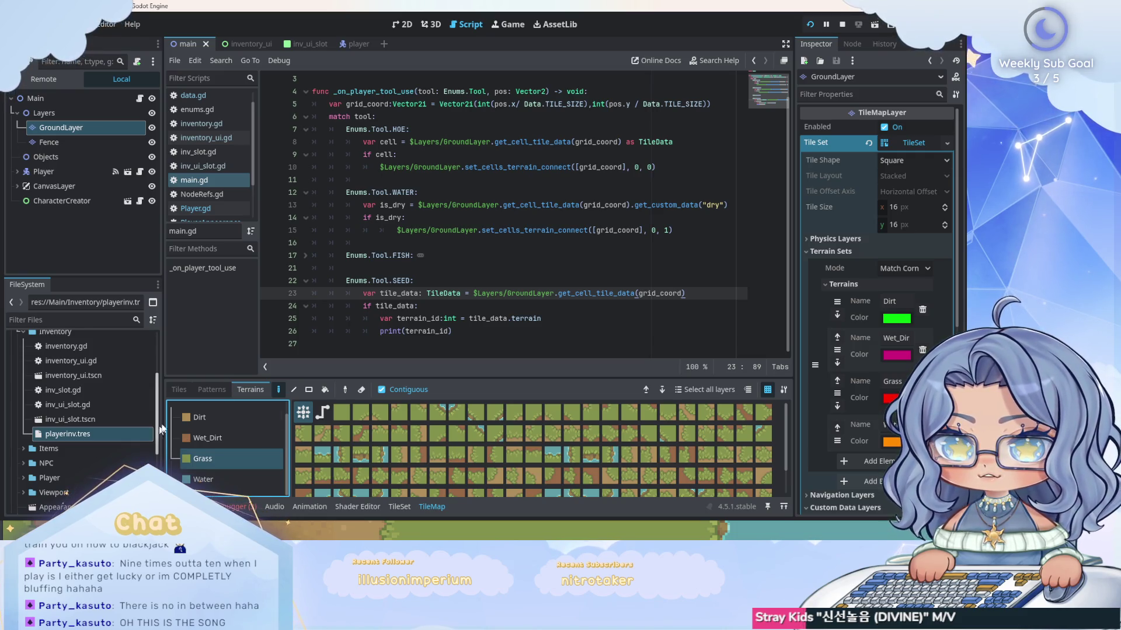
{"action": "left_click", "coordinate": [539, 329]}
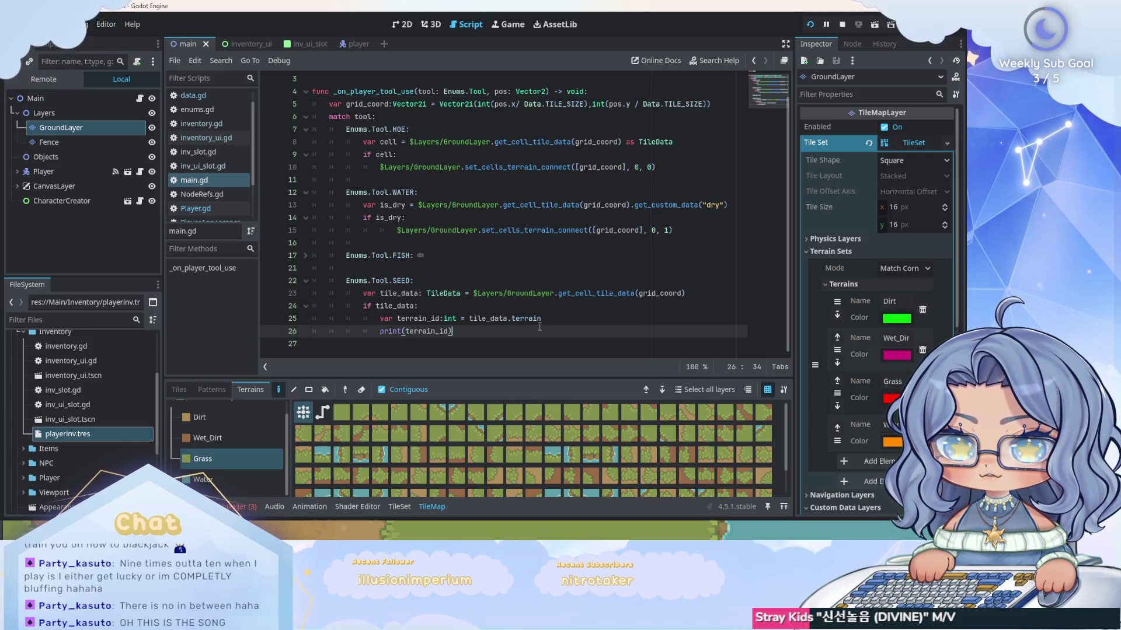
{"action": "left_click", "coordinate": [432, 506]}
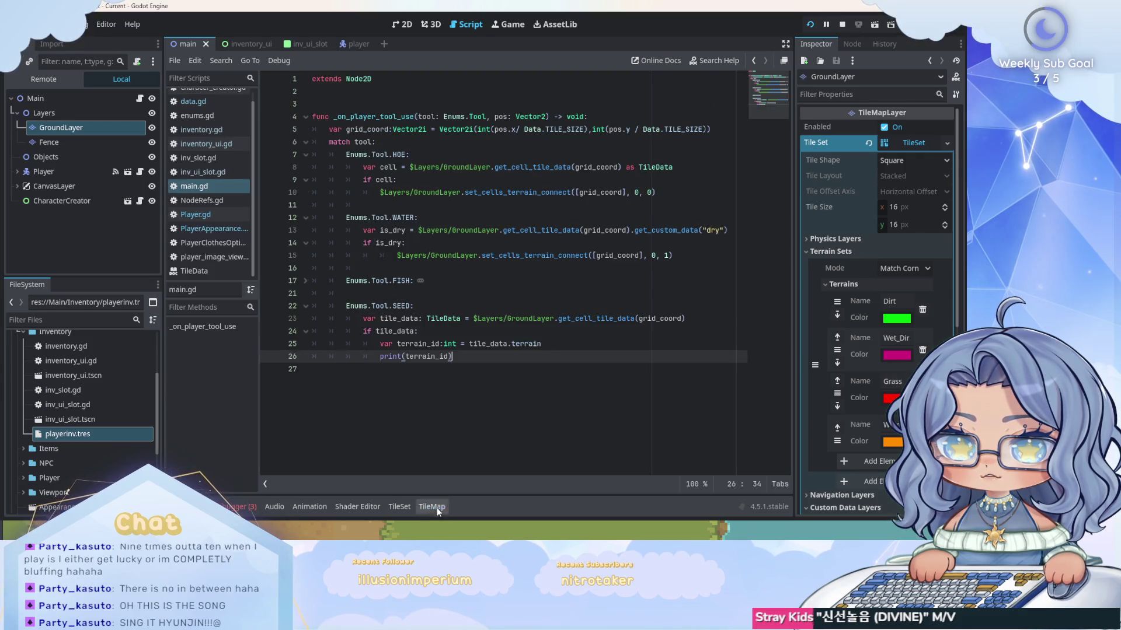
Replace print(terrain_id) with an 'if terrain_id 0 or 1:' check in the SEED case.
{"action": "mouse_move", "coordinate": [527, 347]}
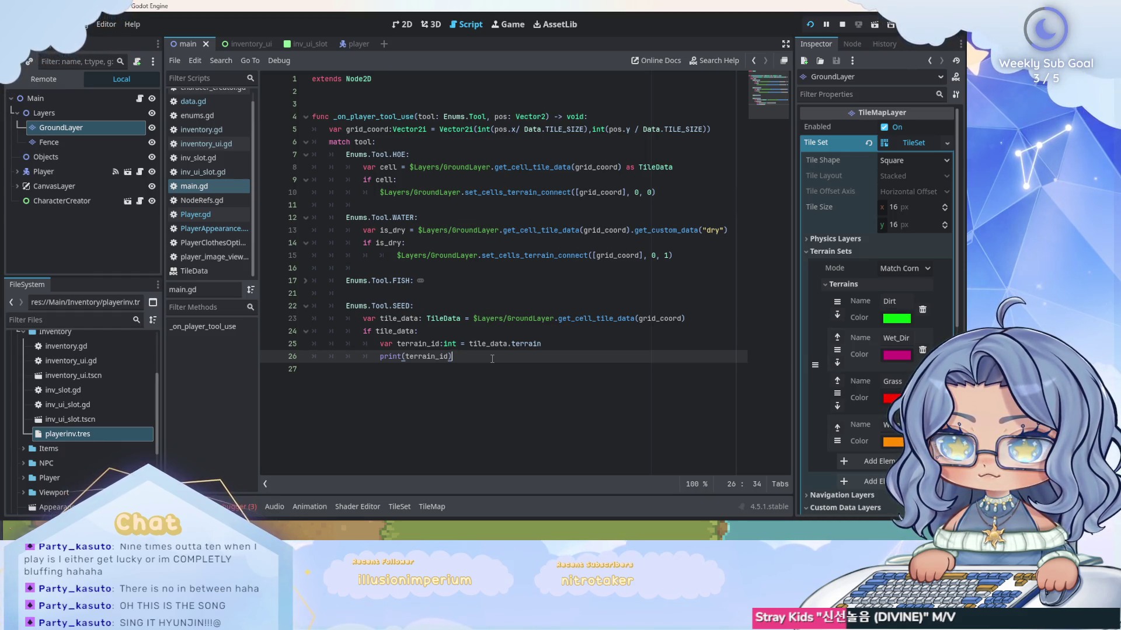
{"action": "left_click_drag", "start_coordinate": [471, 360], "coordinate": [382, 362]}
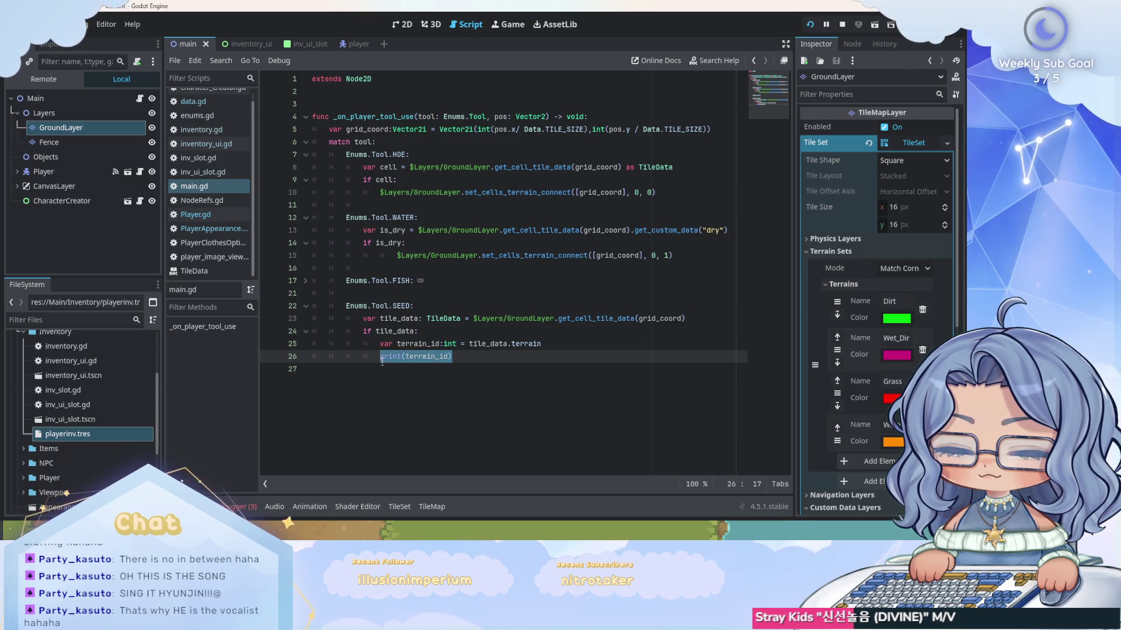
{"action": "mouse_move", "coordinate": [382, 361]}
{"action": "key", "text": "BackSpace"}
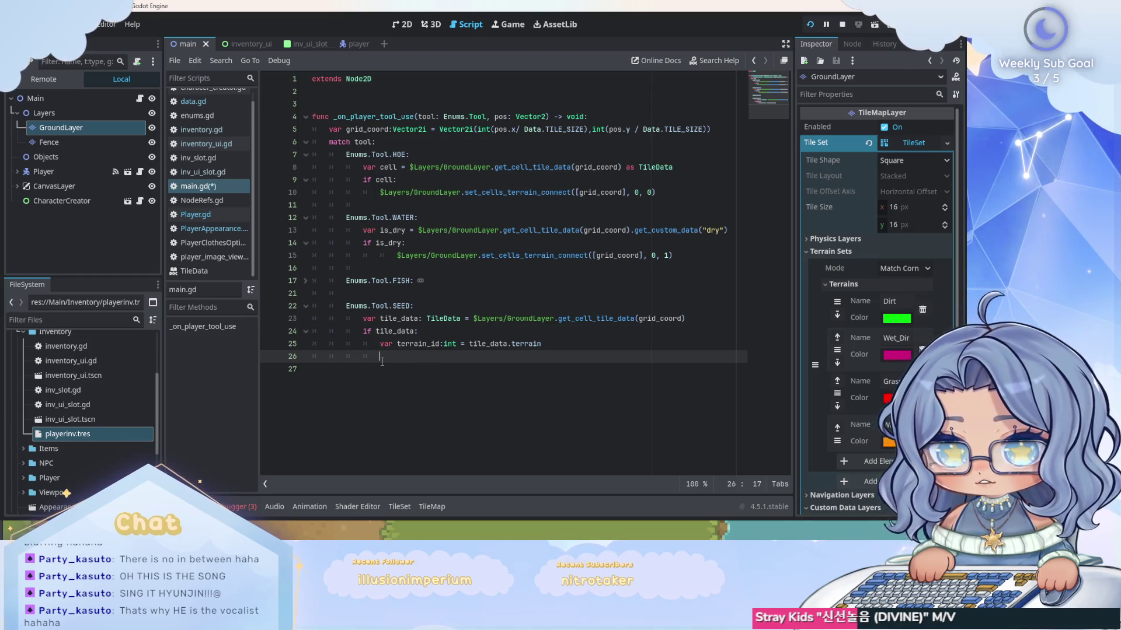
{"action": "type", "text": "ifterrain"}
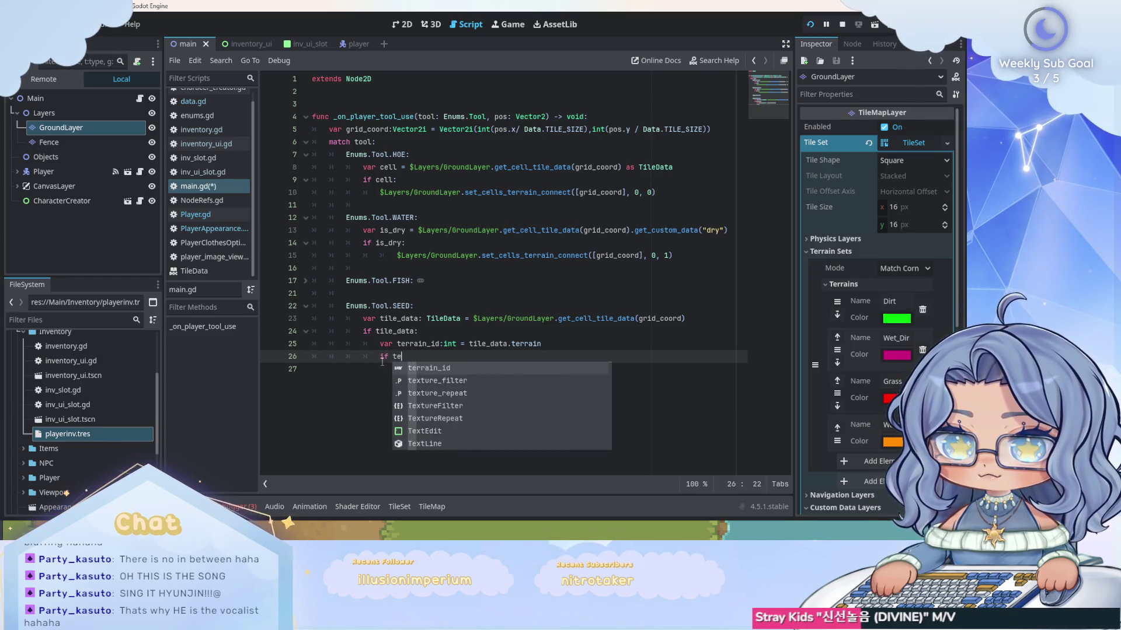
{"action": "key", "text": "BackSpace"}
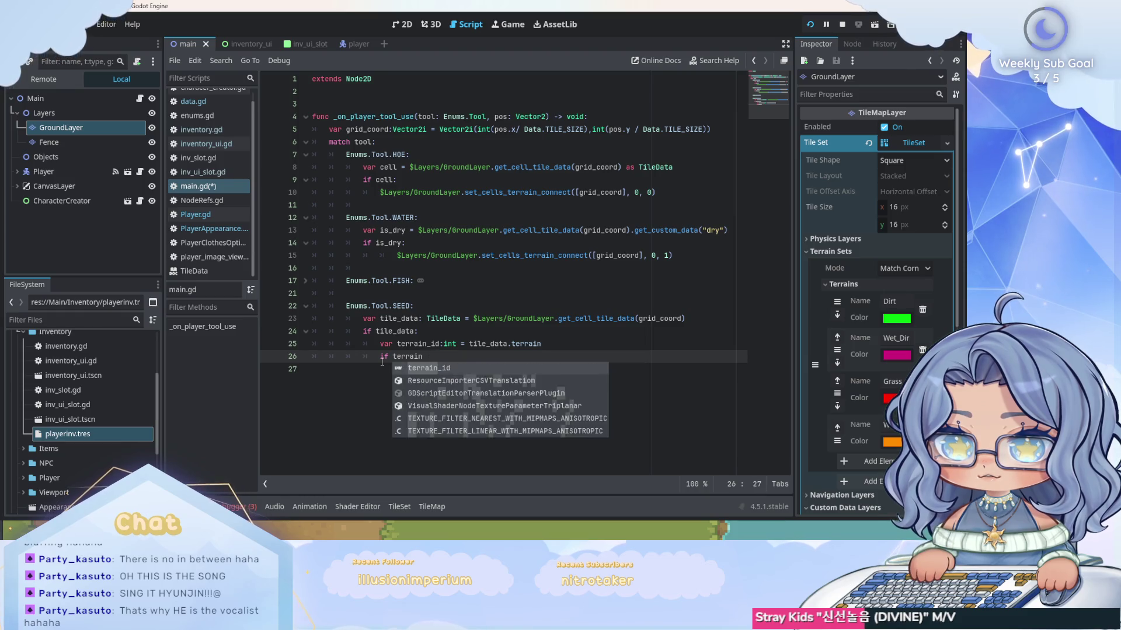
{"action": "type", "text": "_id not "}
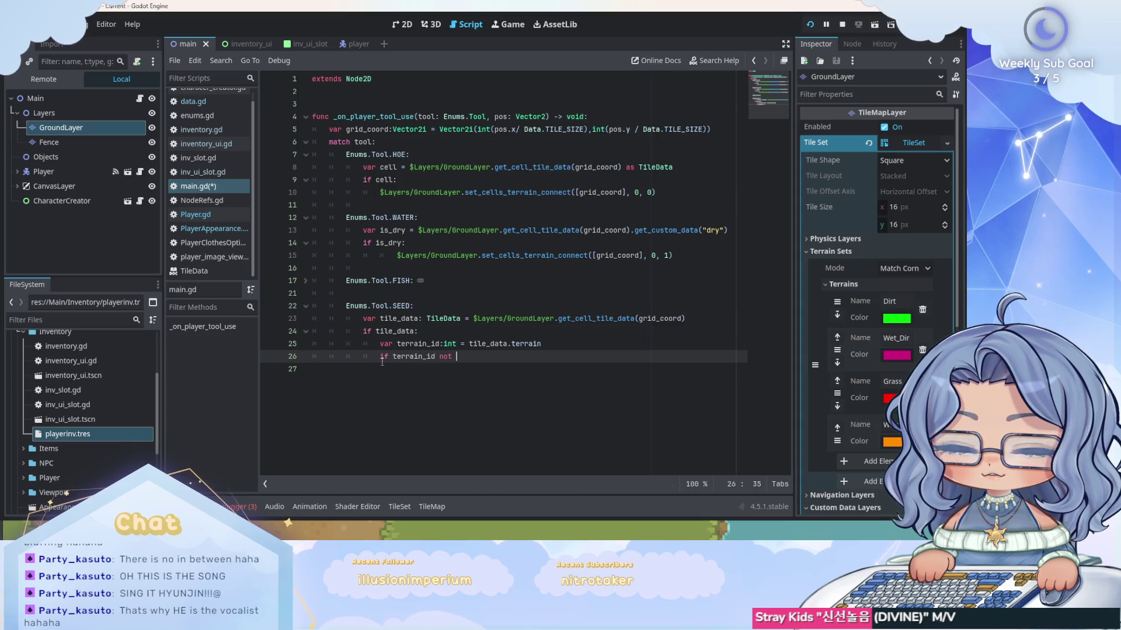
{"action": "type", "text": "1 or 2"}
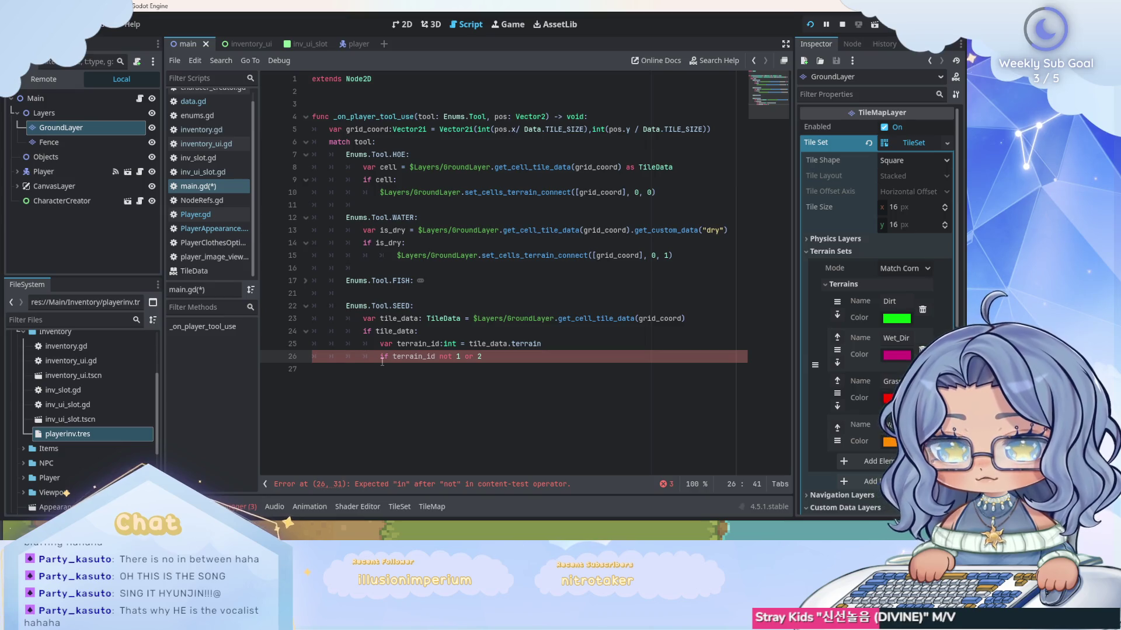
{"action": "type", "text": ":"}
{"action": "key", "text": "Return"}
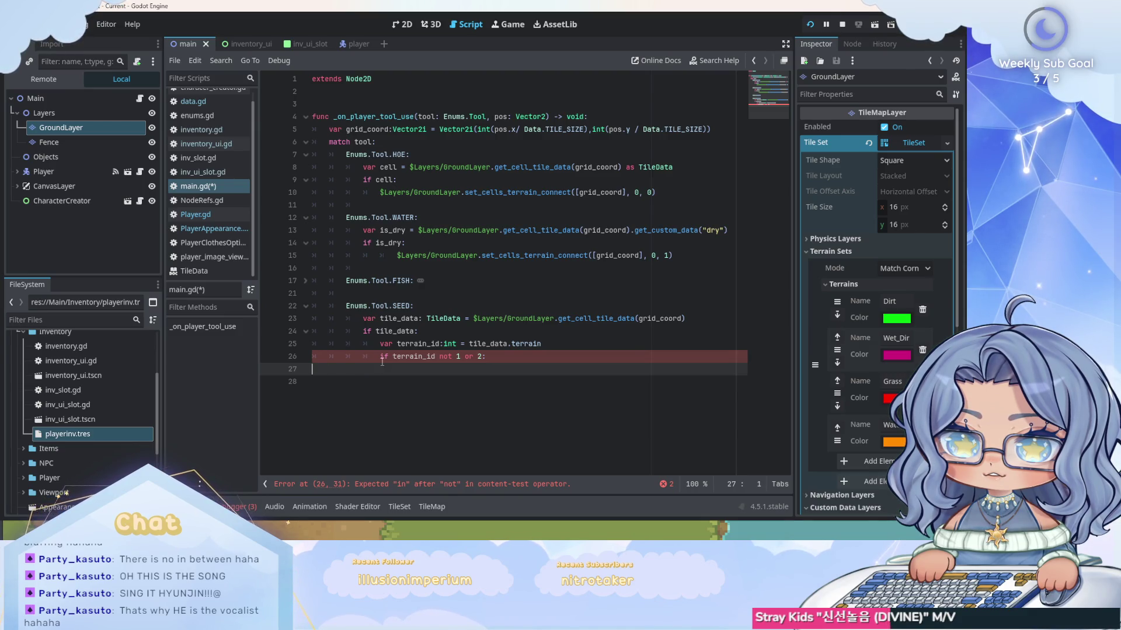
{"action": "key", "text": "BackSpace"}
{"action": "key", "text": "BackSpace"}
{"action": "key", "text": "BackSpace"}
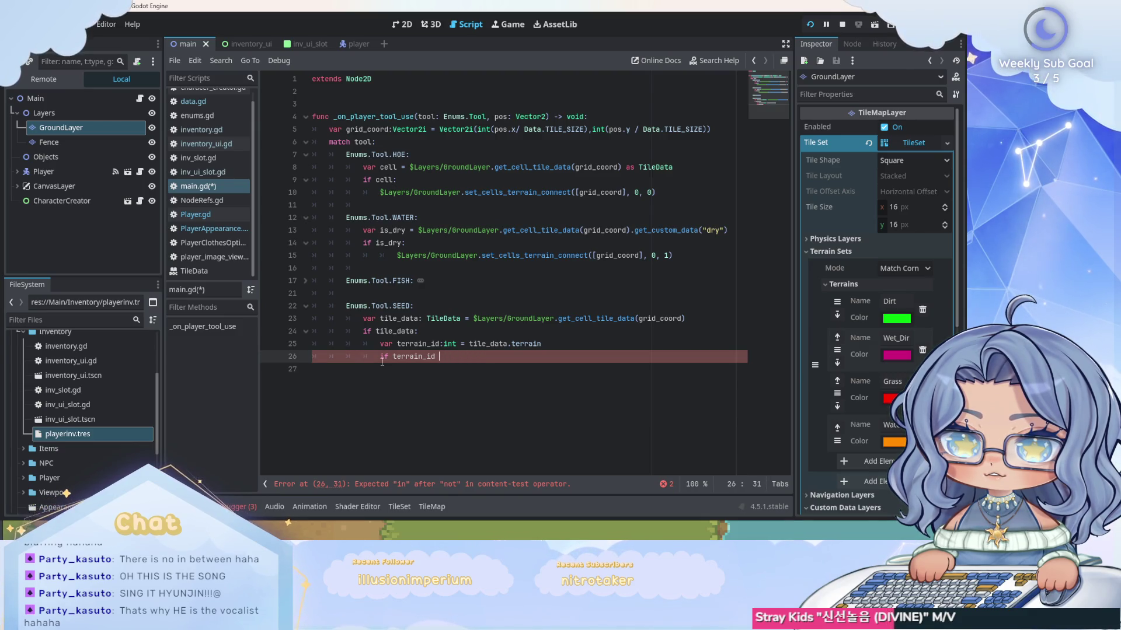
{"action": "type", "text": "1 "}
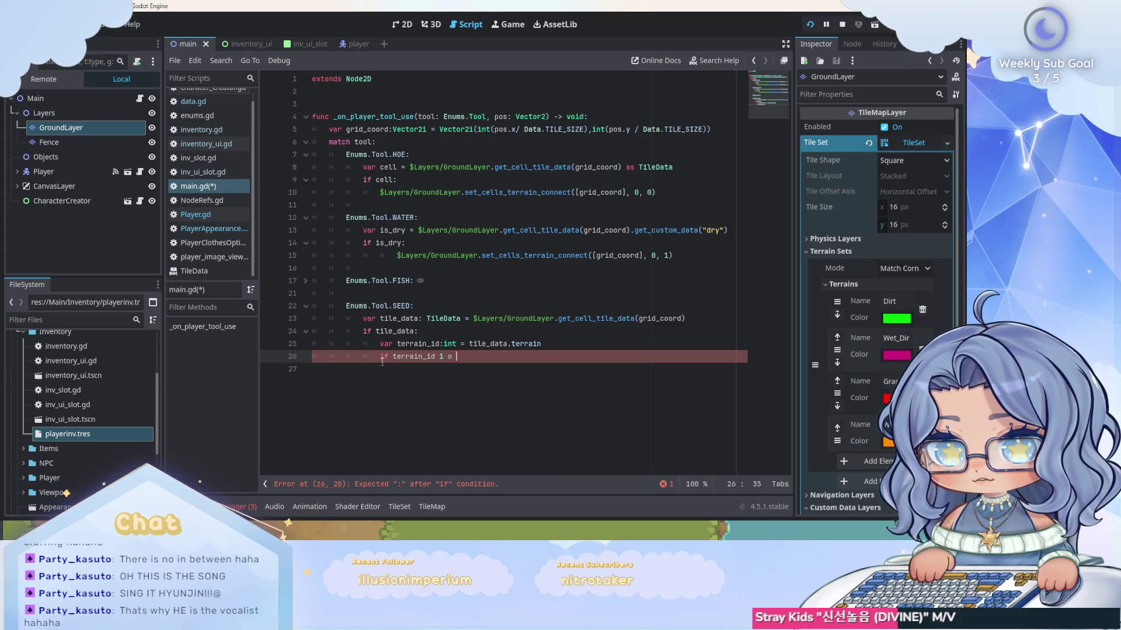
{"action": "type", "text": "or 2"}
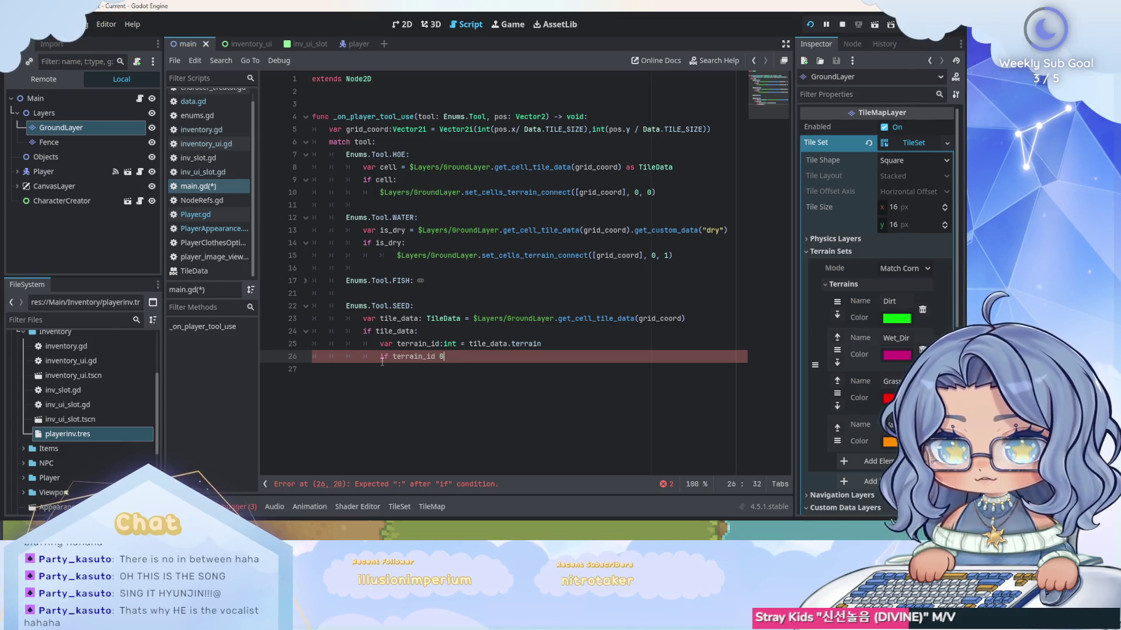
{"action": "type", "text": ":"}
{"action": "key", "text": "Return"}
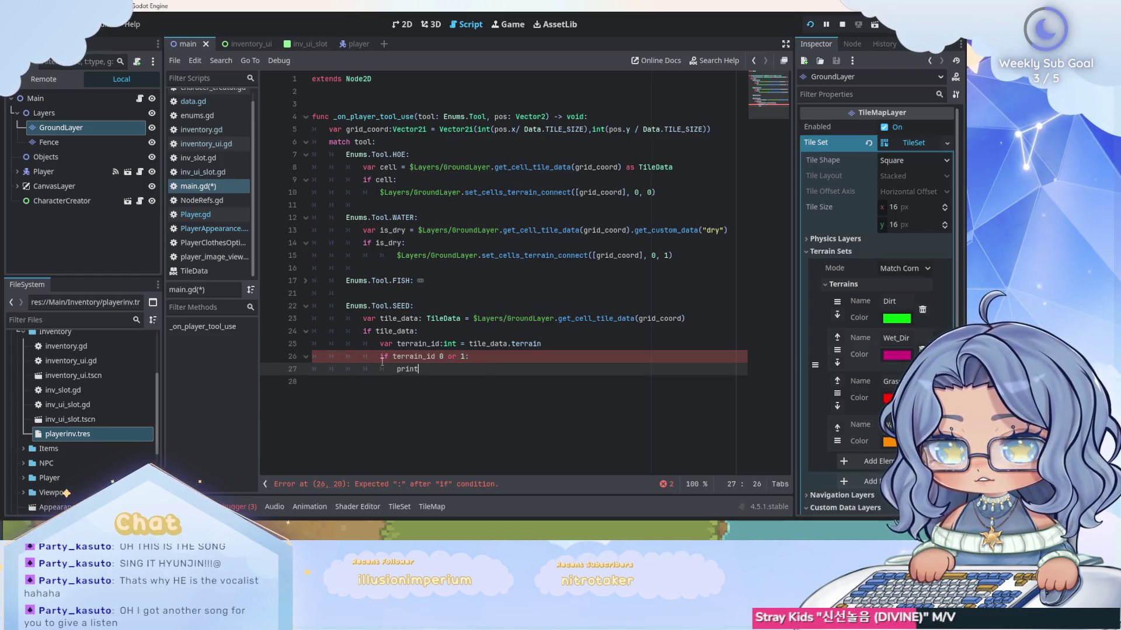
Add print("plant seed") under the terrain check and save main.gd.
{"action": "type", "text": "("}
{"action": "type", "text": "\"plant "}
{"action": "type", "text": "seed"}
{"action": "key", "text": "BackSpace"}
{"action": "type", "text": "ed"}
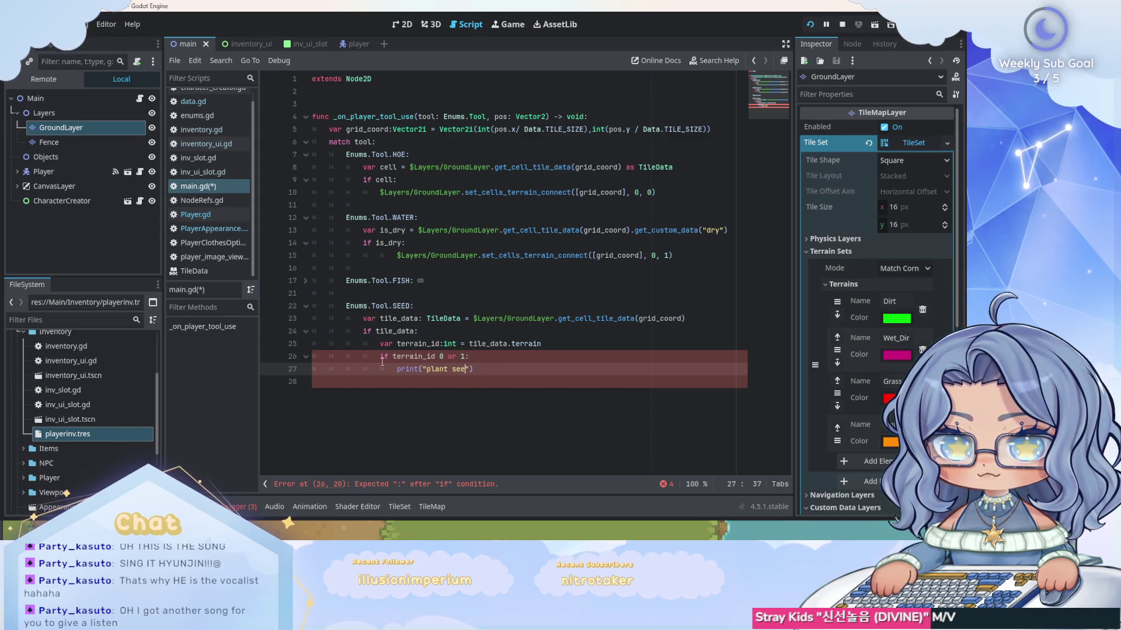
{"action": "left_click", "coordinate": [504, 370]}
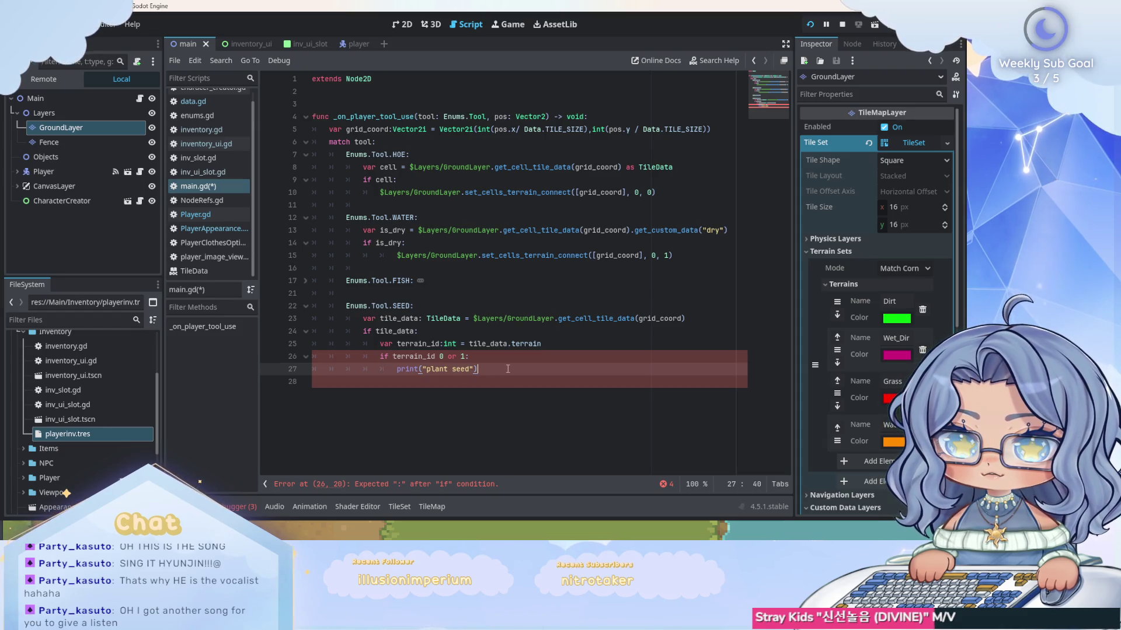
{"action": "key", "text": "ctrl+s"}
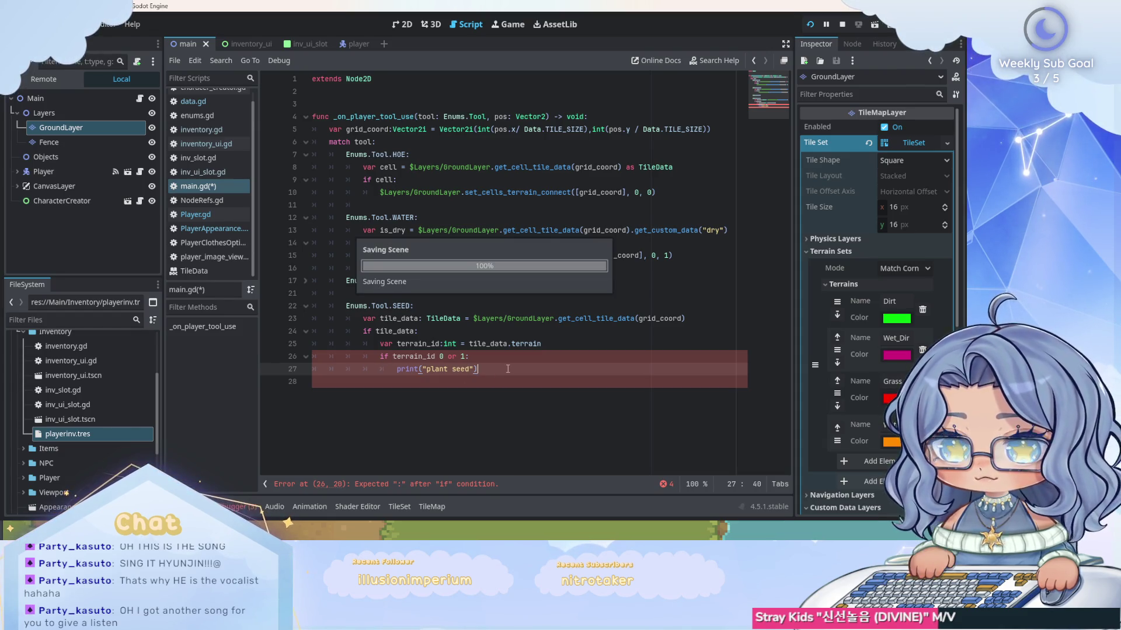
{"action": "left_click", "coordinate": [433, 486]}
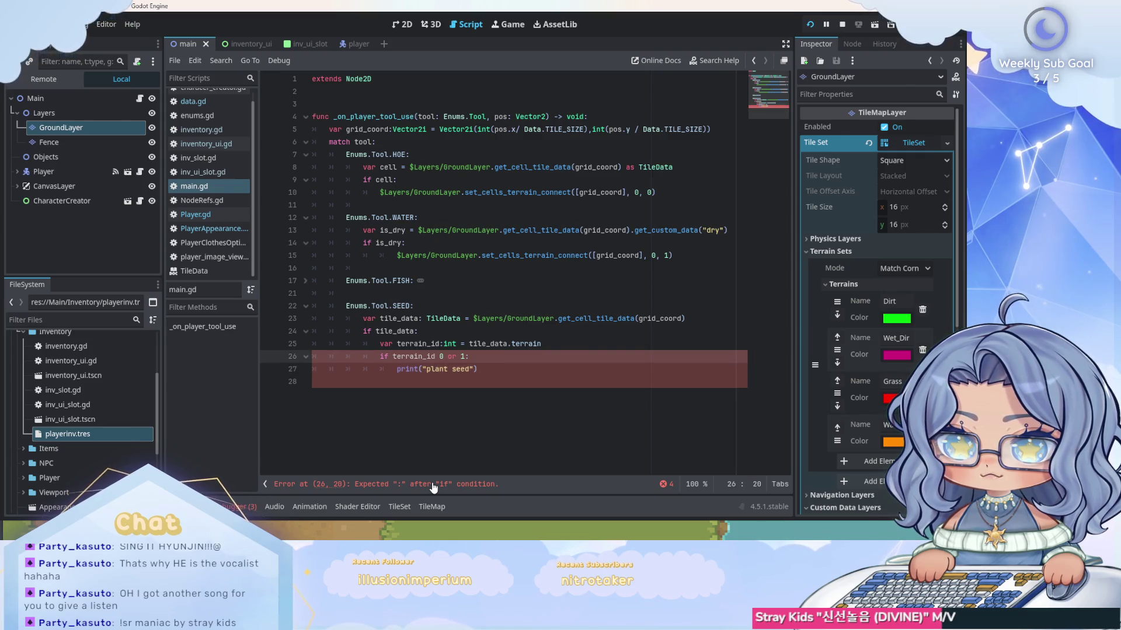
Correct the check to 'if terrain_id == 0 or 1:', save, and run the game.
{"action": "left_click", "coordinate": [492, 357]}
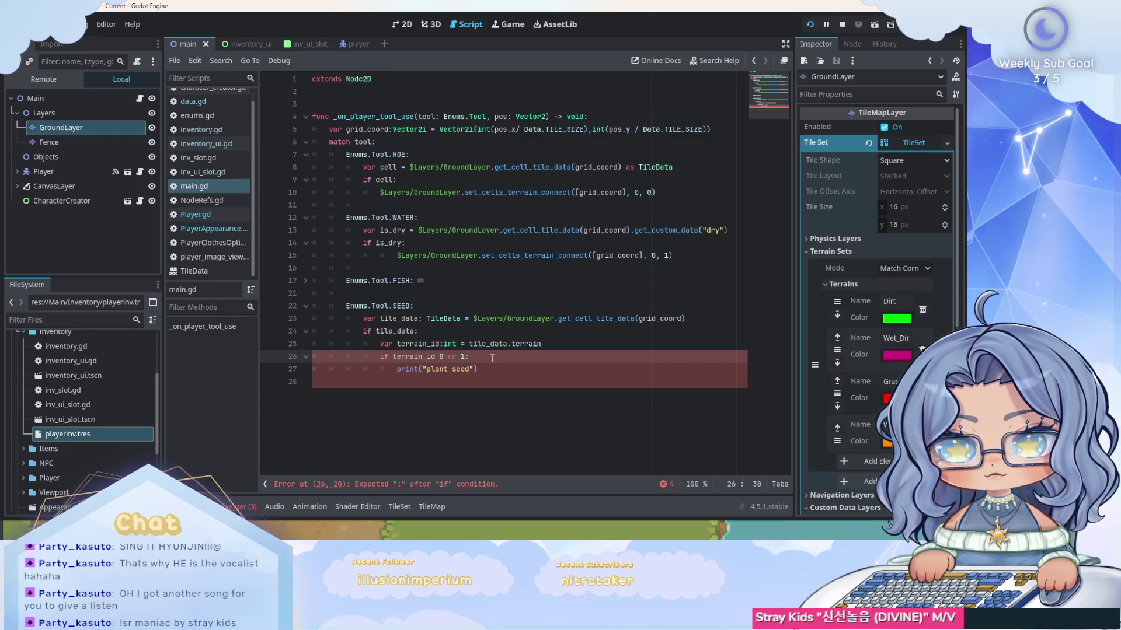
{"action": "left_click", "coordinate": [440, 357]}
{"action": "type", "text": "="}
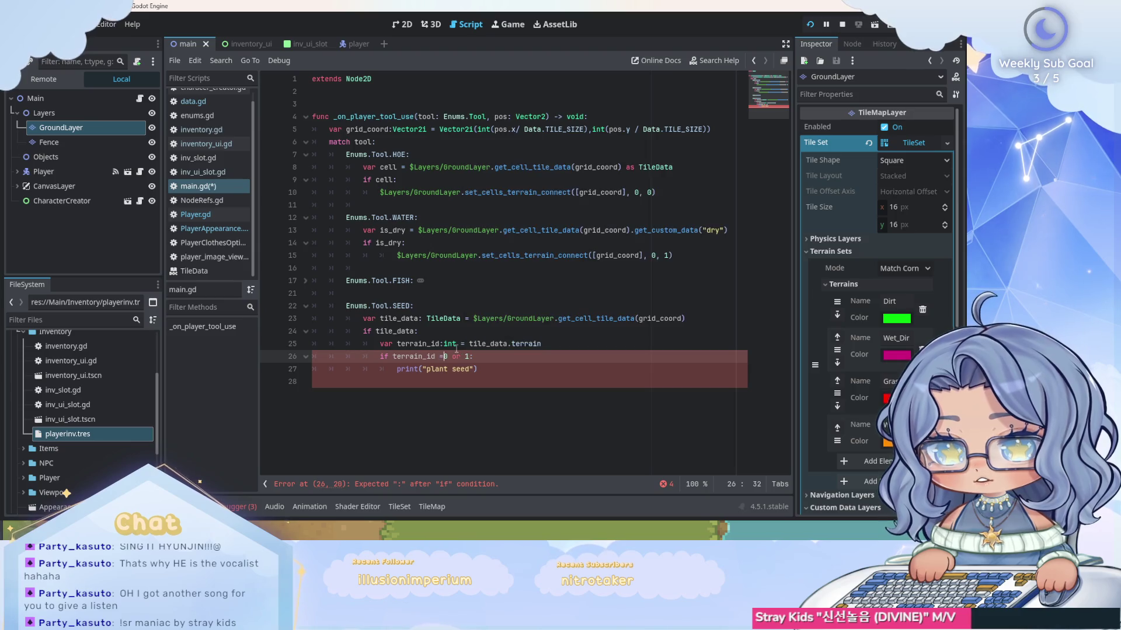
{"action": "type", "text": "="}
{"action": "left_click", "coordinate": [535, 373]}
{"action": "key", "text": "ctrl+s"}
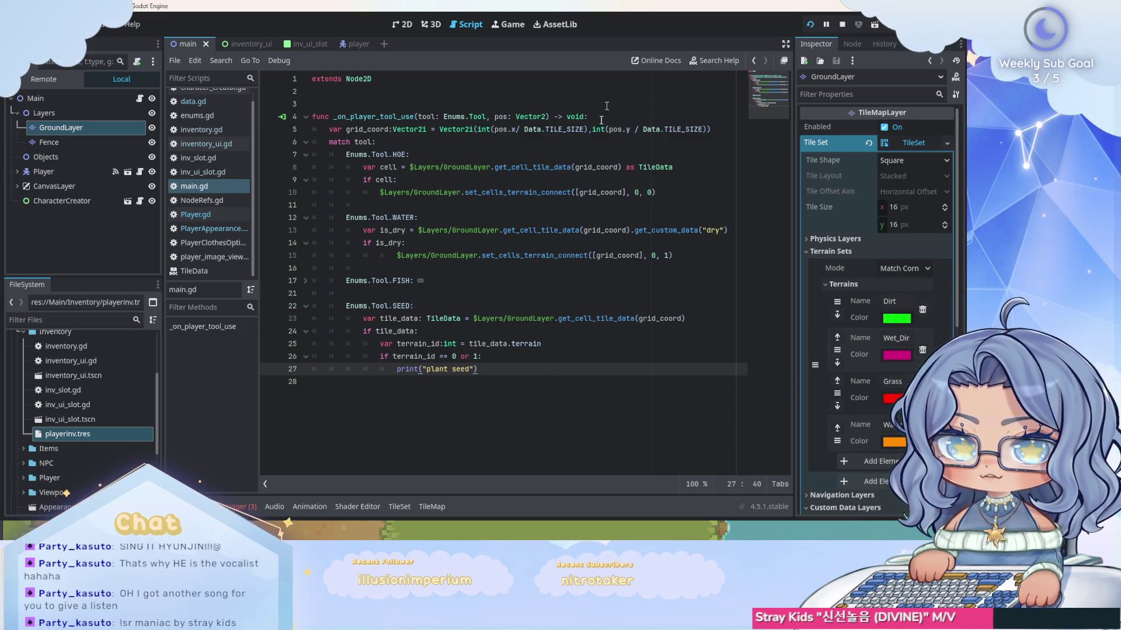
{"action": "left_click", "coordinate": [809, 25]}
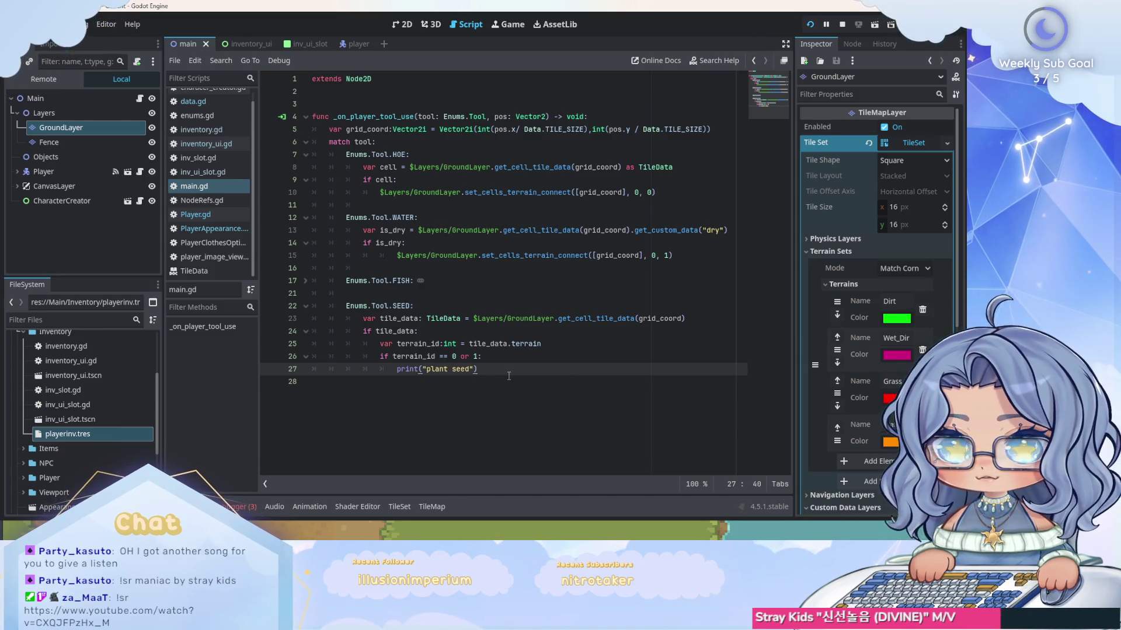
Add an else: branch with a print call below the plant seed print.
{"action": "key", "text": "Return"}
{"action": "type", "text": "else:"}
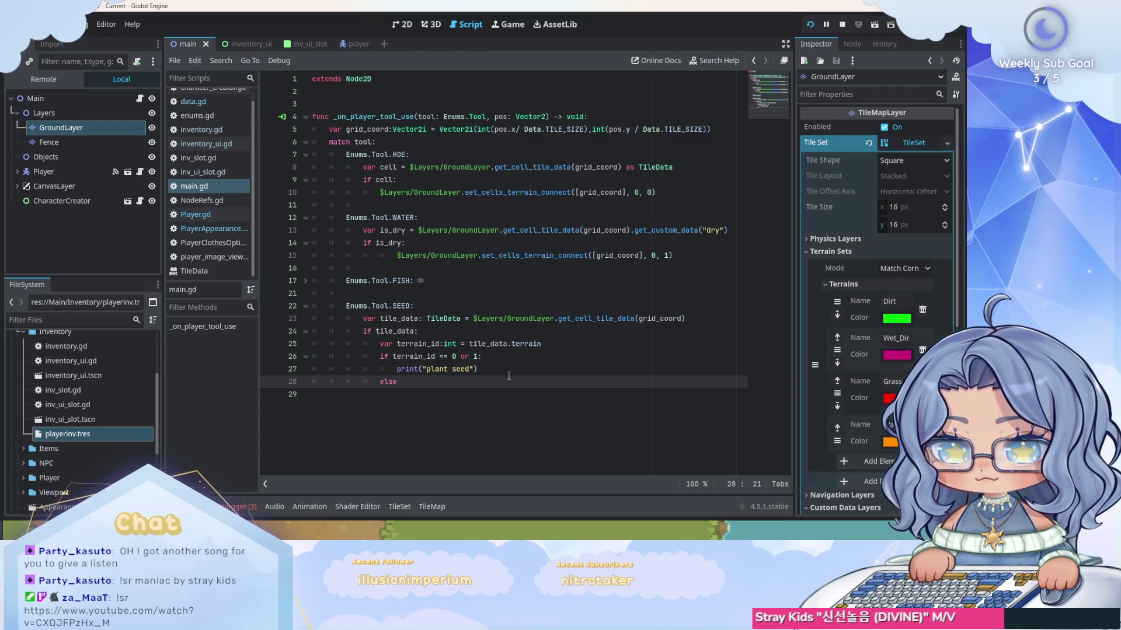
{"action": "key", "text": "Return"}
{"action": "type", "text": "pri"}
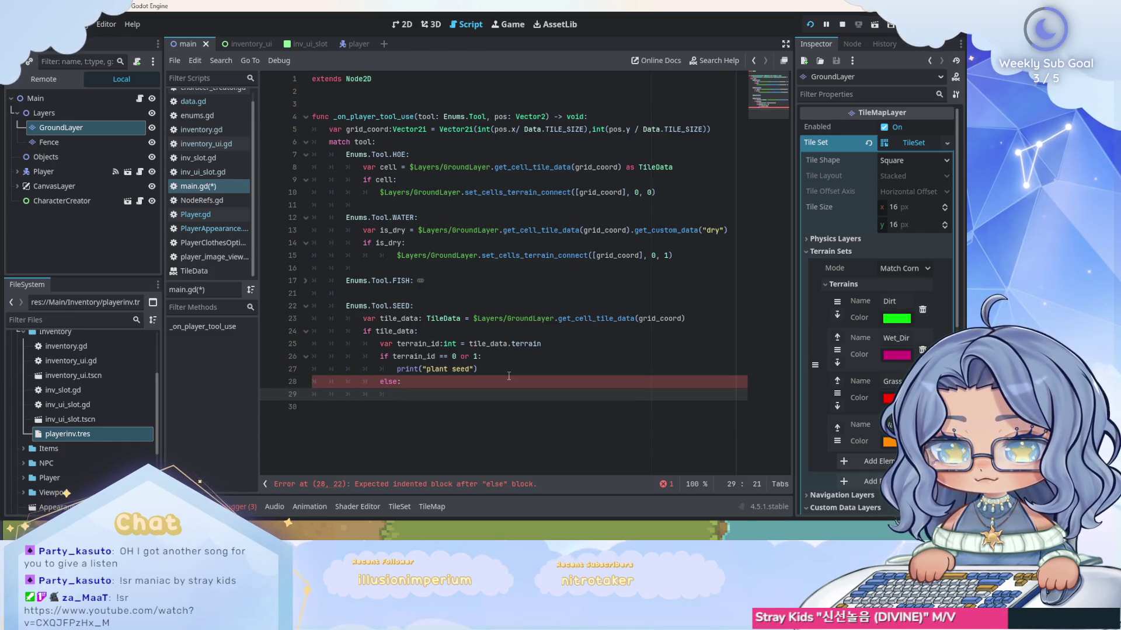
{"action": "type", "text": "nt"}
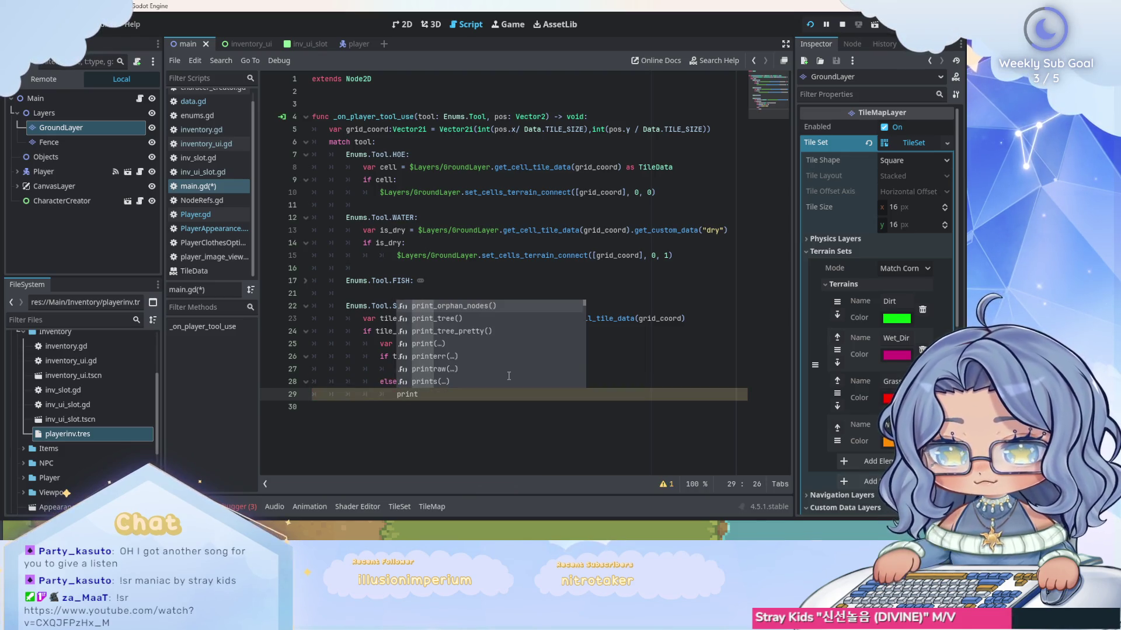
{"action": "type", "text": "(\"N"}
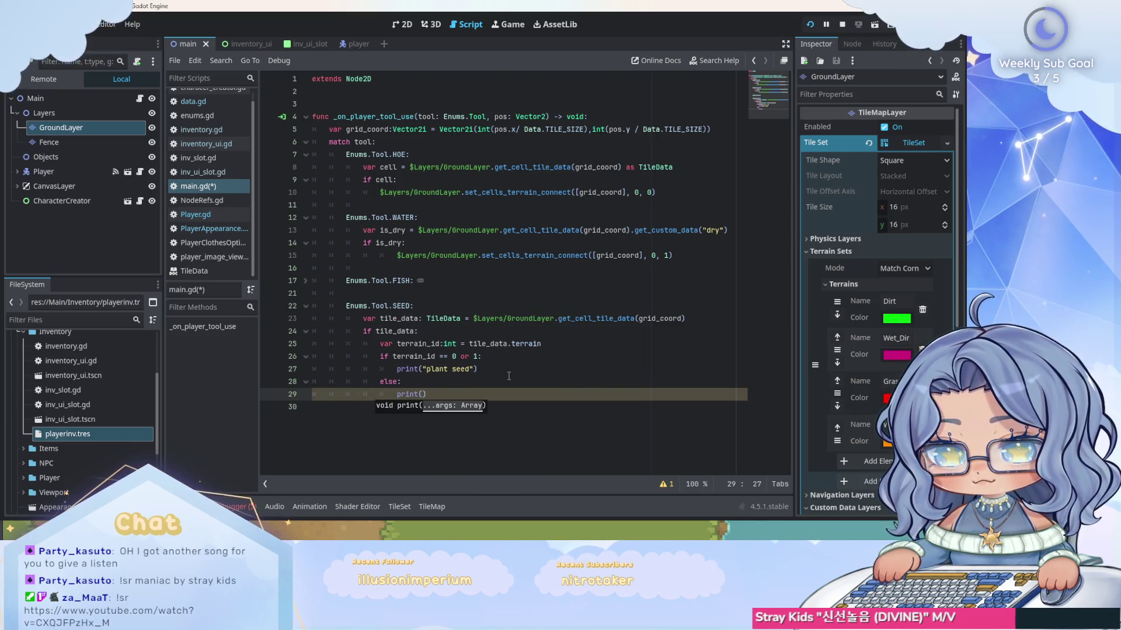
Complete the else branch as print("not plantable") and save main.gd.
{"action": "key", "text": "BackSpace"}
{"action": "type", "text": "not plantab"}
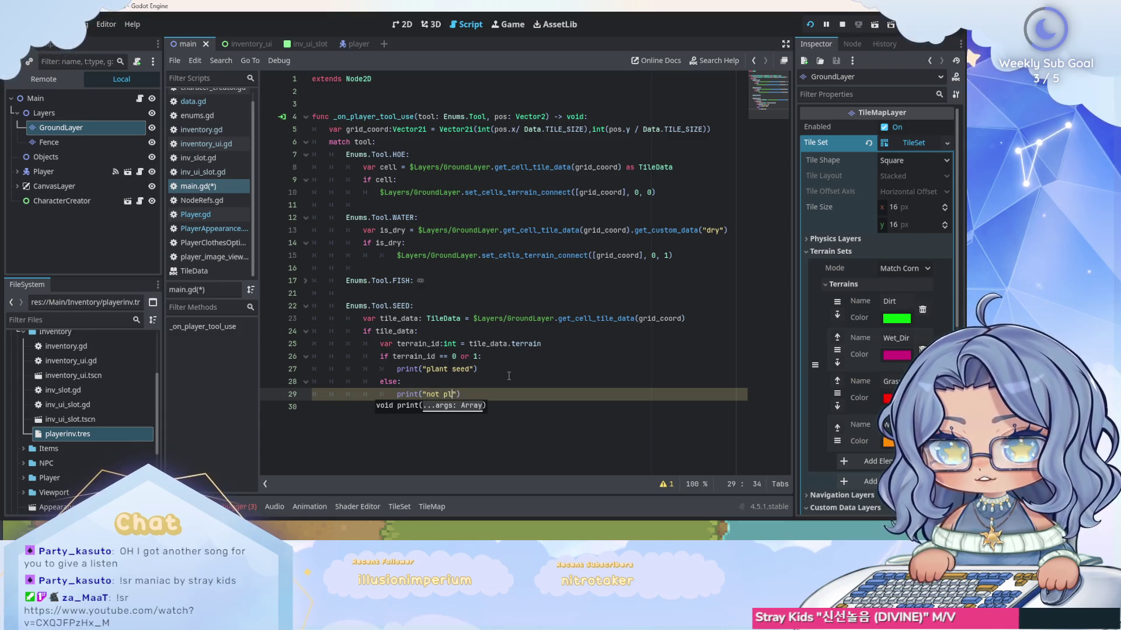
{"action": "type", "text": "le"}
{"action": "key", "text": "ctrl+s"}
Run the game, close the character customizer, walk onto the dirt, then return to the editor.
{"action": "left_click", "coordinate": [809, 24]}
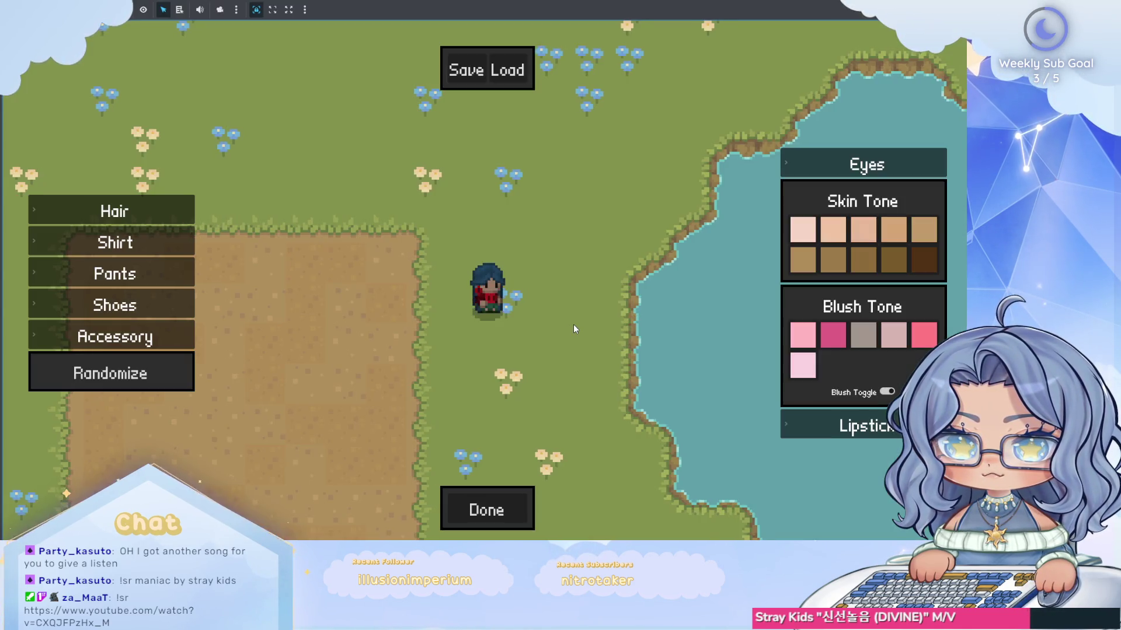
{"action": "left_click", "coordinate": [521, 499]}
{"action": "key", "text": "Up"}
{"action": "key", "text": "Down"}
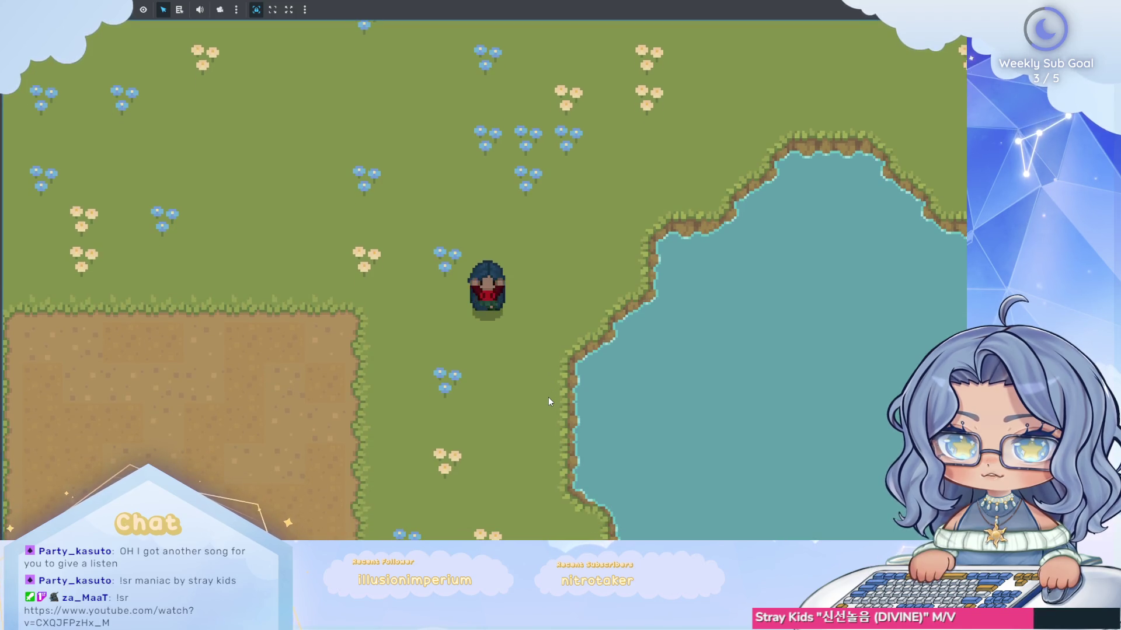
{"action": "key", "text": "Left"}
{"action": "key", "text": "Left"}
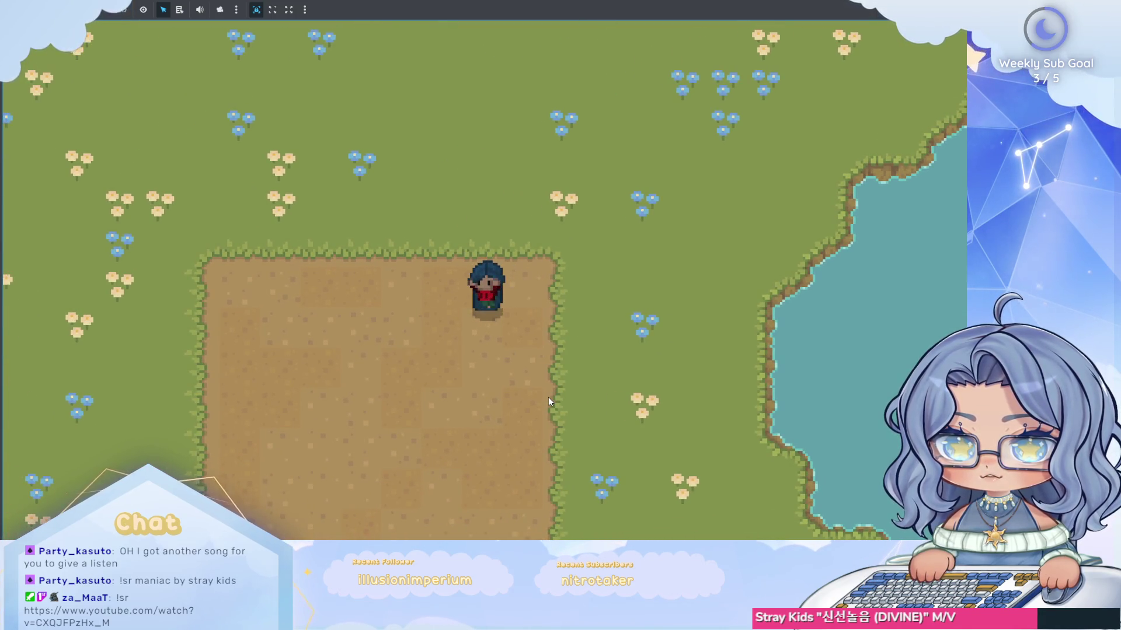
{"action": "key", "text": "alt+Tab"}
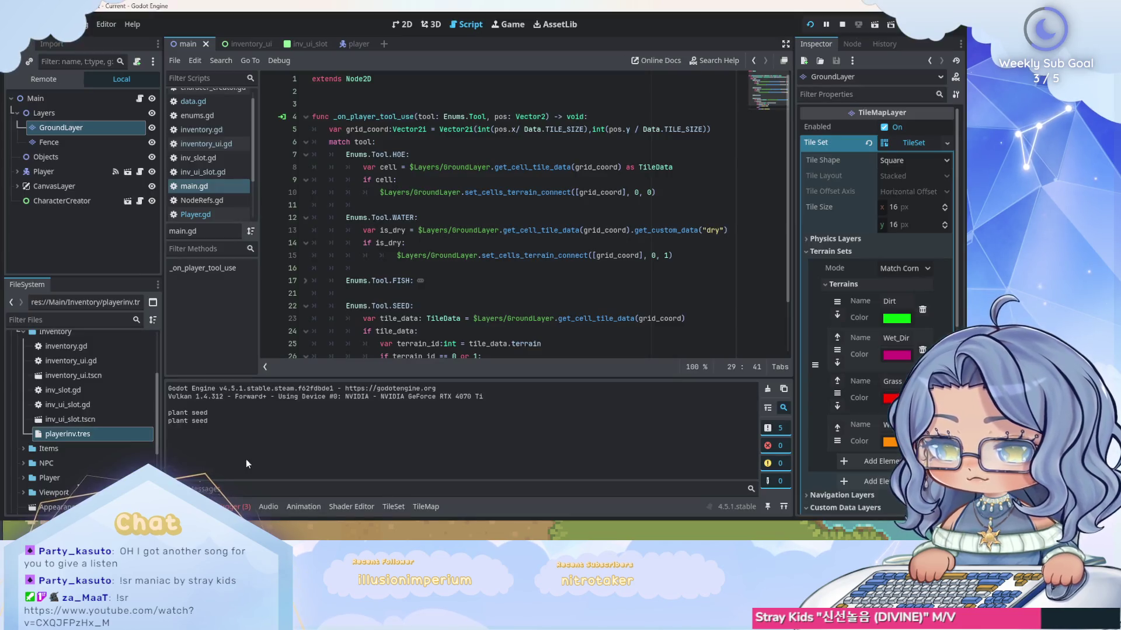
{"action": "scroll", "coordinate": [481, 255], "scroll_direction": "down", "scroll_amount": 2}
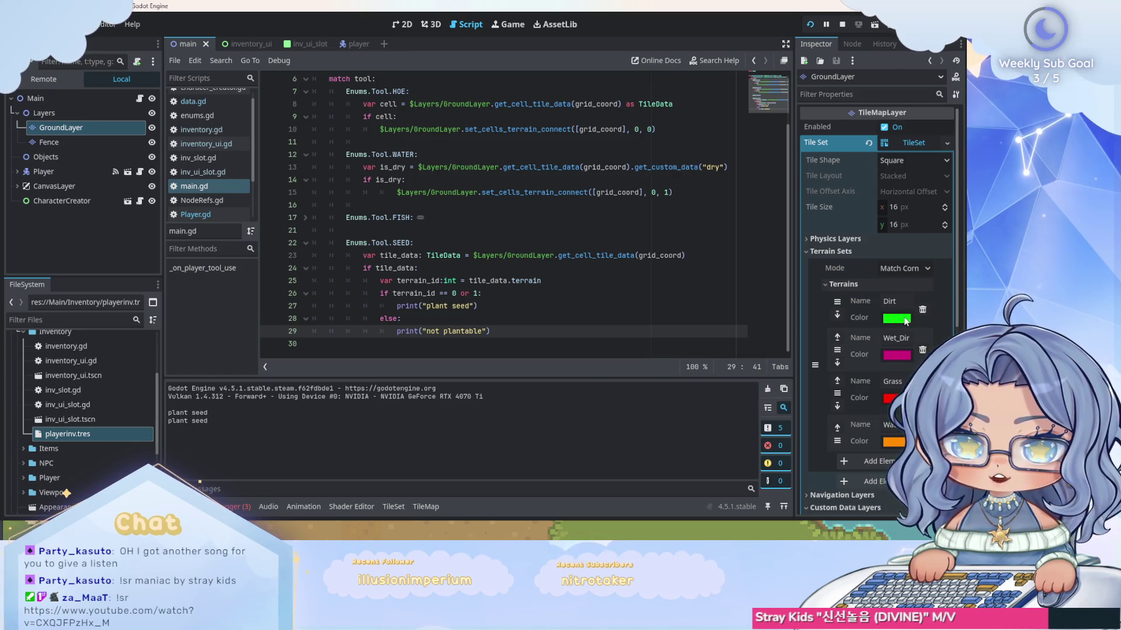
{"action": "left_click", "coordinate": [575, 333]}
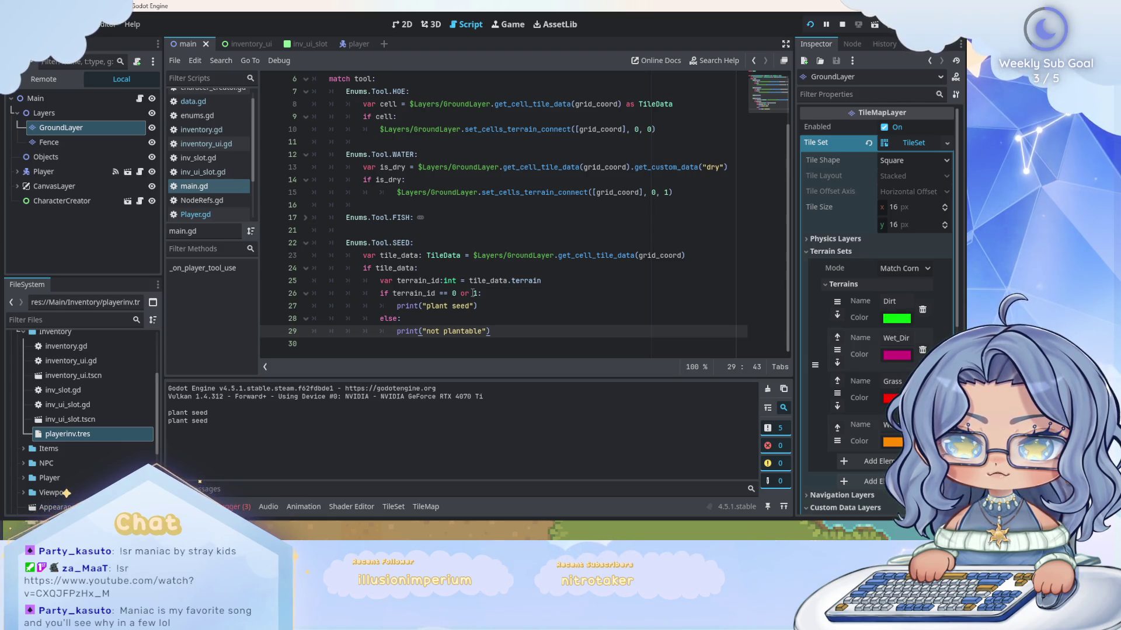
{"action": "left_click", "coordinate": [480, 292]}
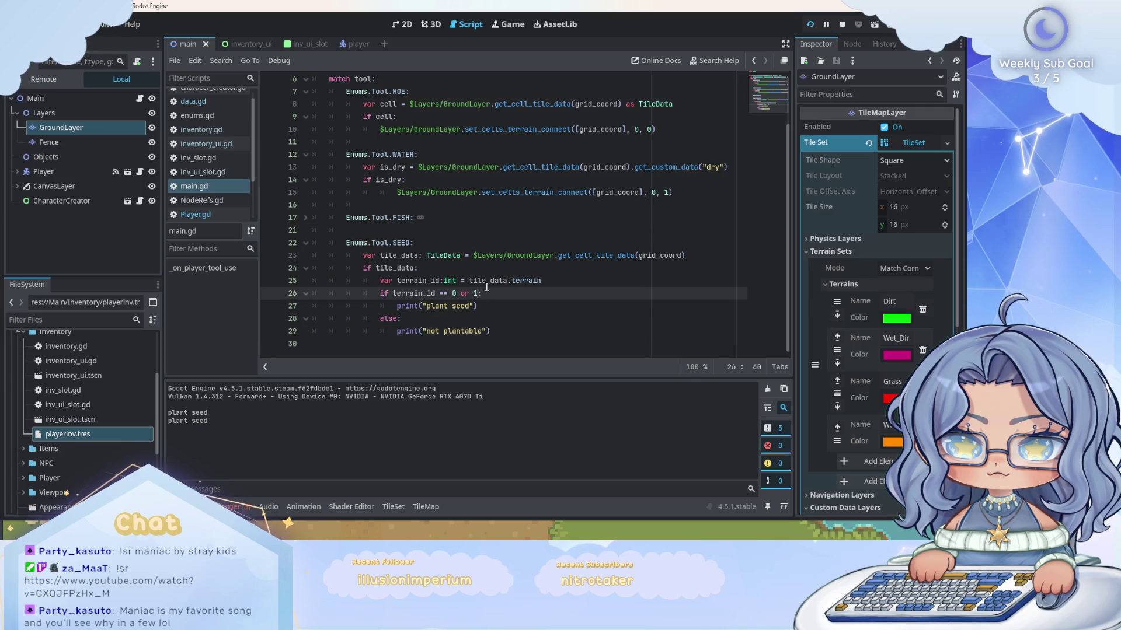
Remove 'or 1' so the seed check reads 'if terrain_id == 0:' and save main.gd.
{"action": "key", "text": "BackSpace"}
{"action": "key", "text": "BackSpace"}
{"action": "key", "text": "BackSpace"}
{"action": "left_click", "coordinate": [511, 330]}
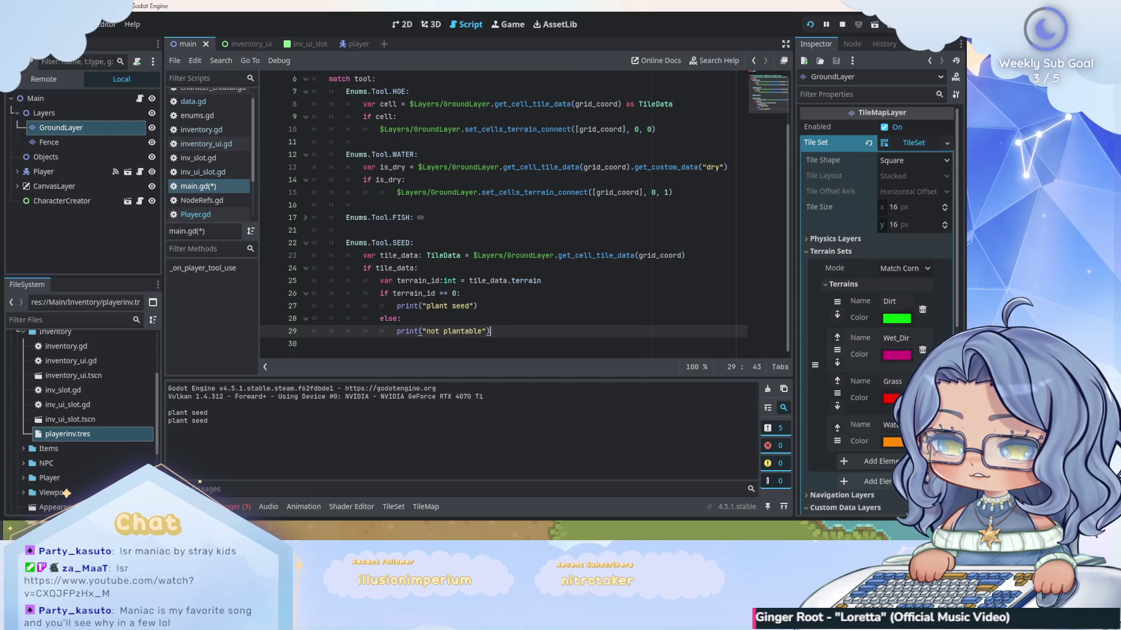
{"action": "key", "text": "ctrl+s"}
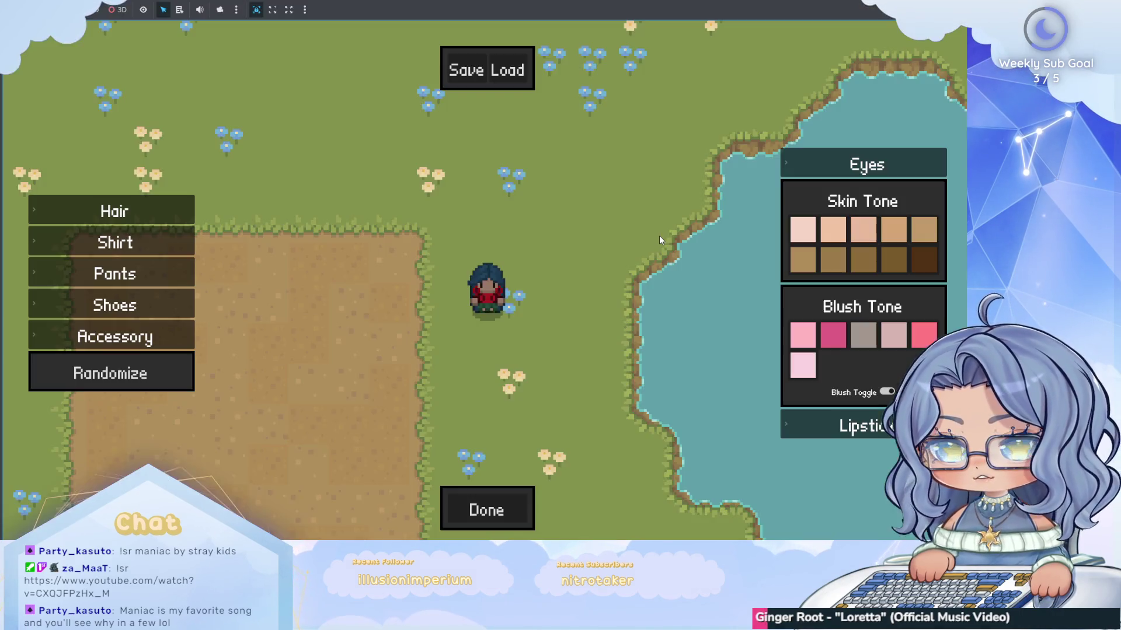
Dismiss the character creator, walk left to face the tile below, then stop the game with F8.
{"action": "left_click", "coordinate": [483, 507]}
{"action": "key", "text": "Left"}
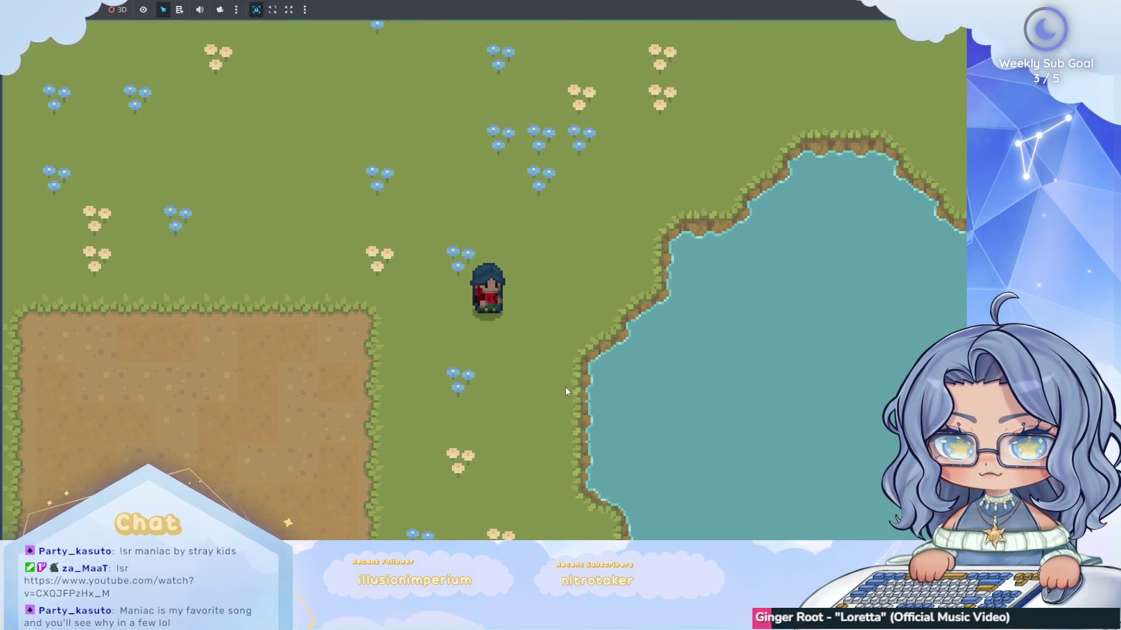
{"action": "key", "text": "Down"}
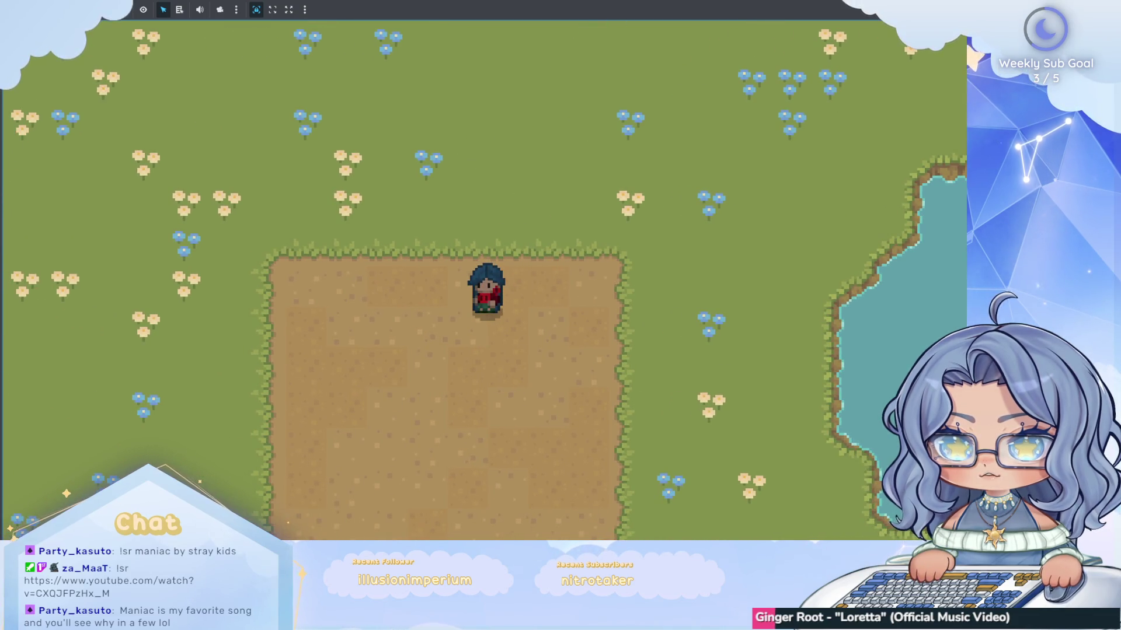
{"action": "key", "text": "F8"}
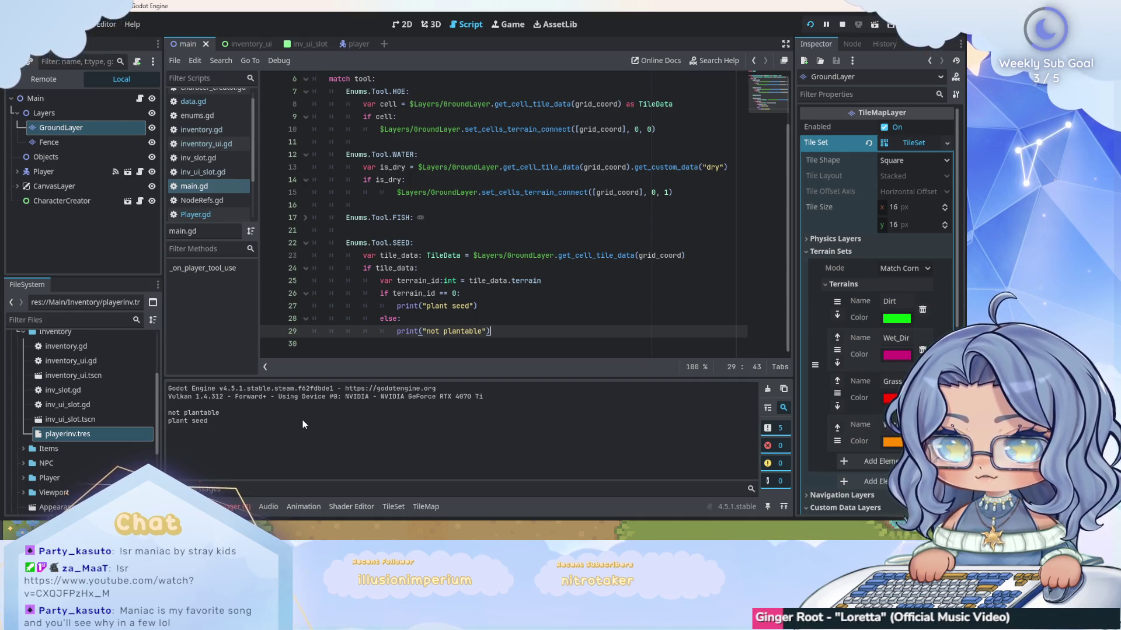
Add 'or == 1' after '== 0' in the line 26 condition and save main.gd.
{"action": "left_click", "coordinate": [461, 292]}
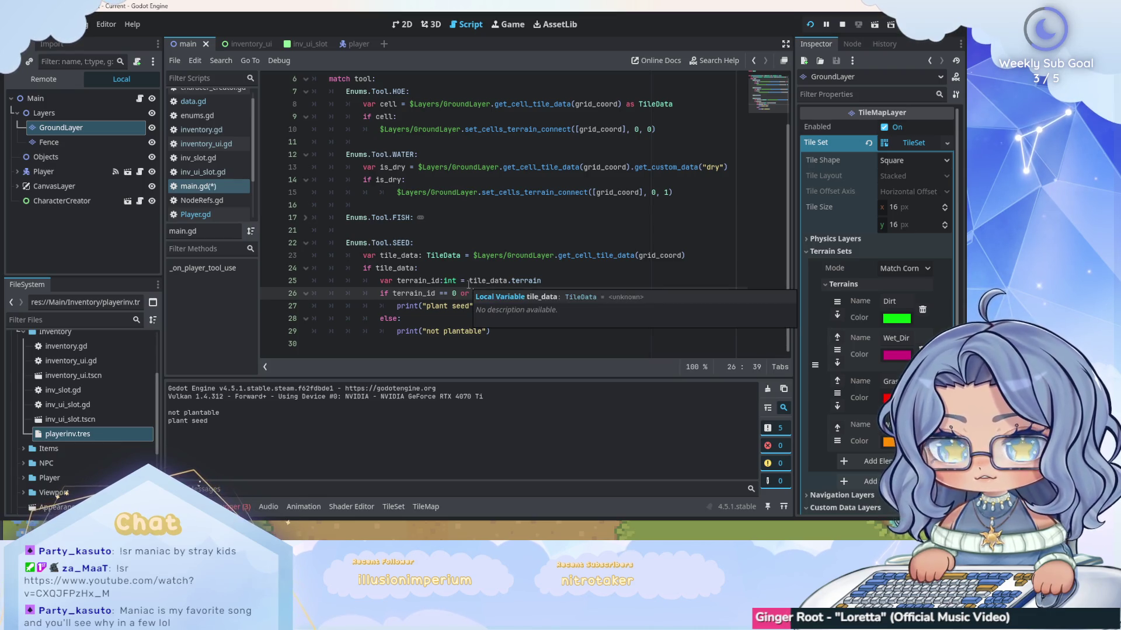
{"action": "type", "text": "or "}
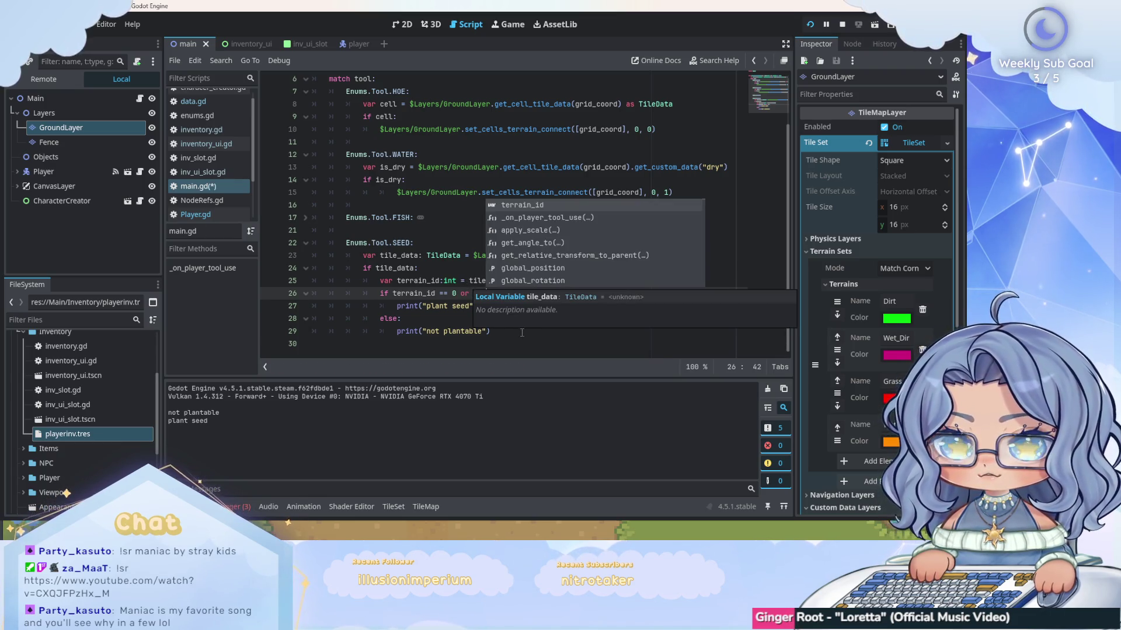
{"action": "type", "text": "=="}
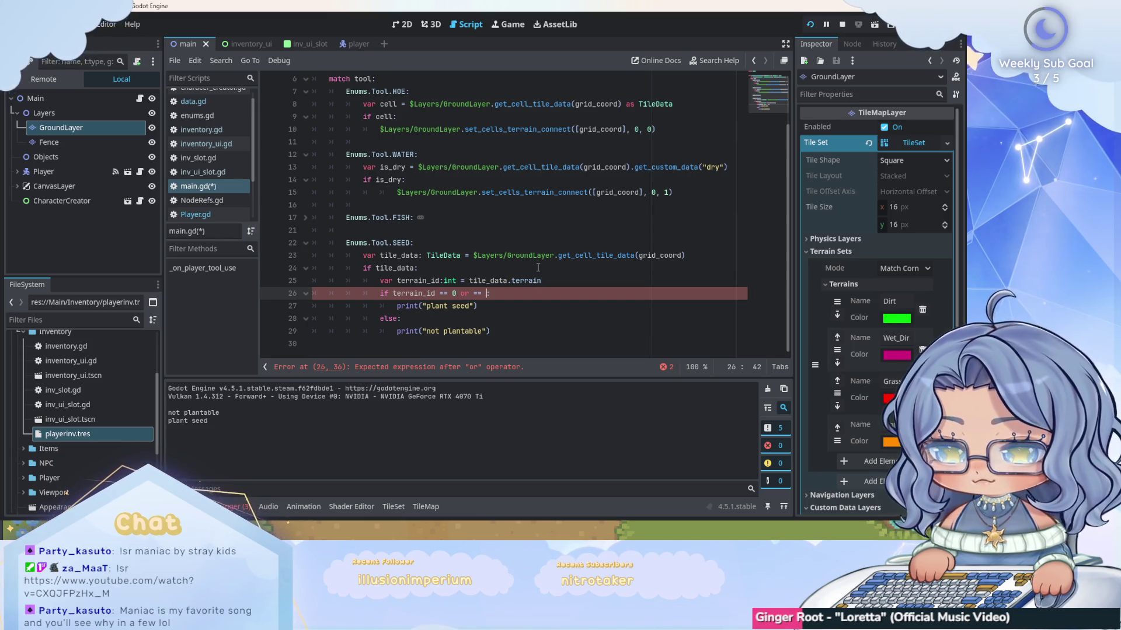
{"action": "type", "text": "1"}
{"action": "key", "text": "ctrl+s"}
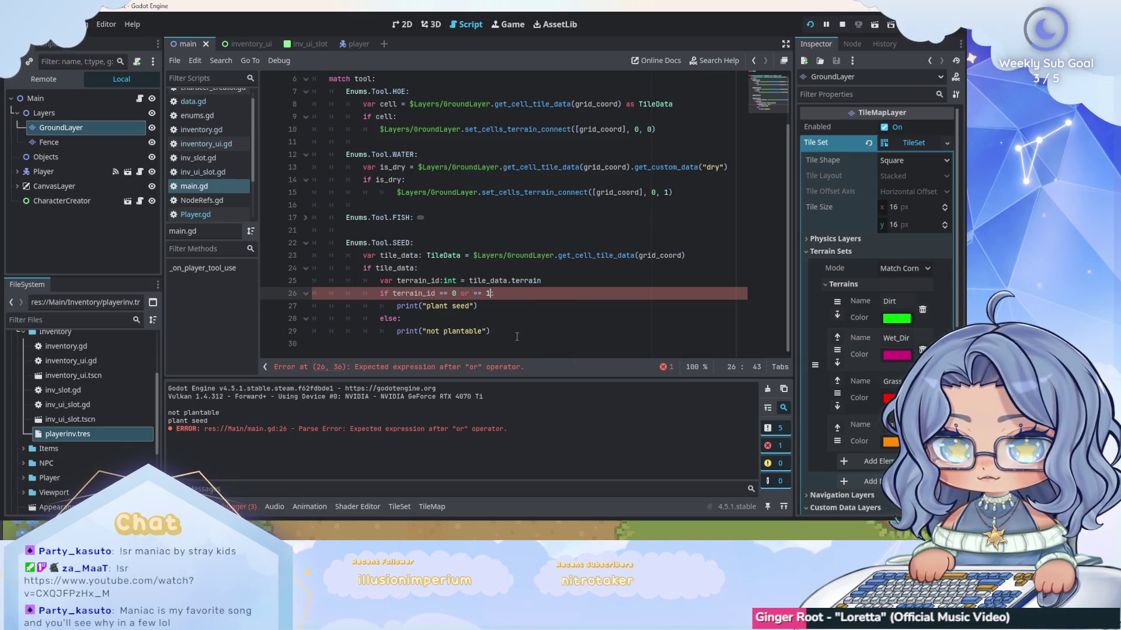
Fix the stray '==' so line 26 reads 'if terrain_id == 0 or 1:', save, and run the game.
{"action": "left_click", "coordinate": [519, 324]}
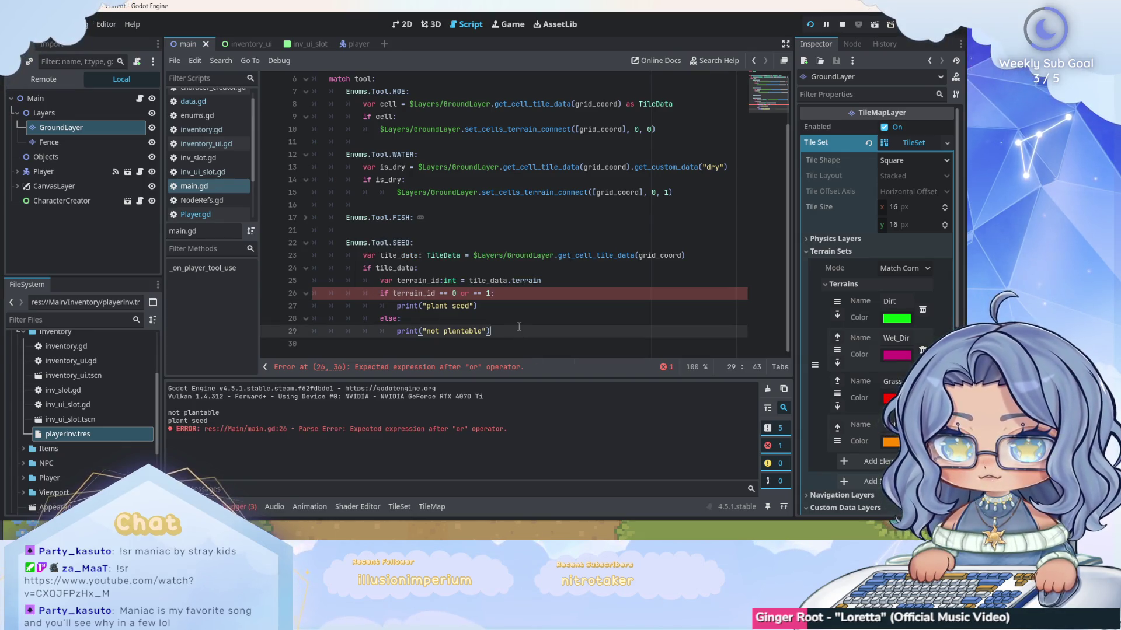
{"action": "left_click", "coordinate": [508, 292]}
{"action": "key", "text": "BackSpace"}
{"action": "key", "text": "BackSpace"}
{"action": "key", "text": "BackSpace"}
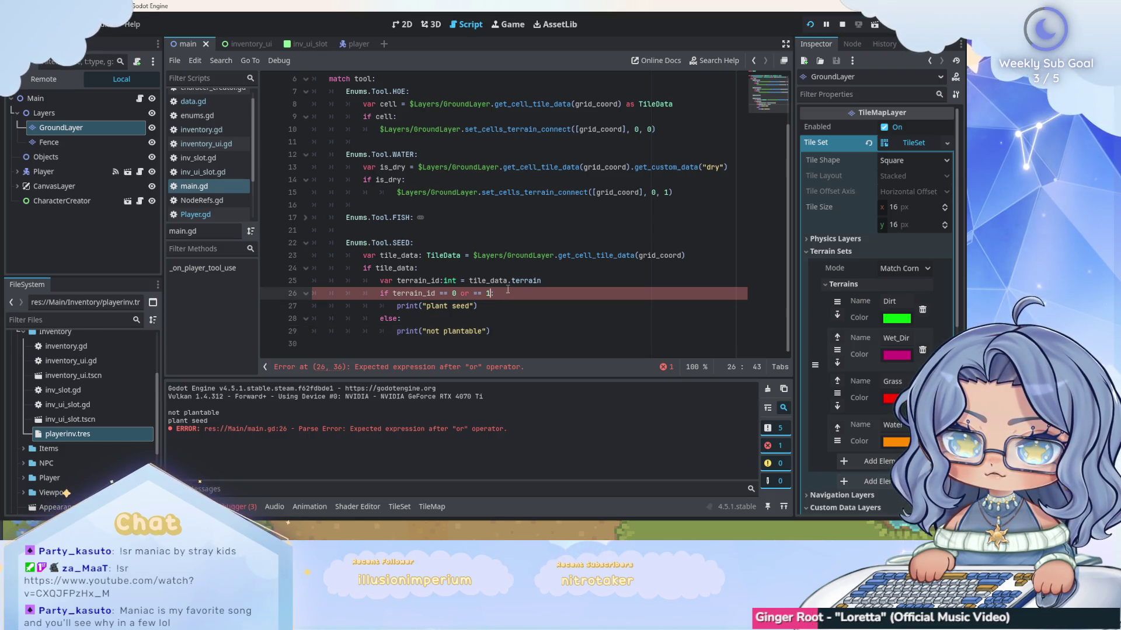
{"action": "type", "text": "1"}
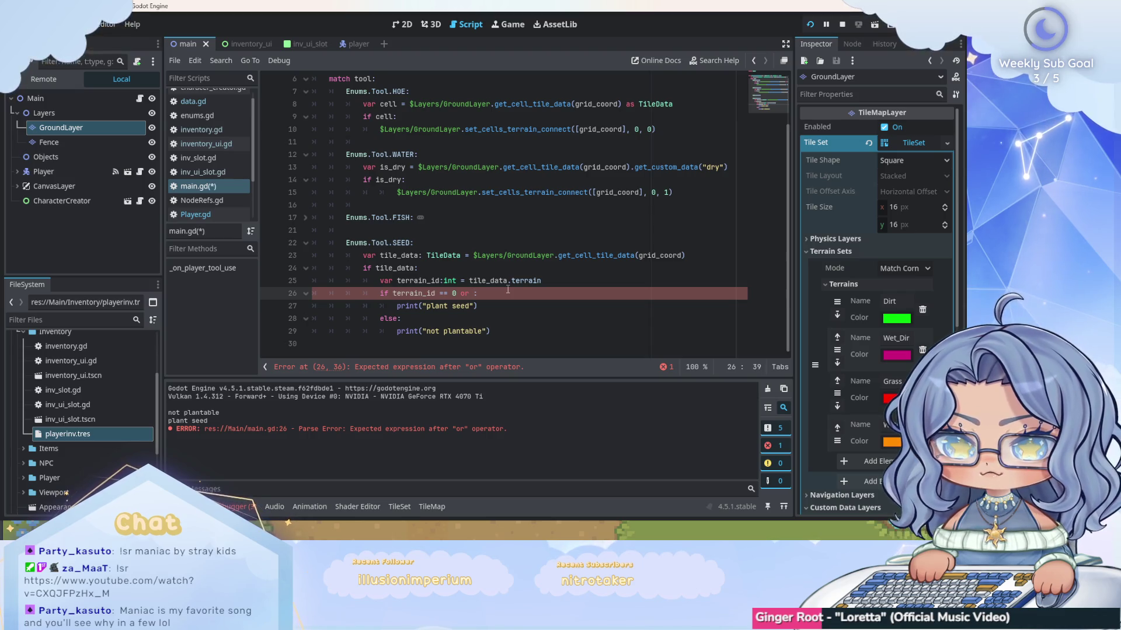
{"action": "left_click", "coordinate": [525, 332]}
{"action": "key", "text": "ctrl+s"}
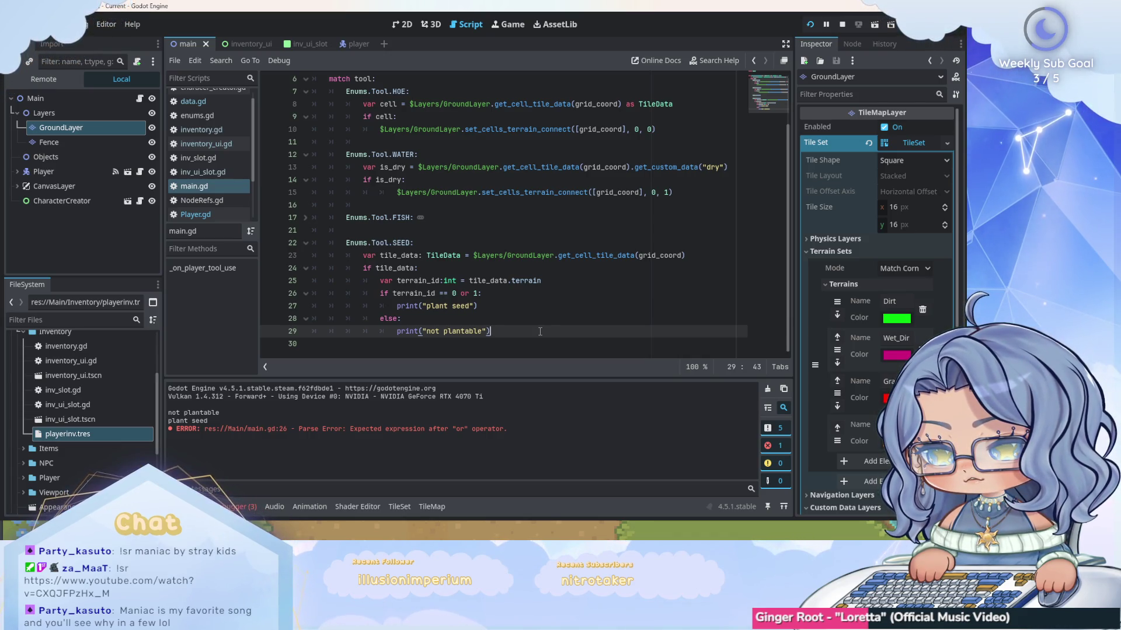
{"action": "left_click", "coordinate": [810, 26]}
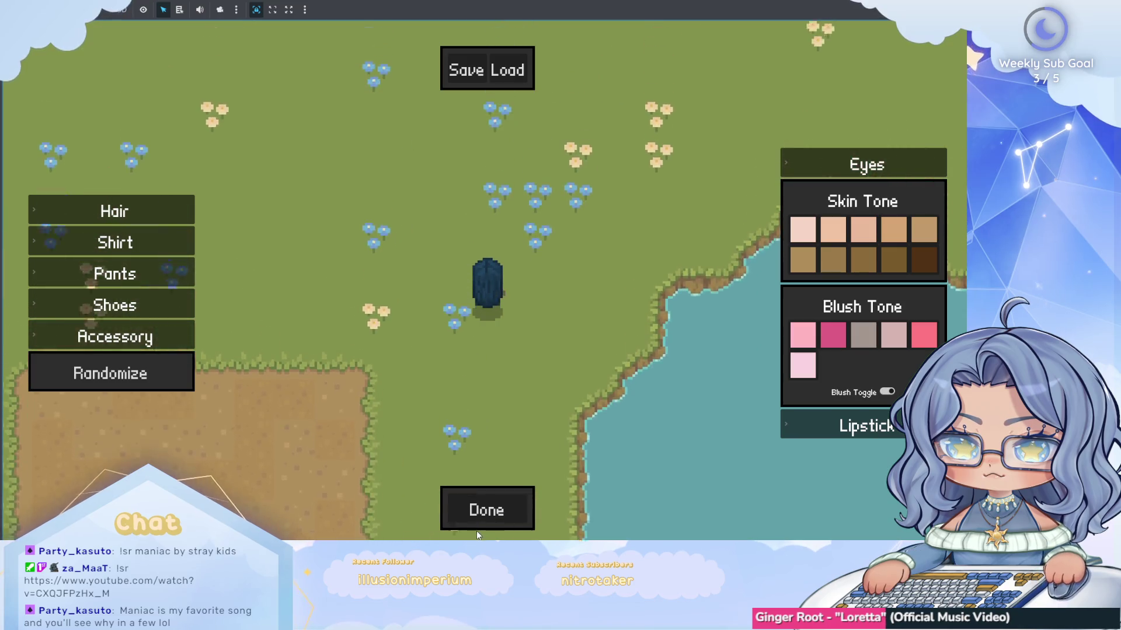
Skip the character creator, stop the game with F8, and return to the seed check's print lines.
{"action": "left_click", "coordinate": [476, 514]}
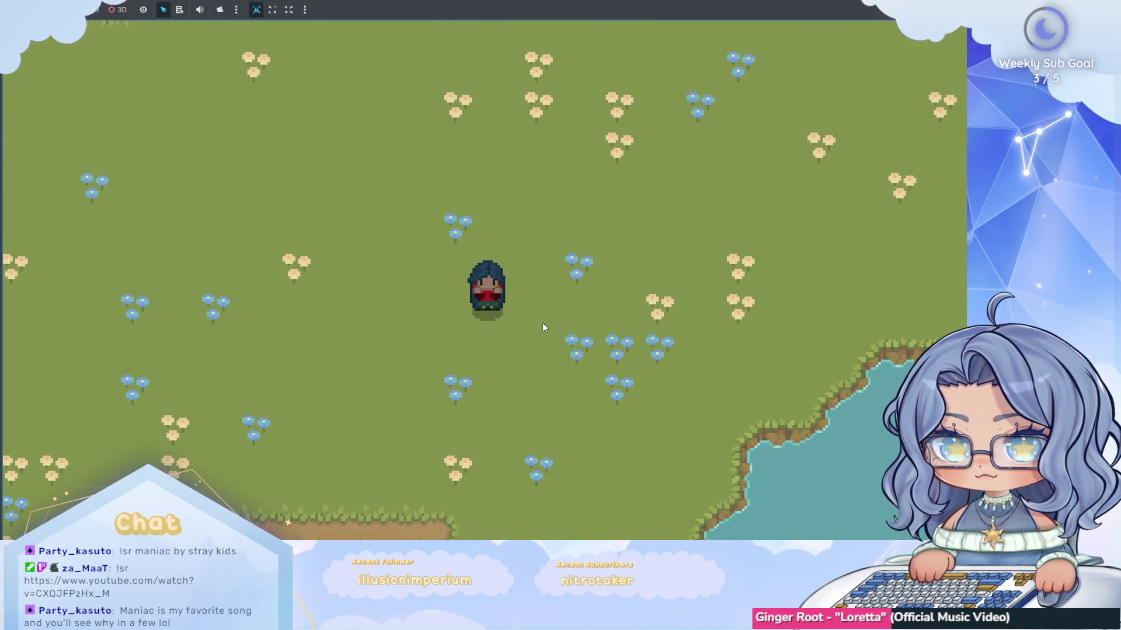
{"action": "key", "text": "F8"}
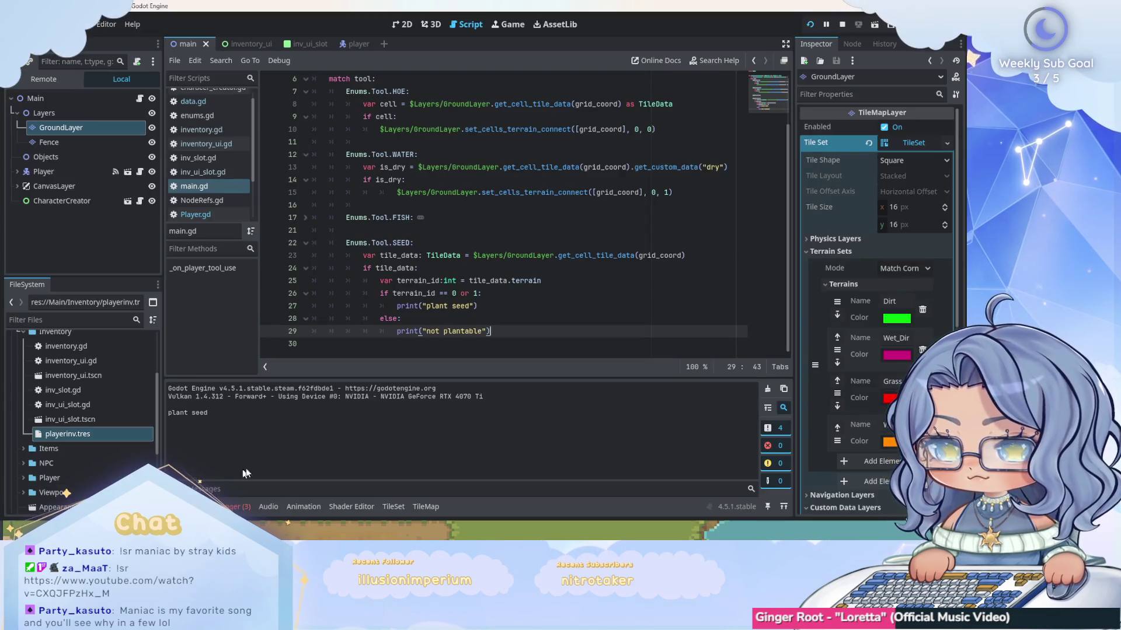
{"action": "left_click", "coordinate": [541, 307]}
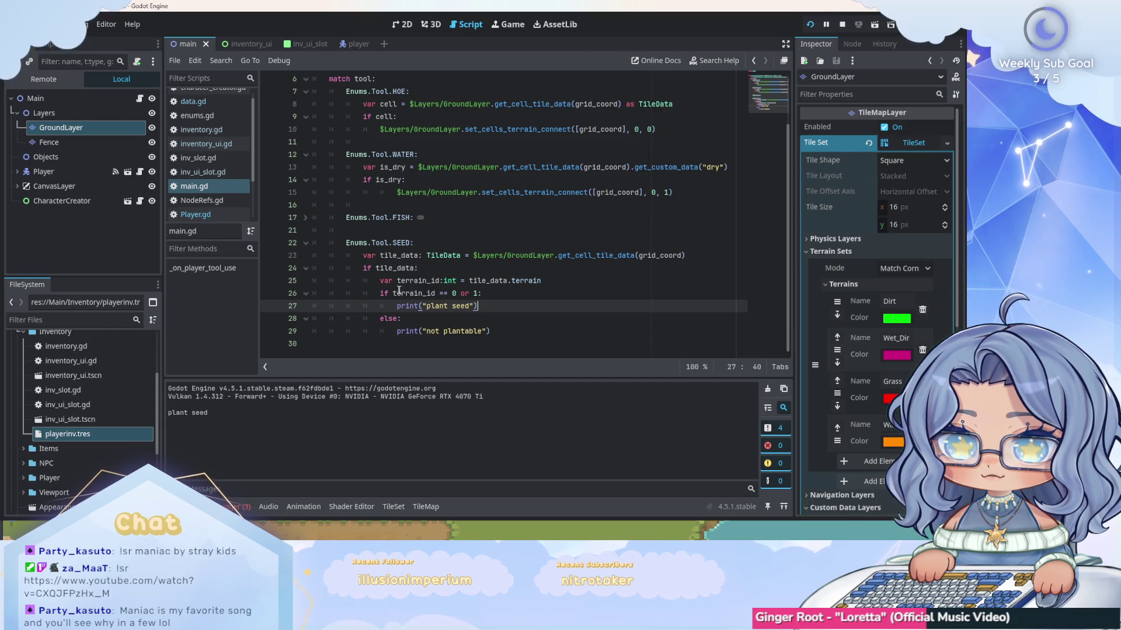
{"action": "left_click", "coordinate": [512, 318]}
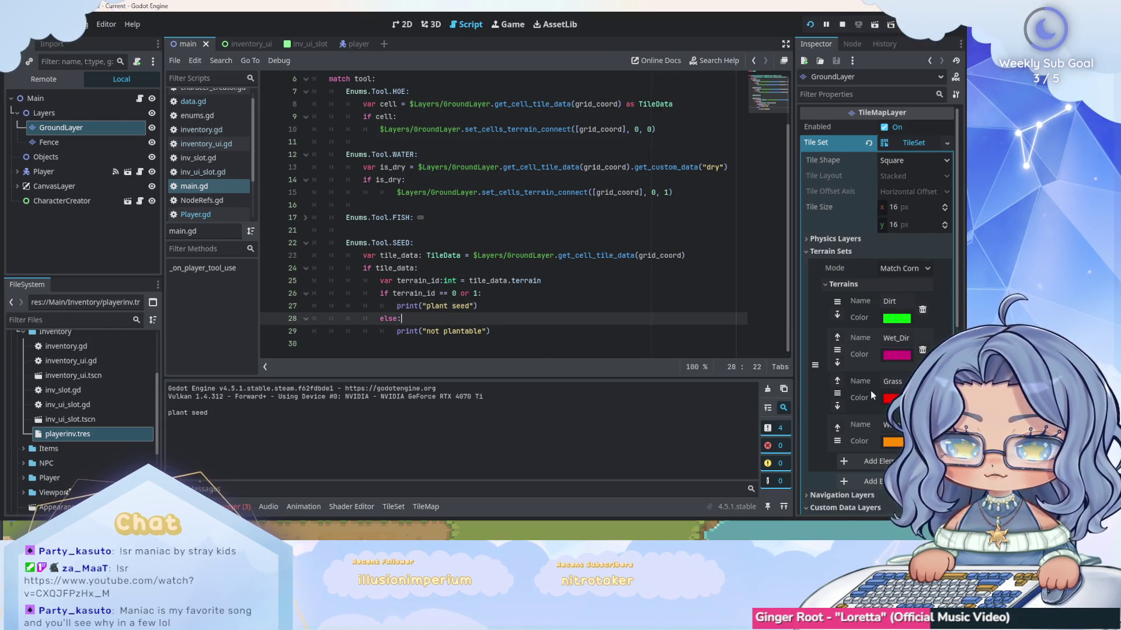
{"action": "left_click", "coordinate": [454, 293]}
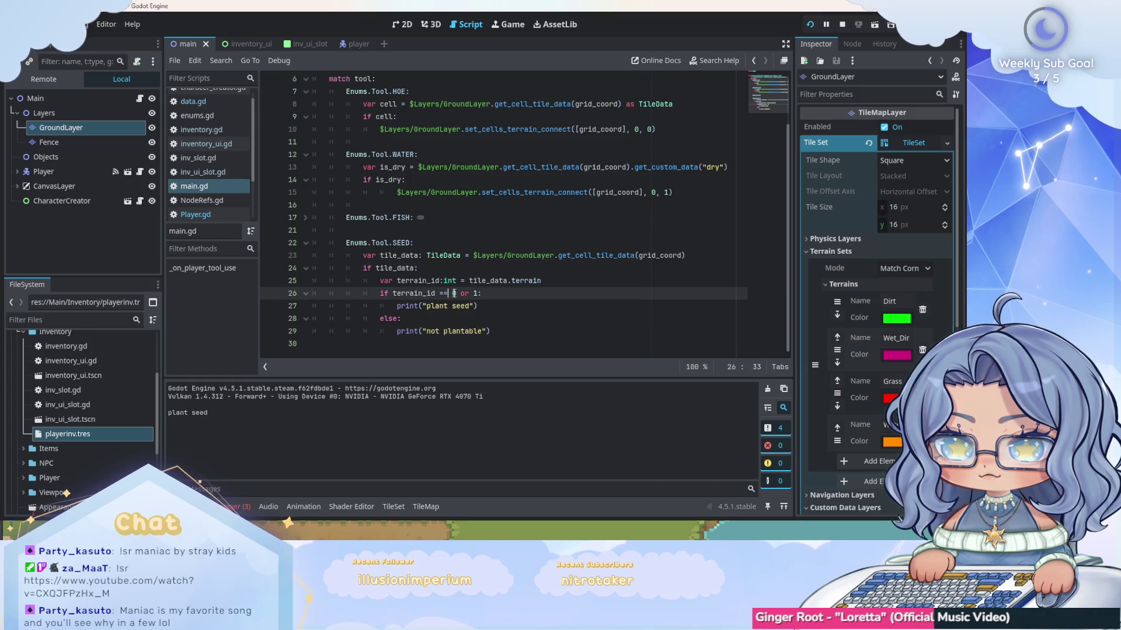
{"action": "double_click", "coordinate": [465, 293]}
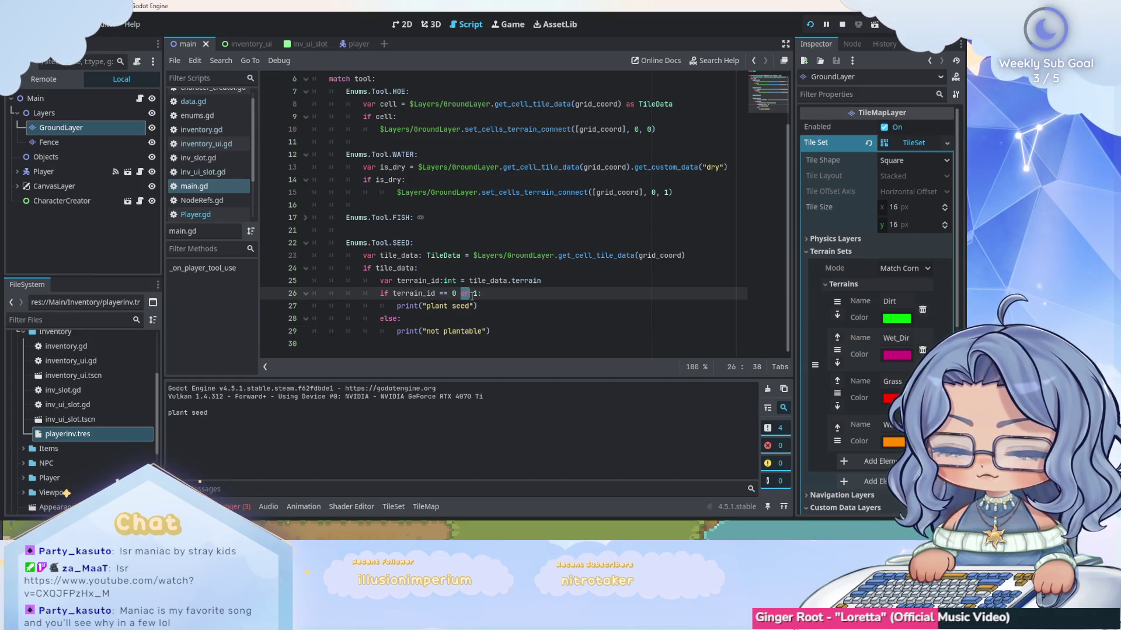
{"action": "type", "text": "or"}
{"action": "left_click", "coordinate": [489, 293]}
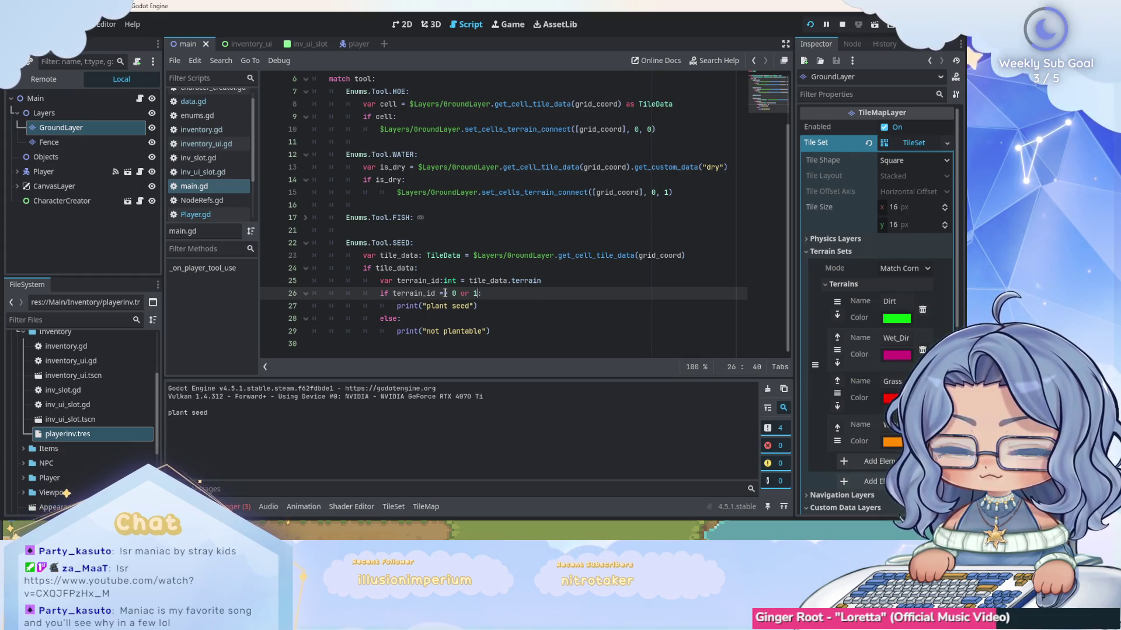
{"action": "type", "text": ":"}
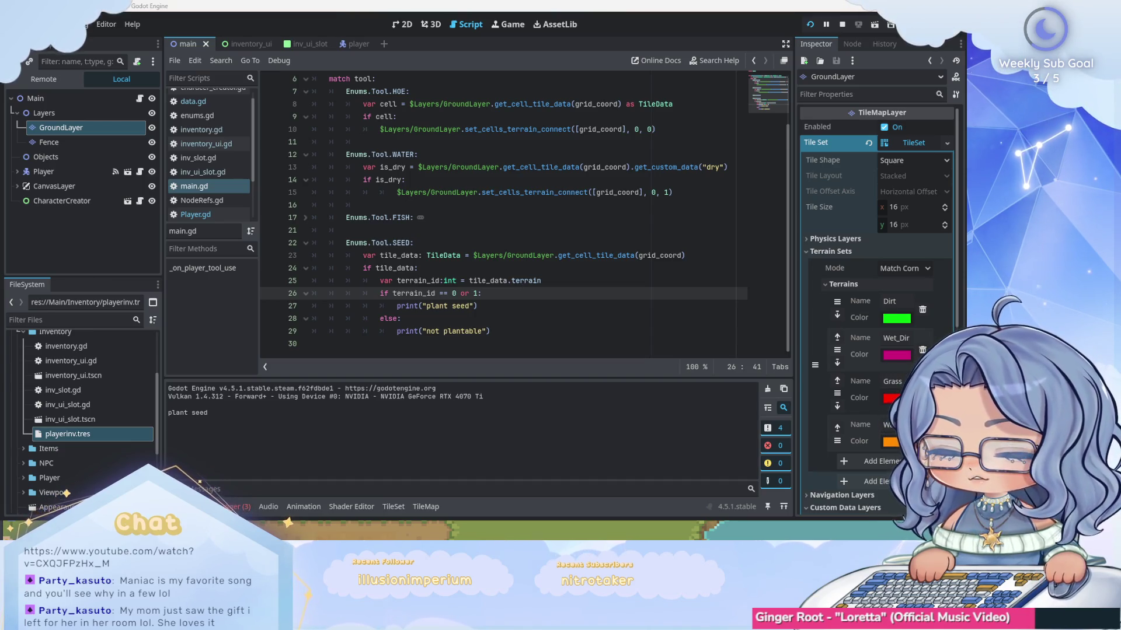
{"action": "left_click", "coordinate": [525, 327]}
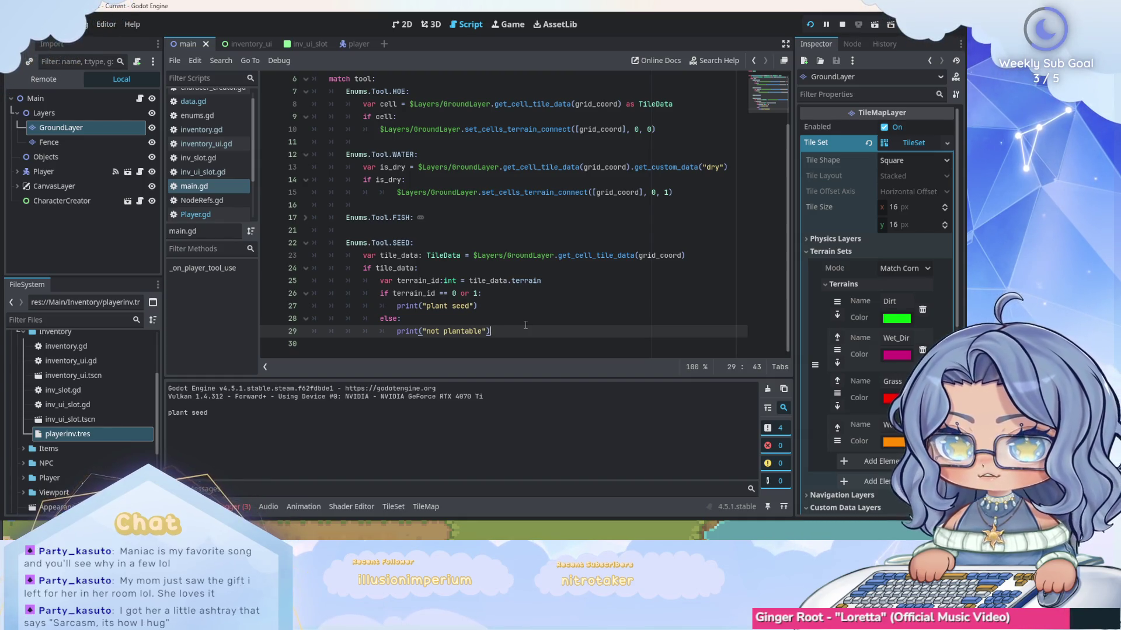
{"action": "left_click", "coordinate": [473, 293]}
{"action": "type", "text": "="}
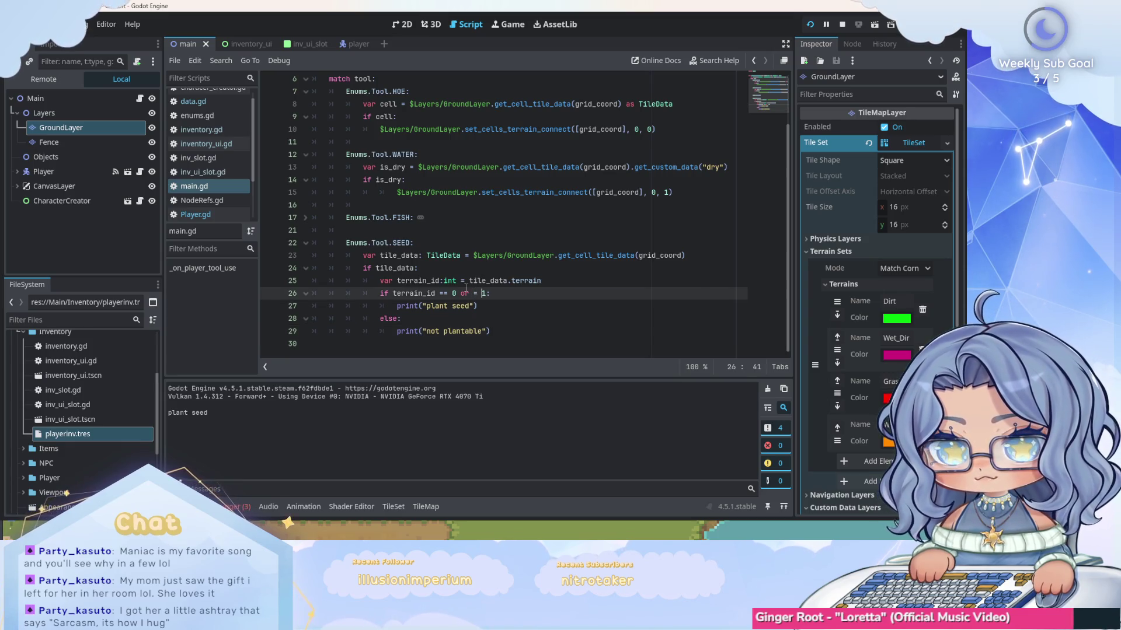
{"action": "left_click", "coordinate": [518, 331]}
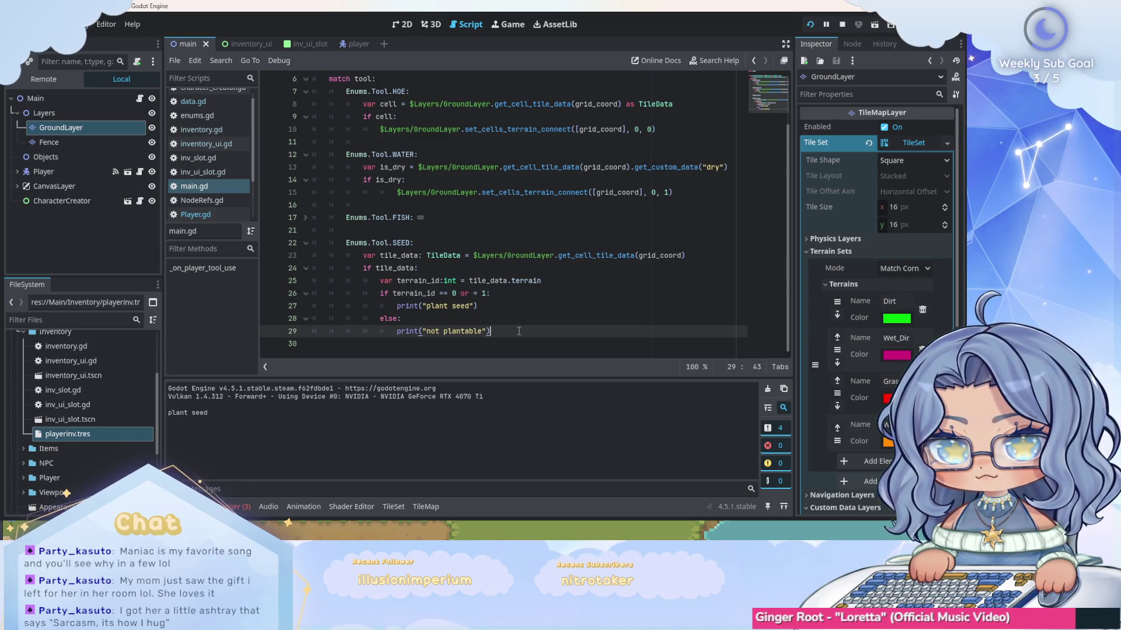
{"action": "left_click", "coordinate": [478, 293]}
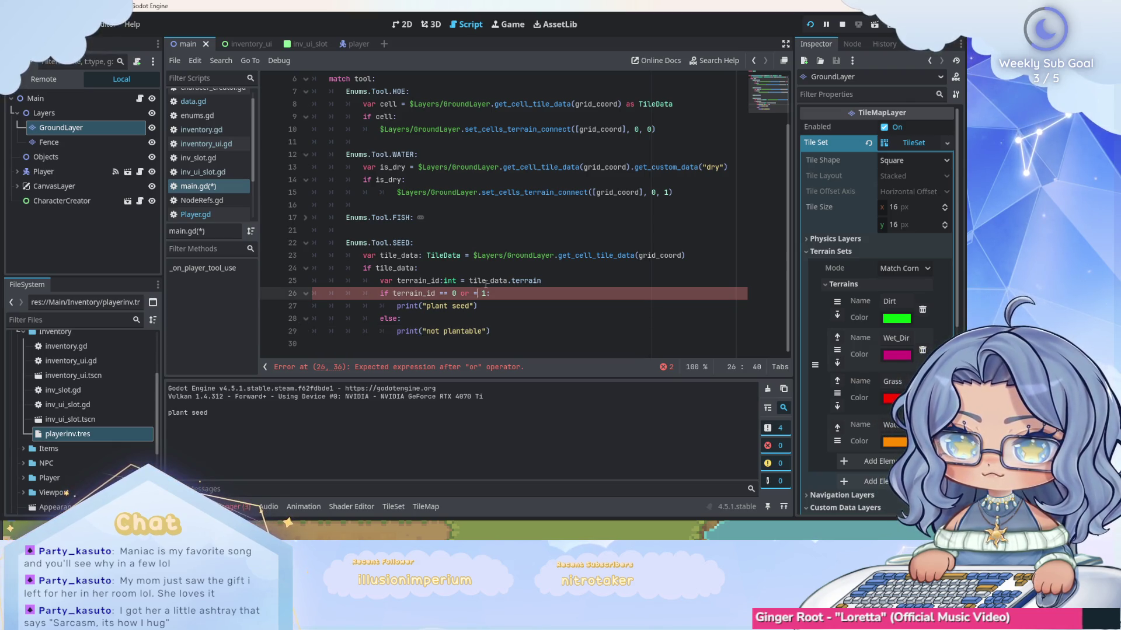
{"action": "left_click", "coordinate": [517, 331]}
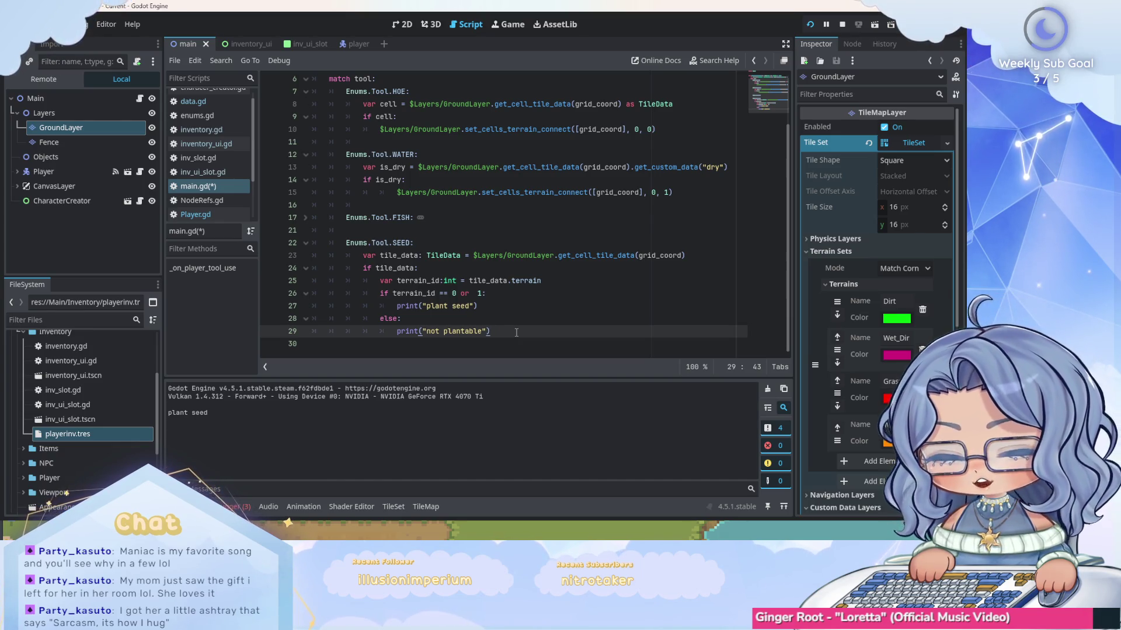
{"action": "left_click", "coordinate": [516, 295]}
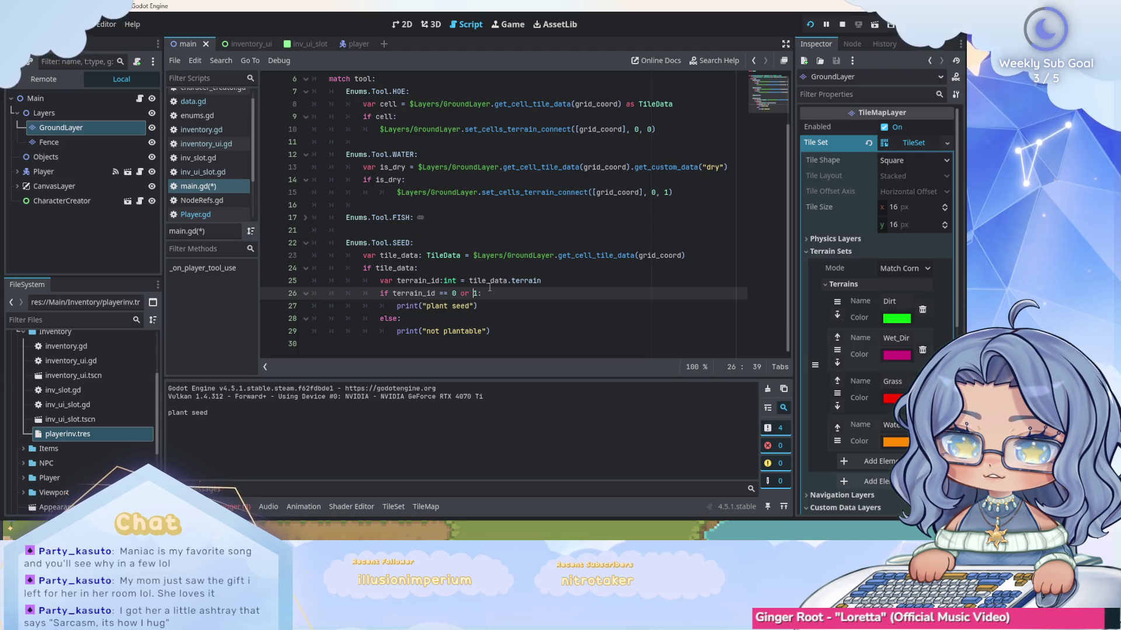
{"action": "key", "text": "Down"}
{"action": "key", "text": "Down"}
{"action": "key", "text": "Down"}
{"action": "key", "text": "End"}
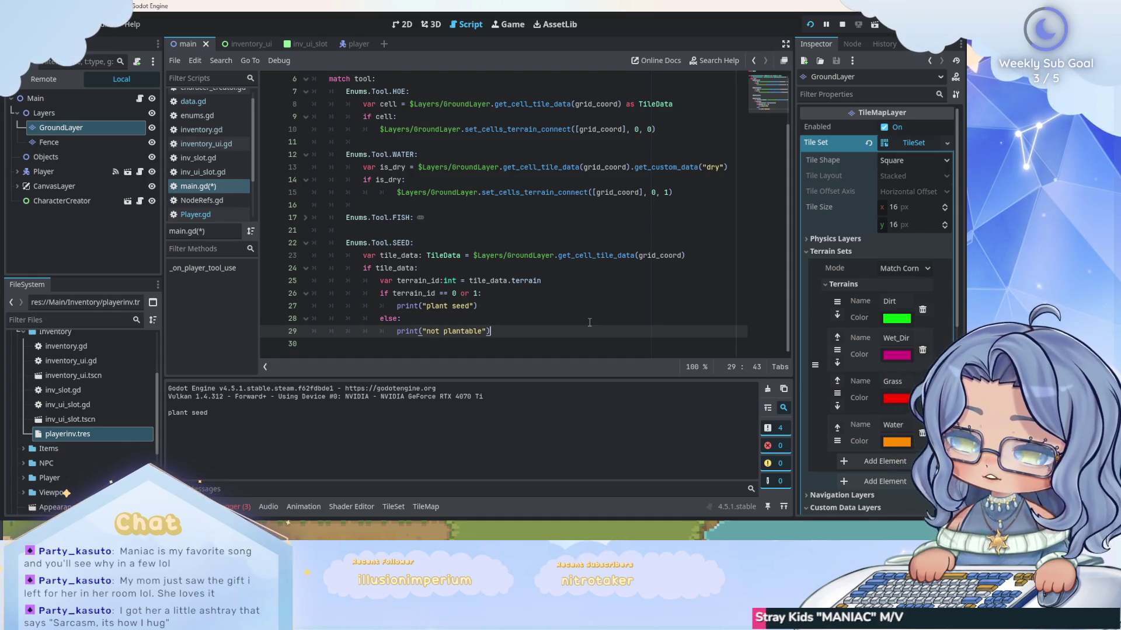
{"action": "left_click", "coordinate": [502, 296]}
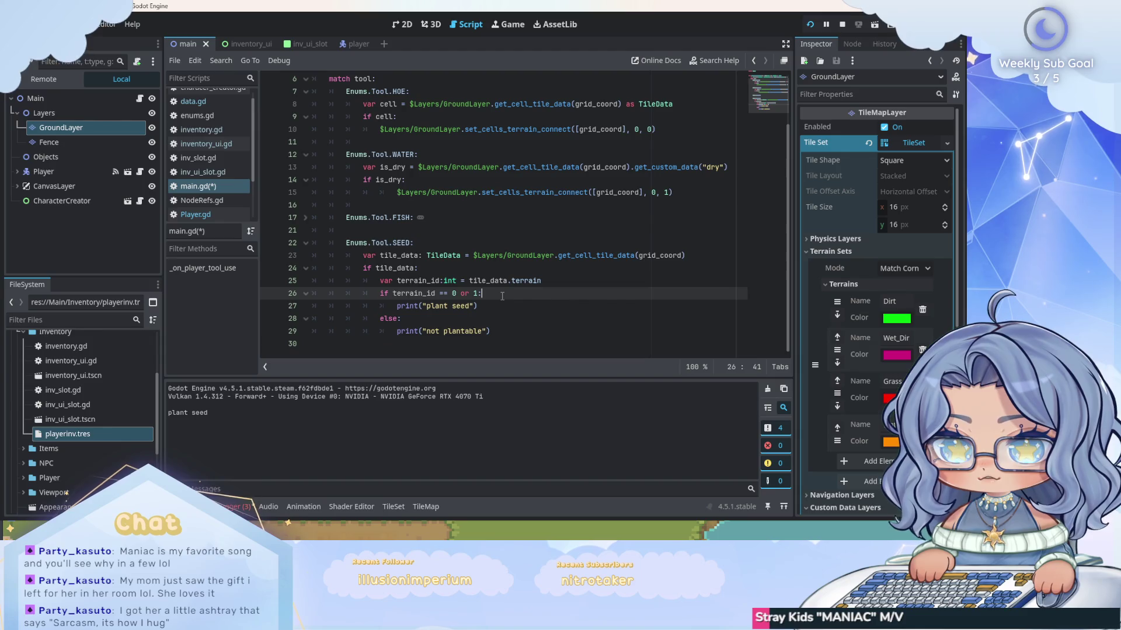